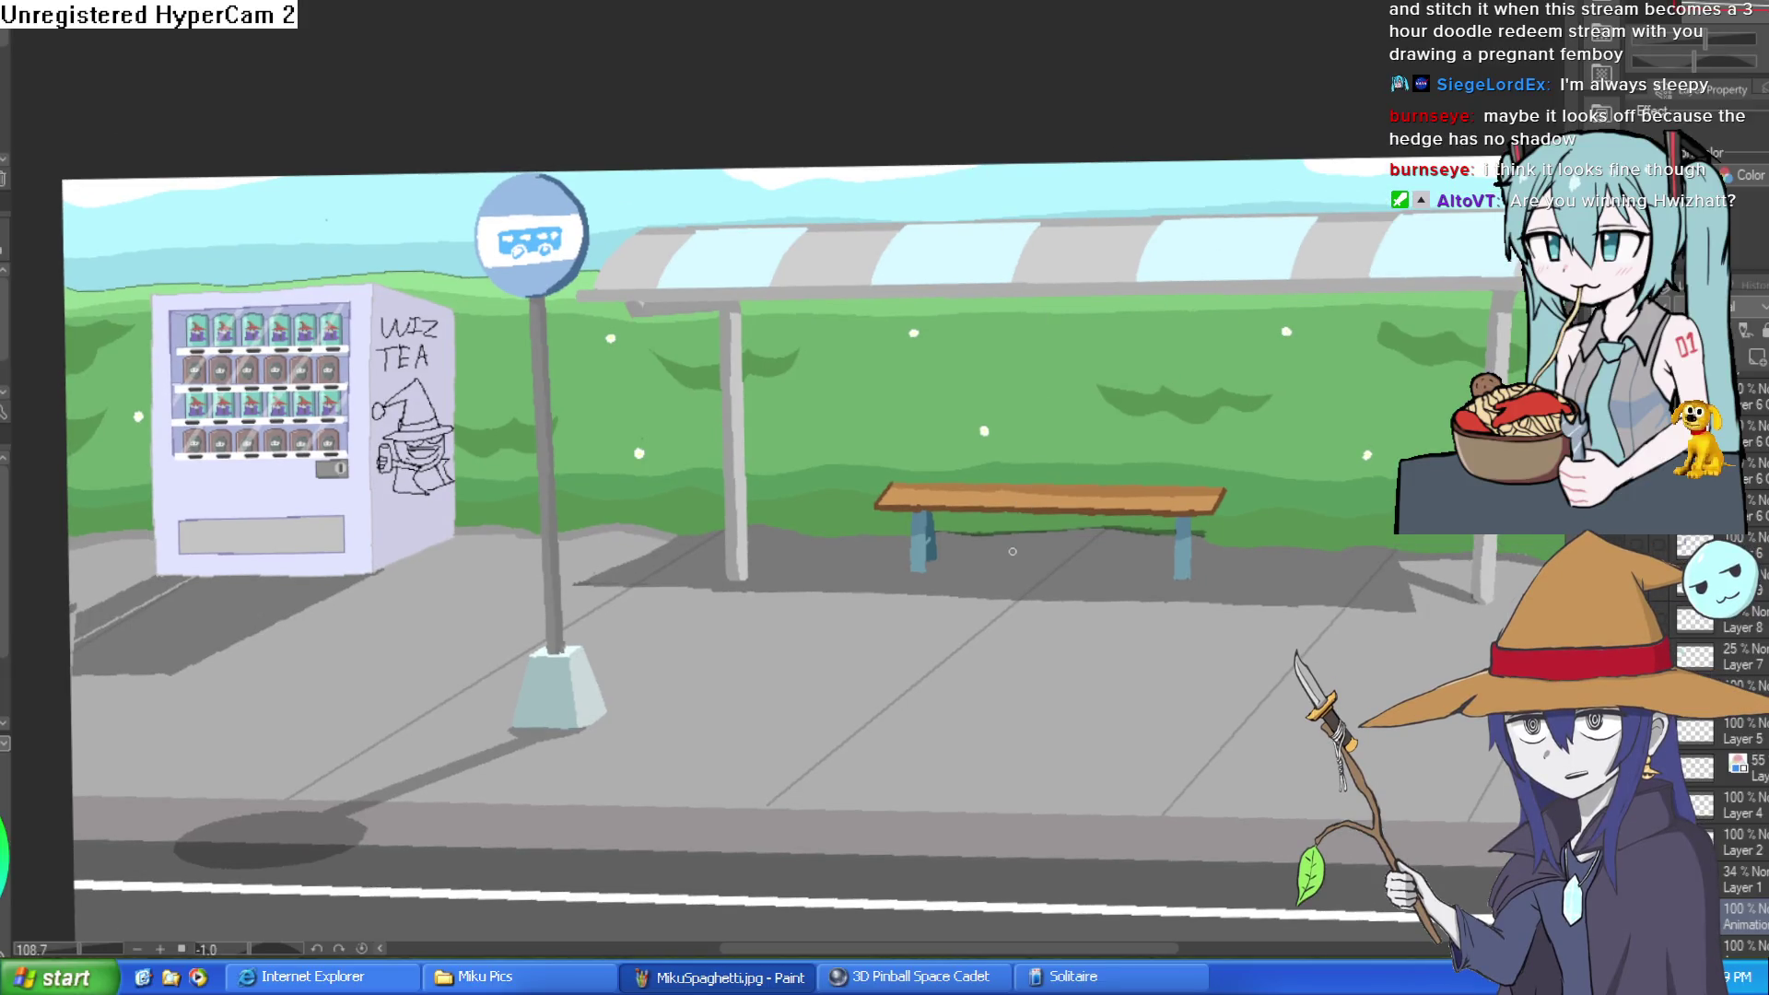
# Step: Draw a stroke near the shelter roof, then undo it and the leftover vertical stroke
pyautogui.moveTo(896, 97)
pyautogui.mouseDown()
pyautogui.moveTo(882, 245)
pyautogui.moveTo(927, 212)
pyautogui.mouseUp()
pyautogui.hotkey('ctrl', 'z')
pyautogui.scroll(-2, 947, 256)
pyautogui.scroll(4, 571, 710)
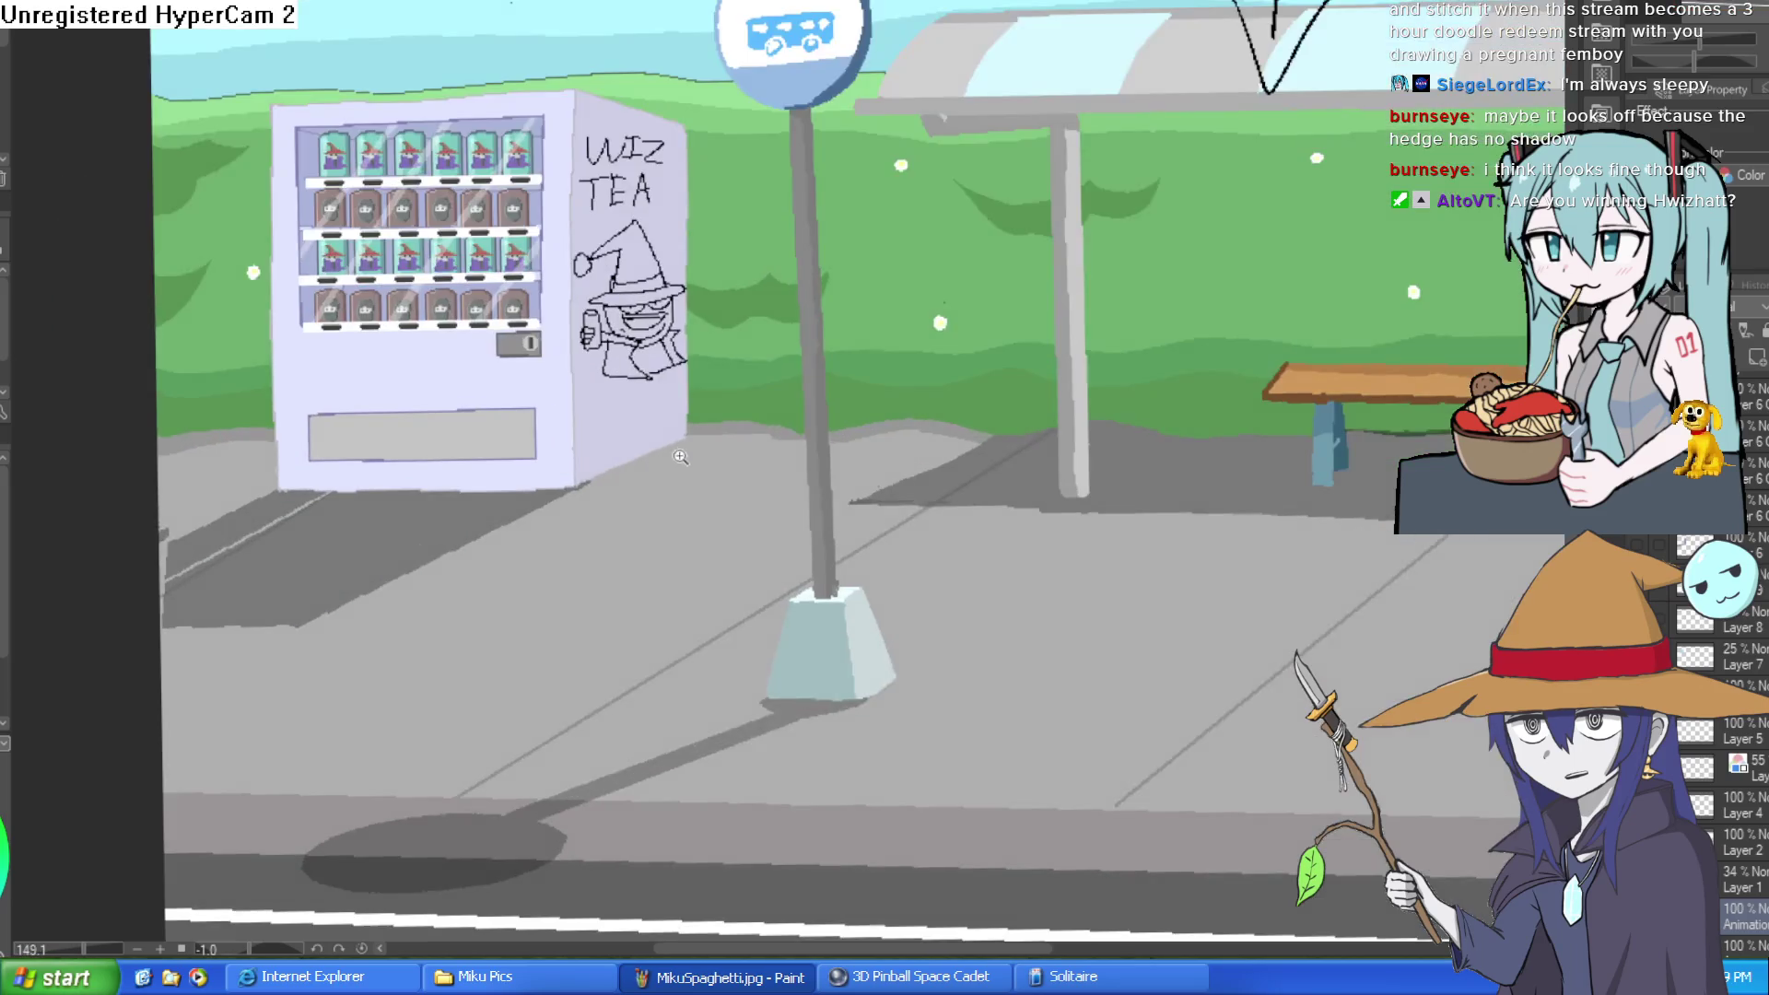
pyautogui.hotkey('ctrl', 'z')
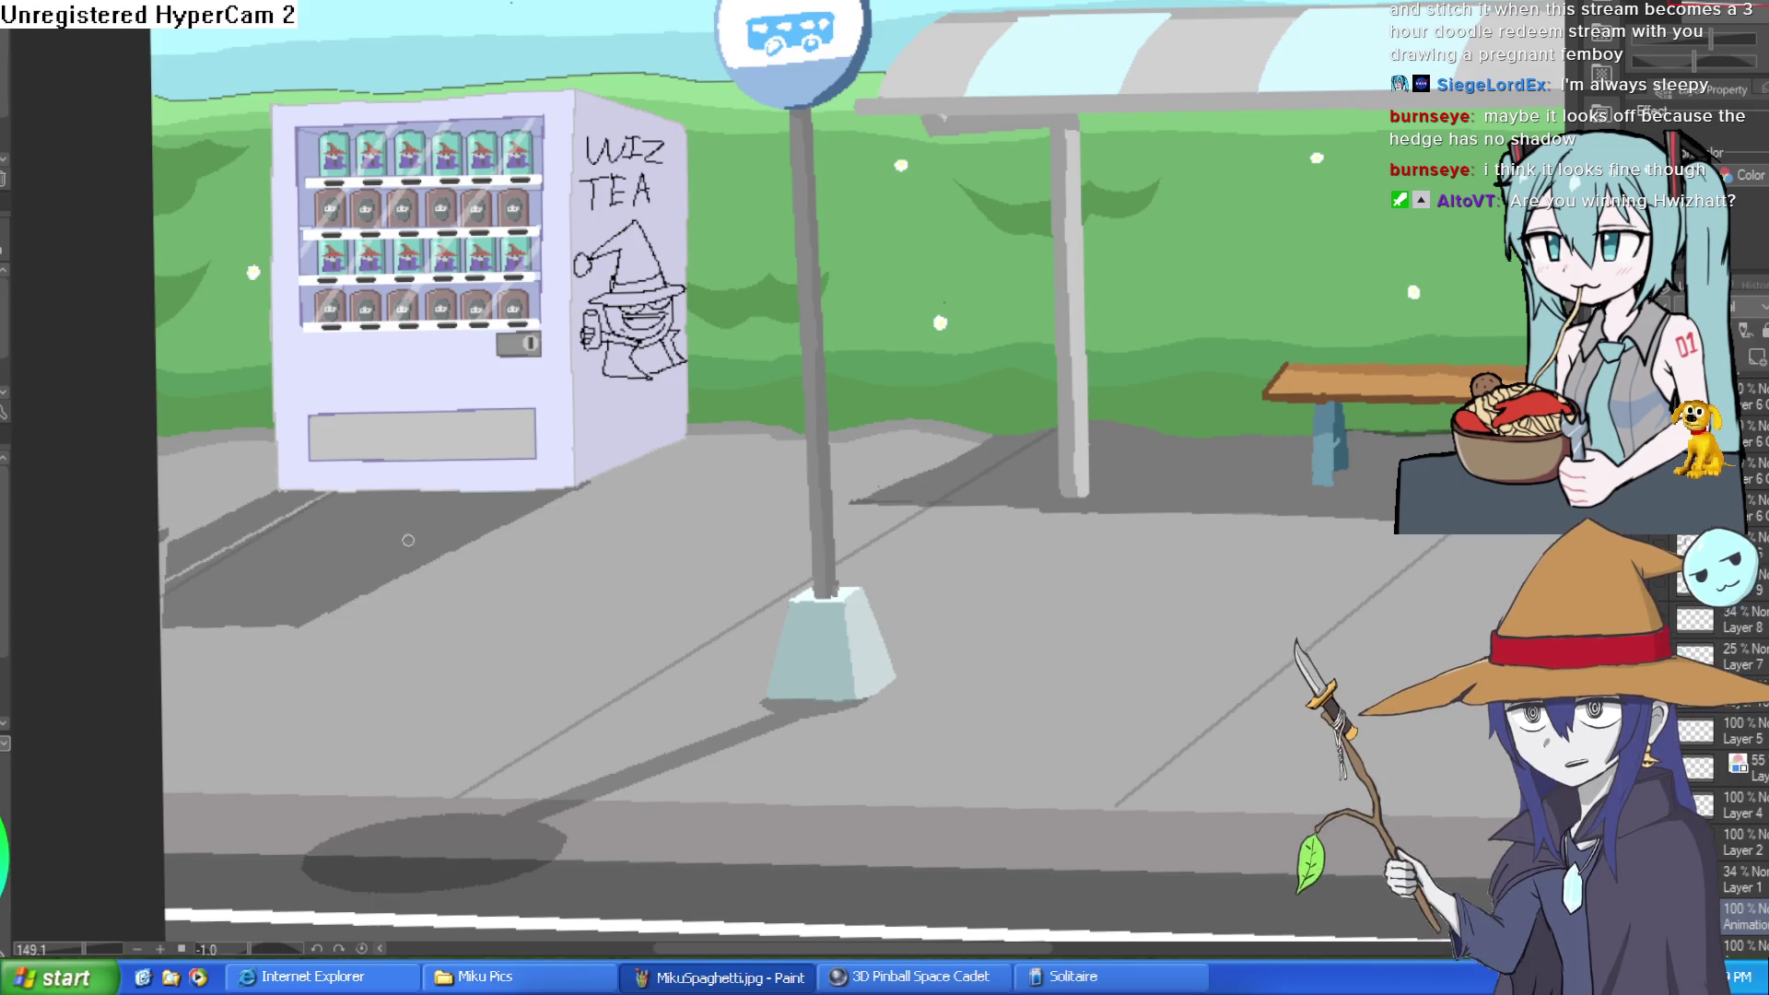
# Step: Make a freehand selection around the vending machine's shadow, then clear it
pyautogui.moveTo(196, 524); pyautogui.dragTo(570, 526)
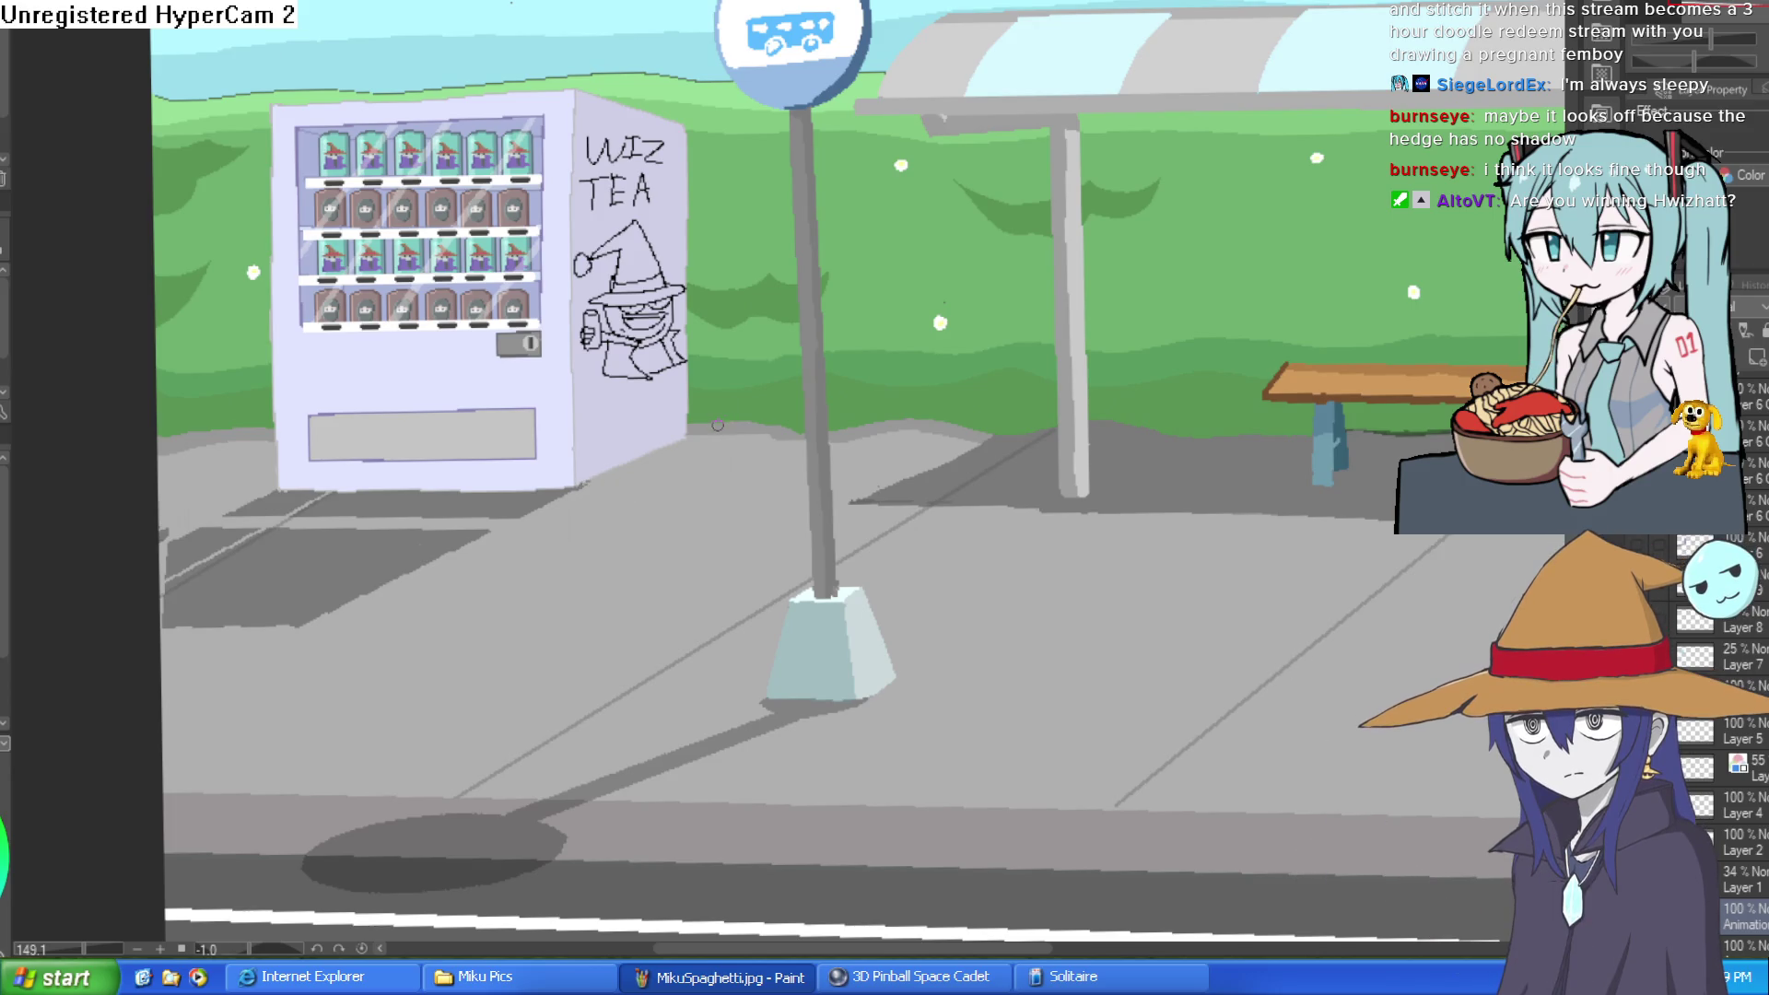
pyautogui.press('g')
pyautogui.moveTo(513, 524)
pyautogui.mouseDown()
pyautogui.moveTo(238, 510)
pyautogui.moveTo(135, 568)
pyautogui.moveTo(454, 658)
pyautogui.moveTo(520, 535)
pyautogui.mouseUp()
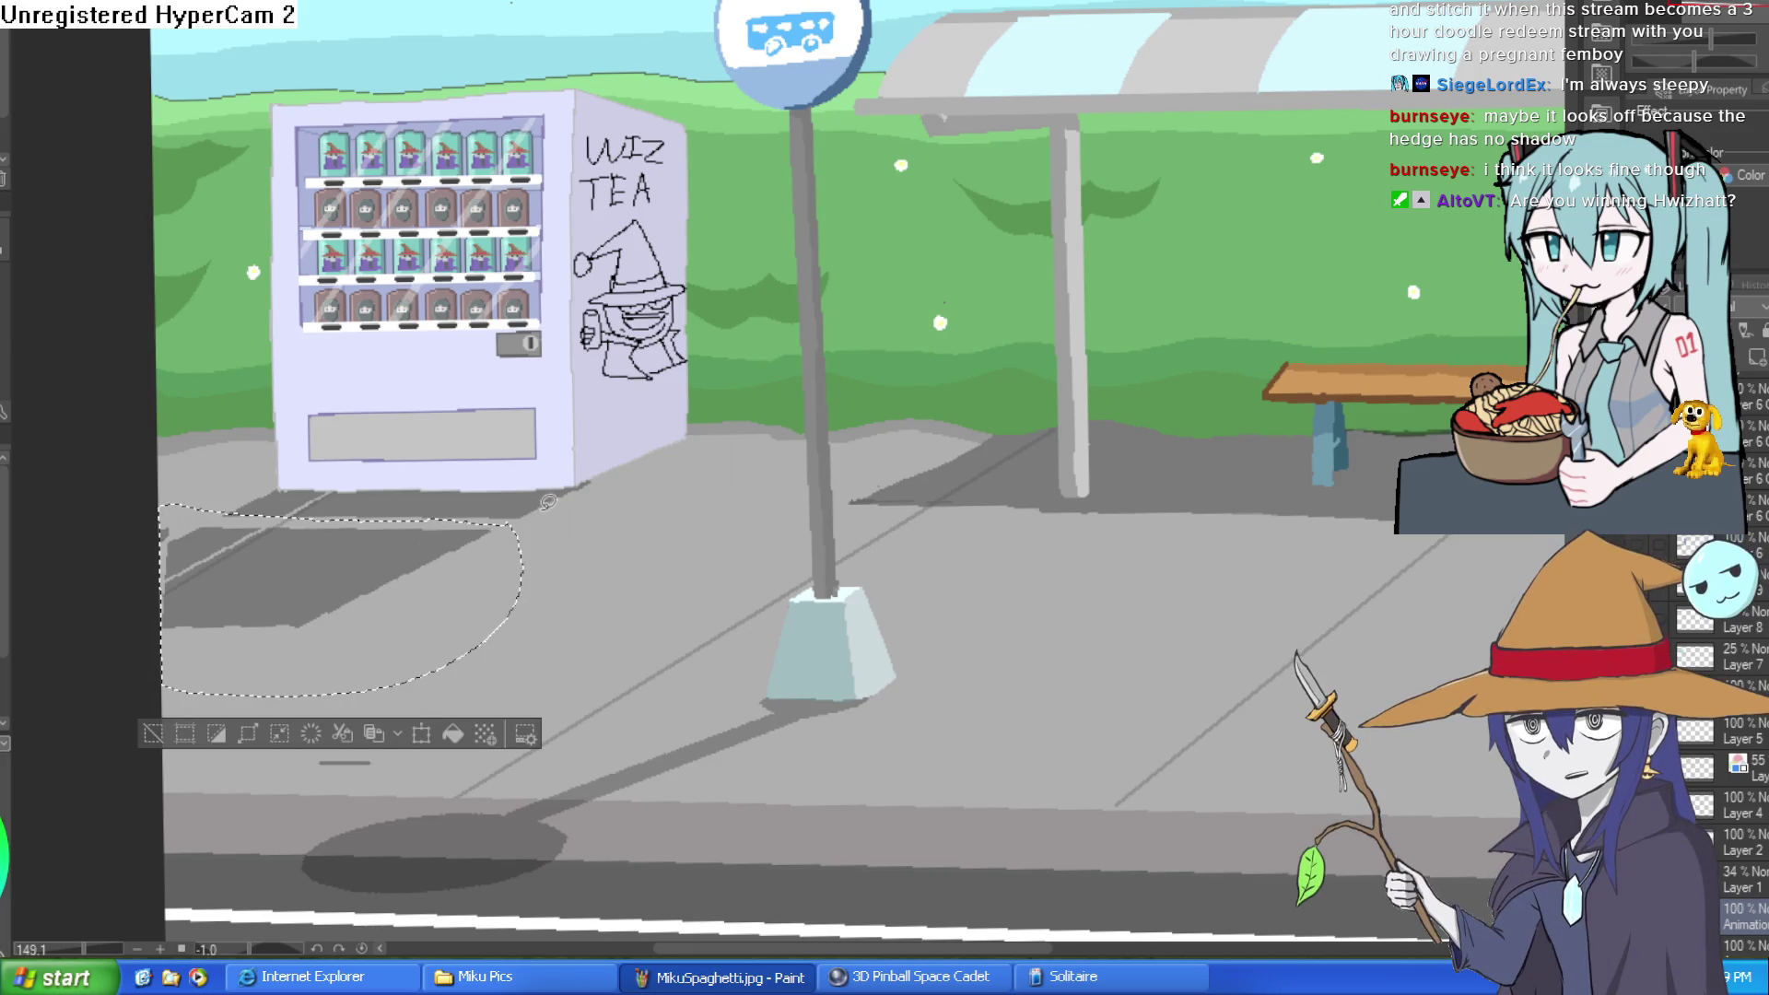
pyautogui.click(153, 734)
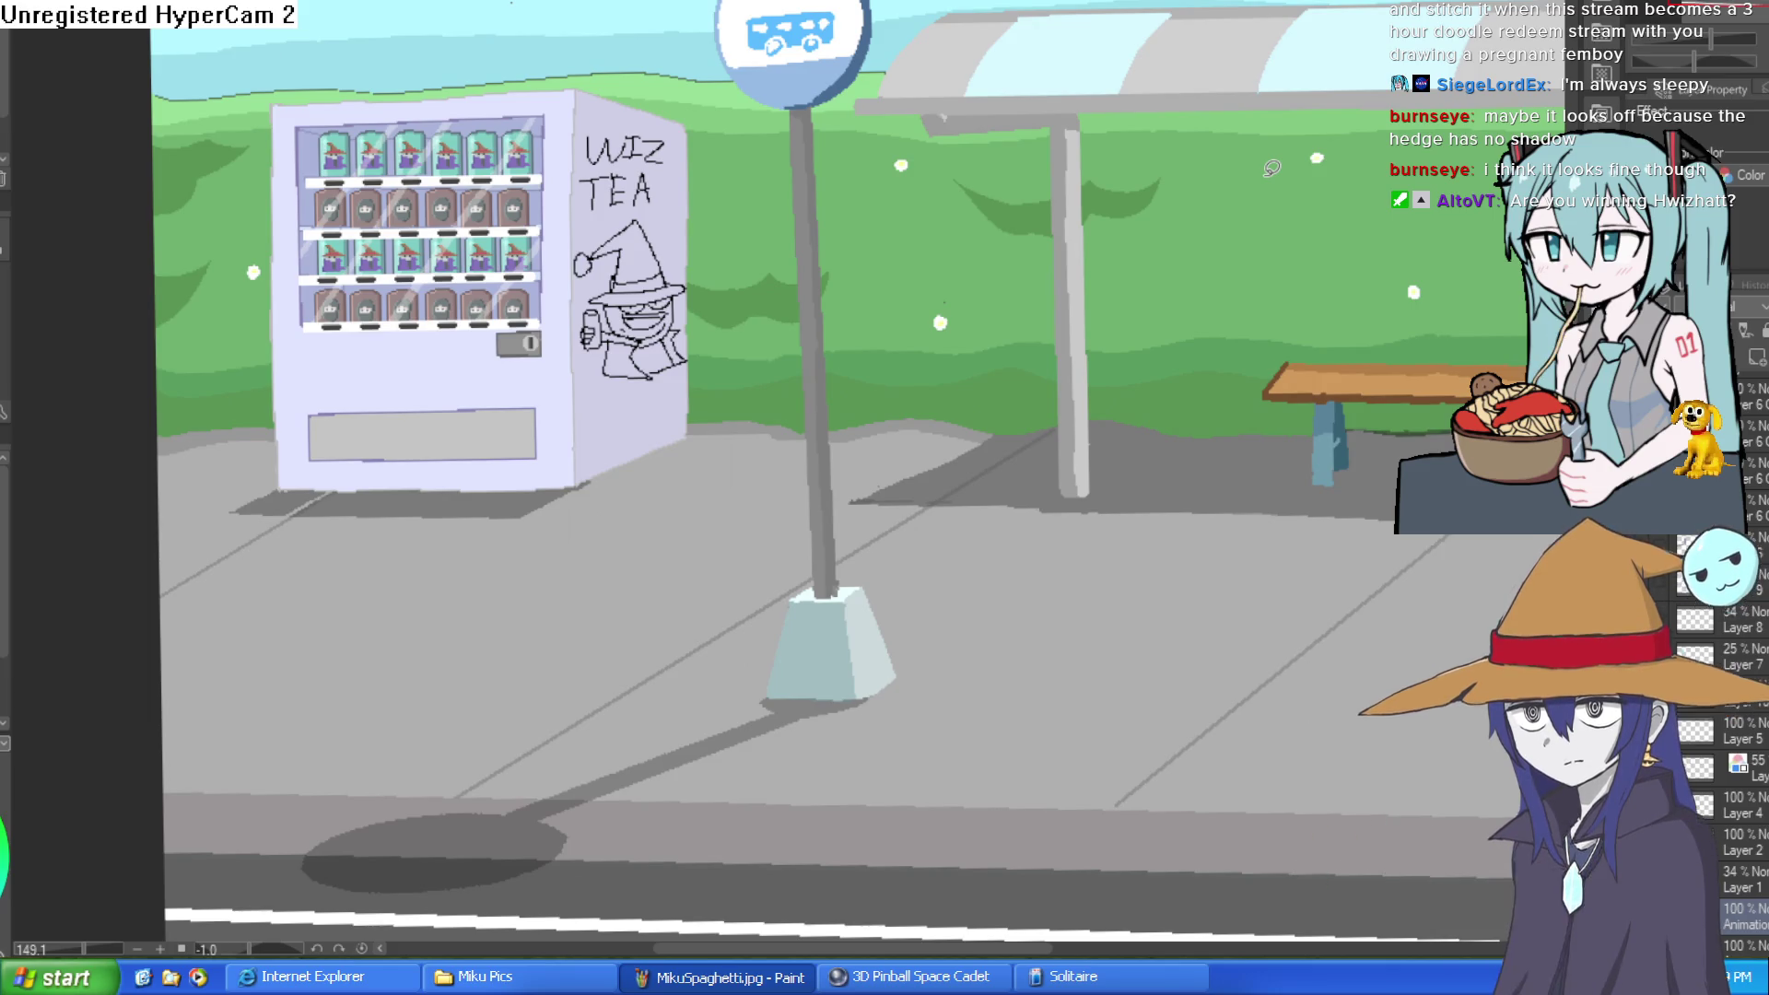
# Step: Zoom out and pan across the whole bus-stop scene to the pole and bench
pyautogui.moveTo(1168, 556); pyautogui.dragTo(854, 437)
pyautogui.scroll(-4, 944, 528)
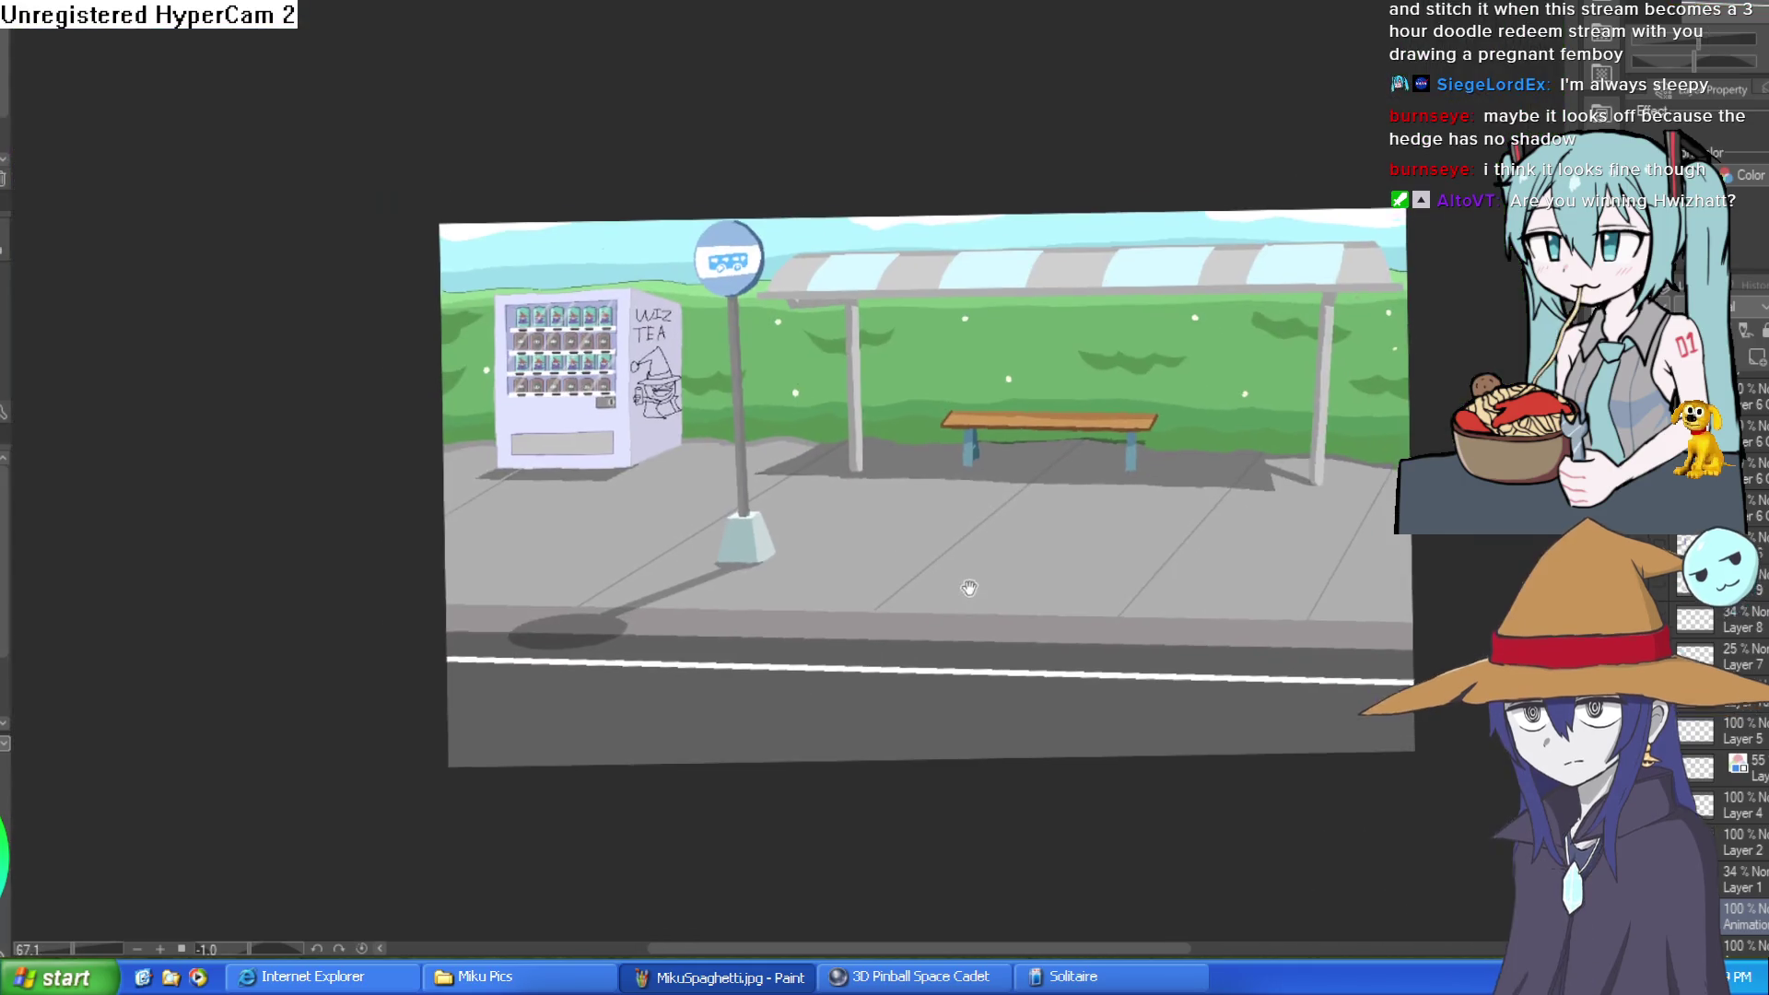
pyautogui.moveTo(972, 570); pyautogui.dragTo(949, 591)
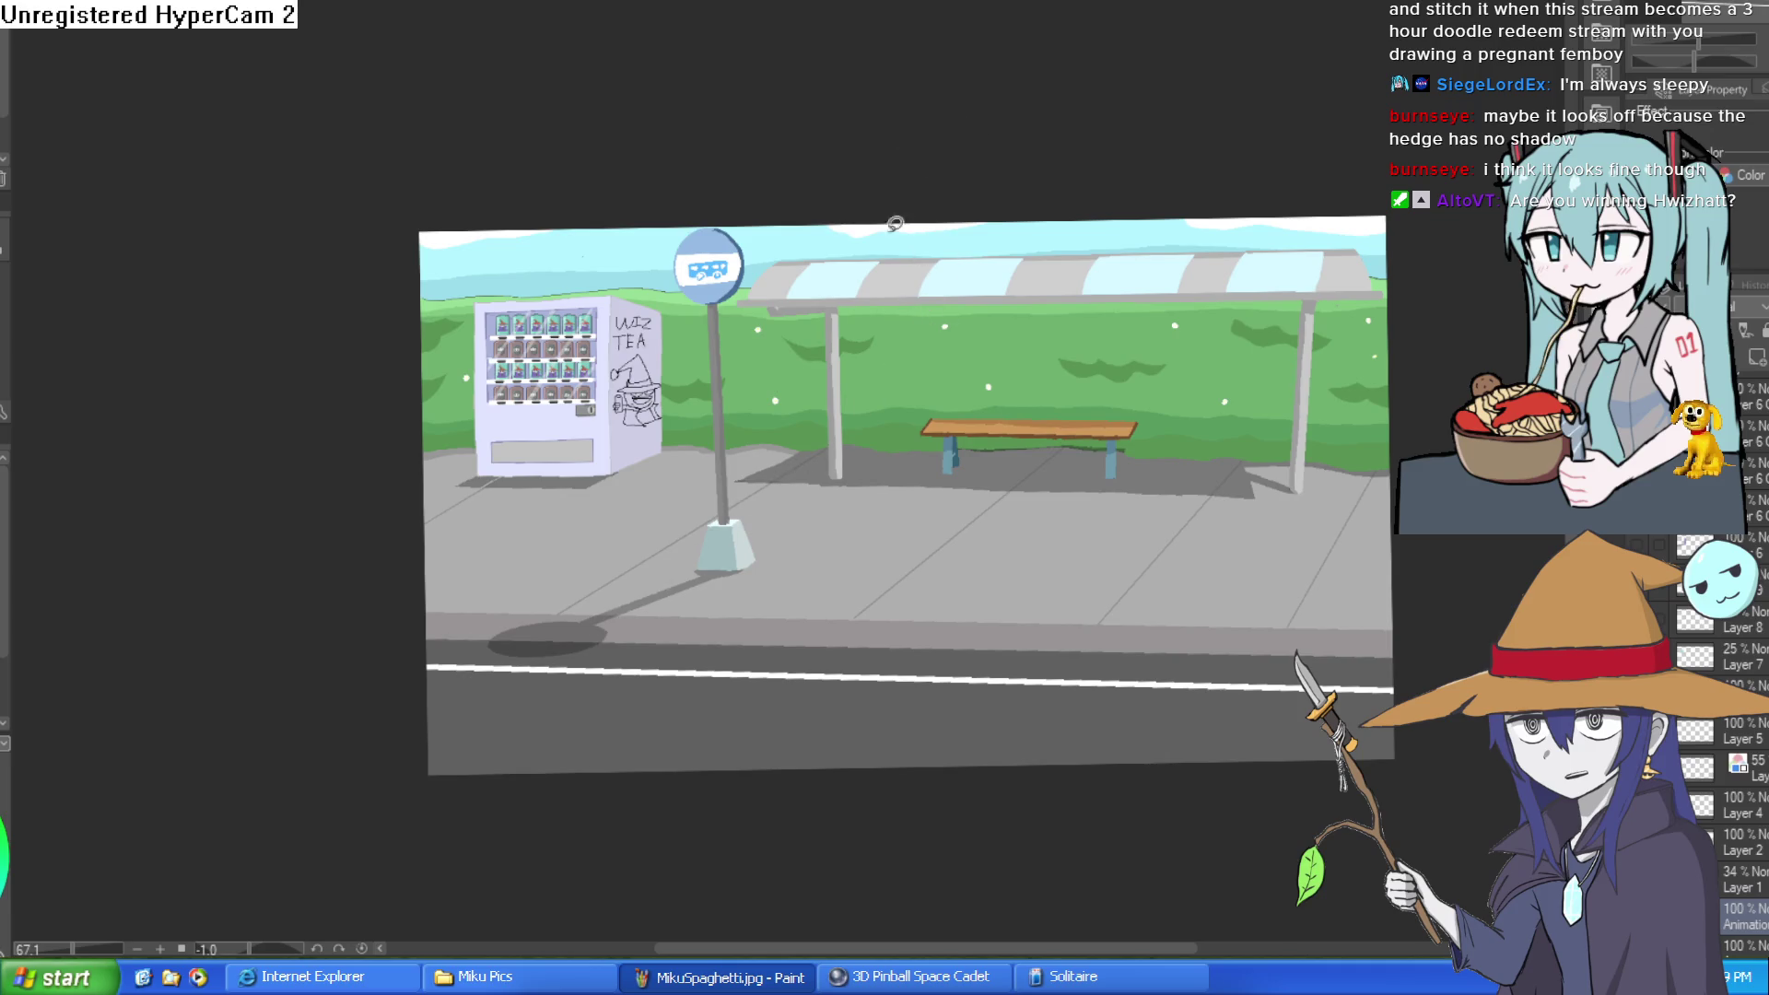
pyautogui.scroll(5, 848, 584)
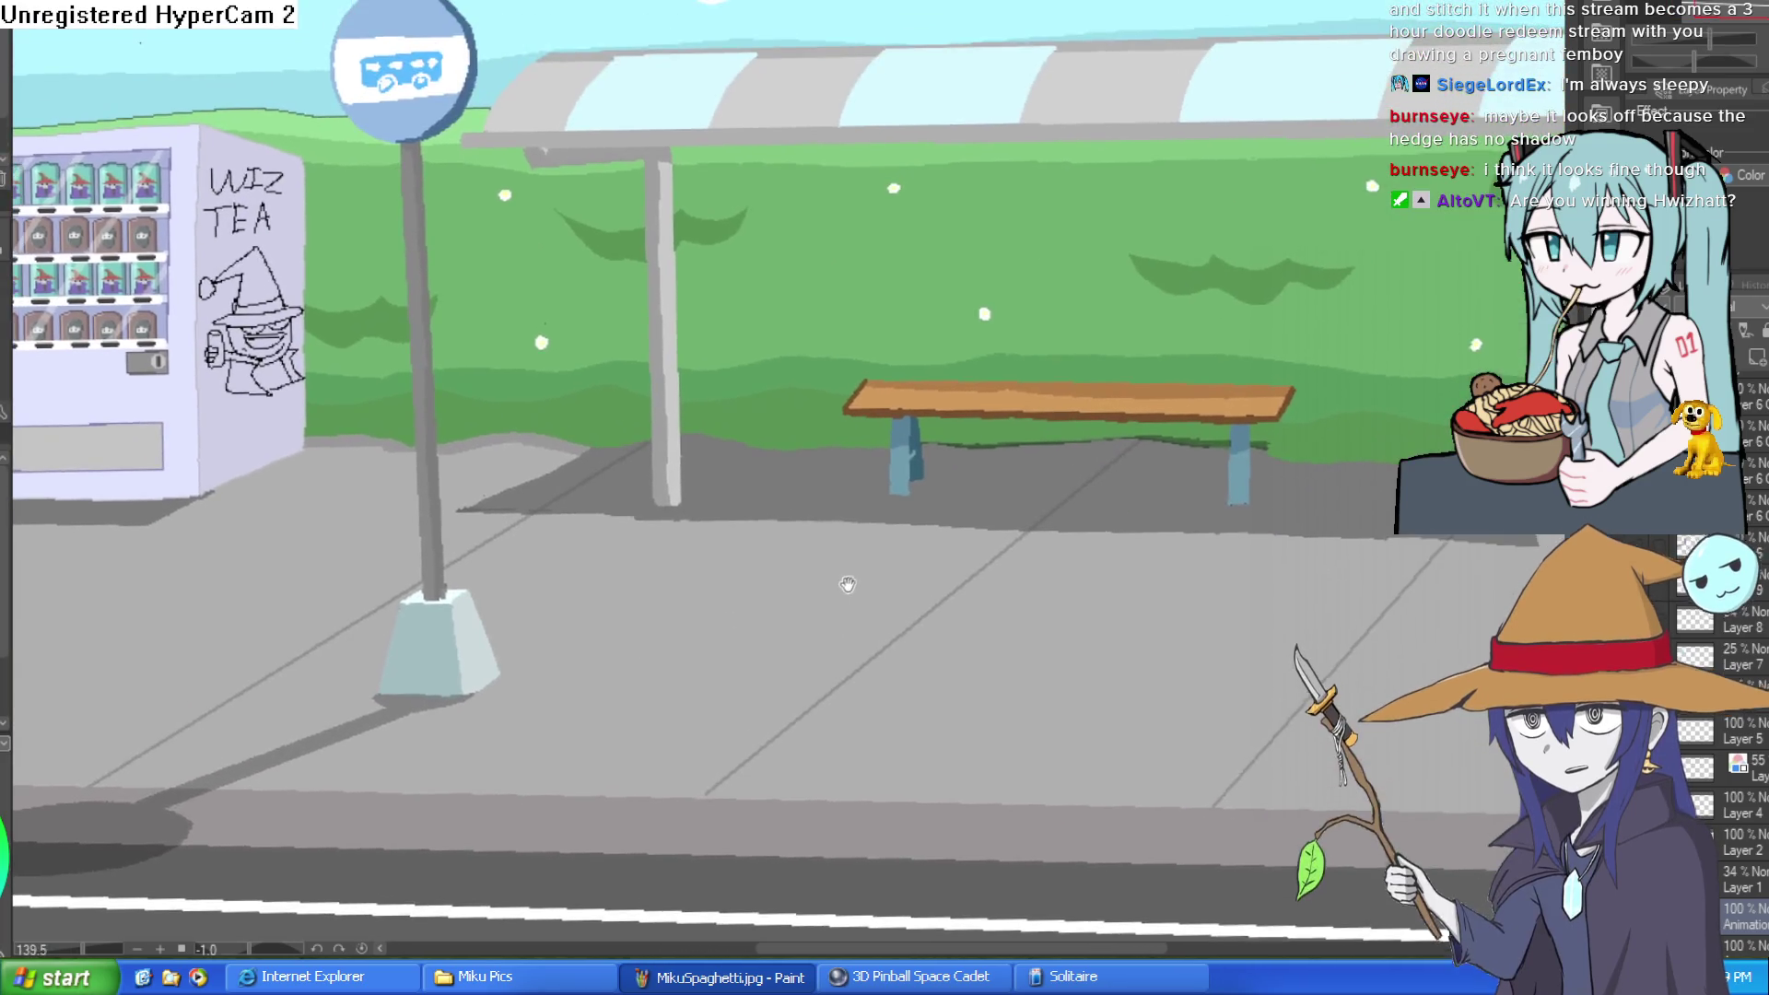
pyautogui.moveTo(848, 584)
pyautogui.mouseDown()
pyautogui.moveTo(610, 471)
pyautogui.moveTo(816, 448)
pyautogui.moveTo(1100, 506)
pyautogui.moveTo(1319, 506)
pyautogui.mouseUp()
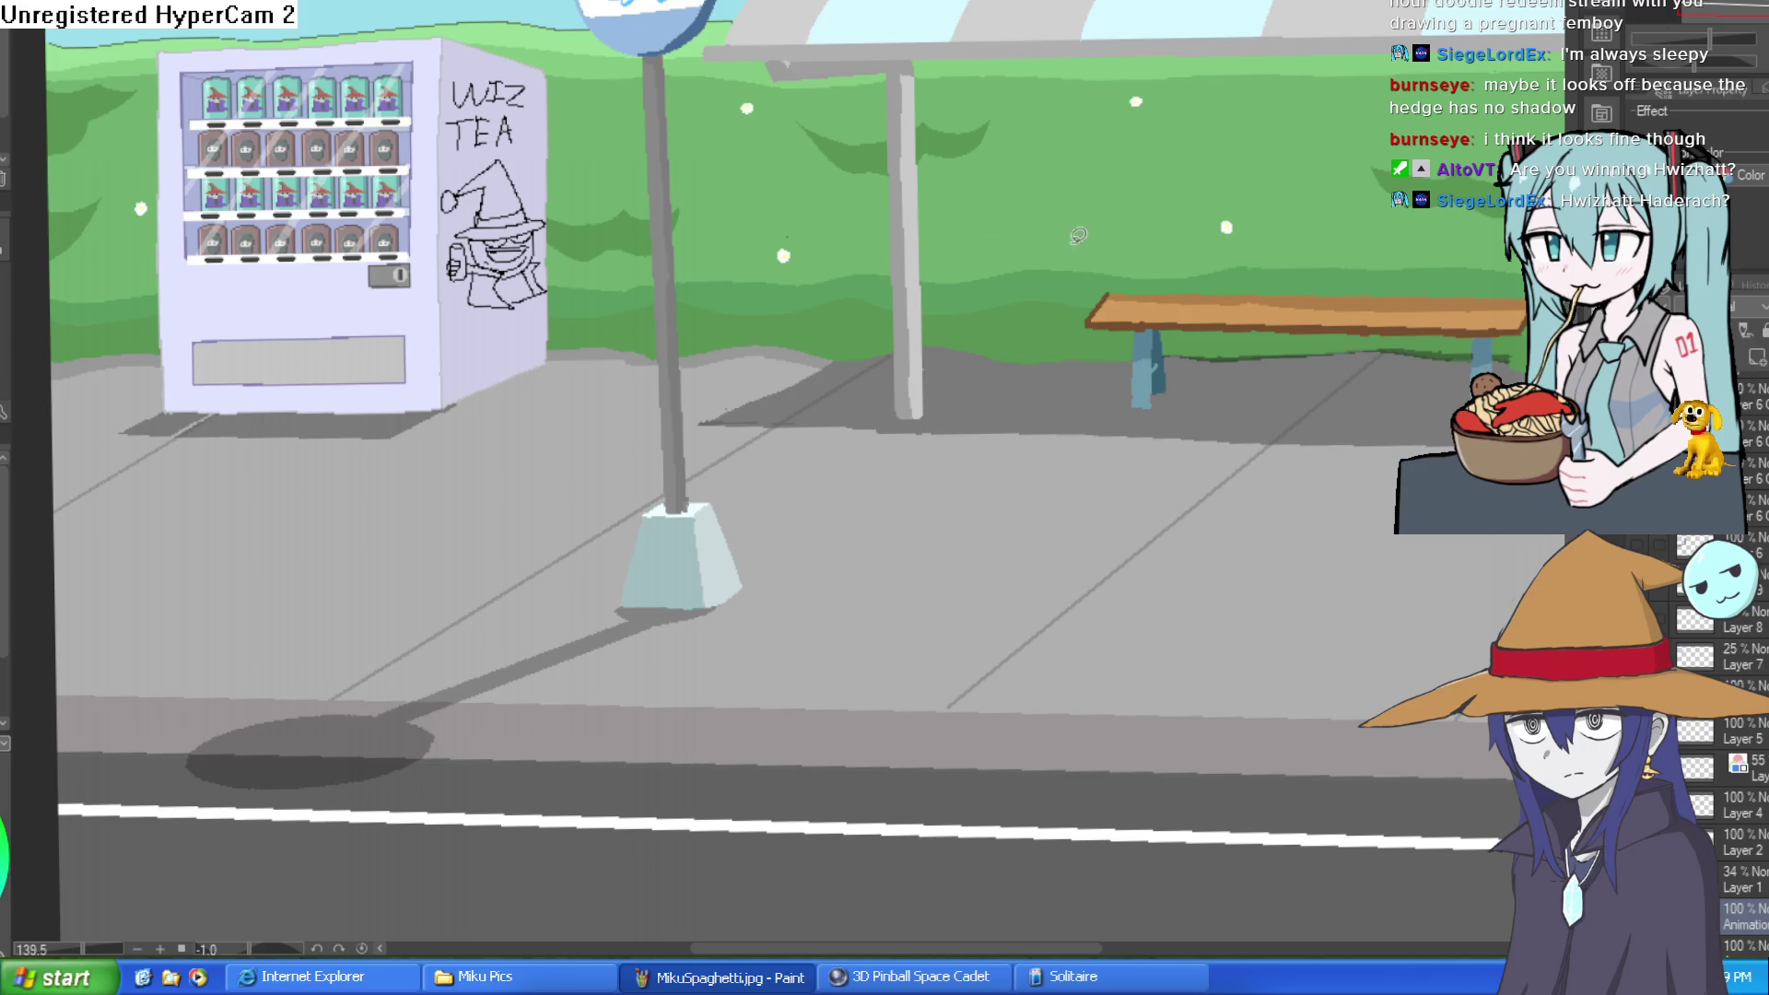
# Step: Zoom in on the machine's lower panel, tilt the view, and bring the Atheneum storefront sketch into view
pyautogui.moveTo(238, 407)
pyautogui.mouseDown()
pyautogui.moveTo(429, 362)
pyautogui.moveTo(584, 387)
pyautogui.moveTo(611, 312)
pyautogui.mouseUp()
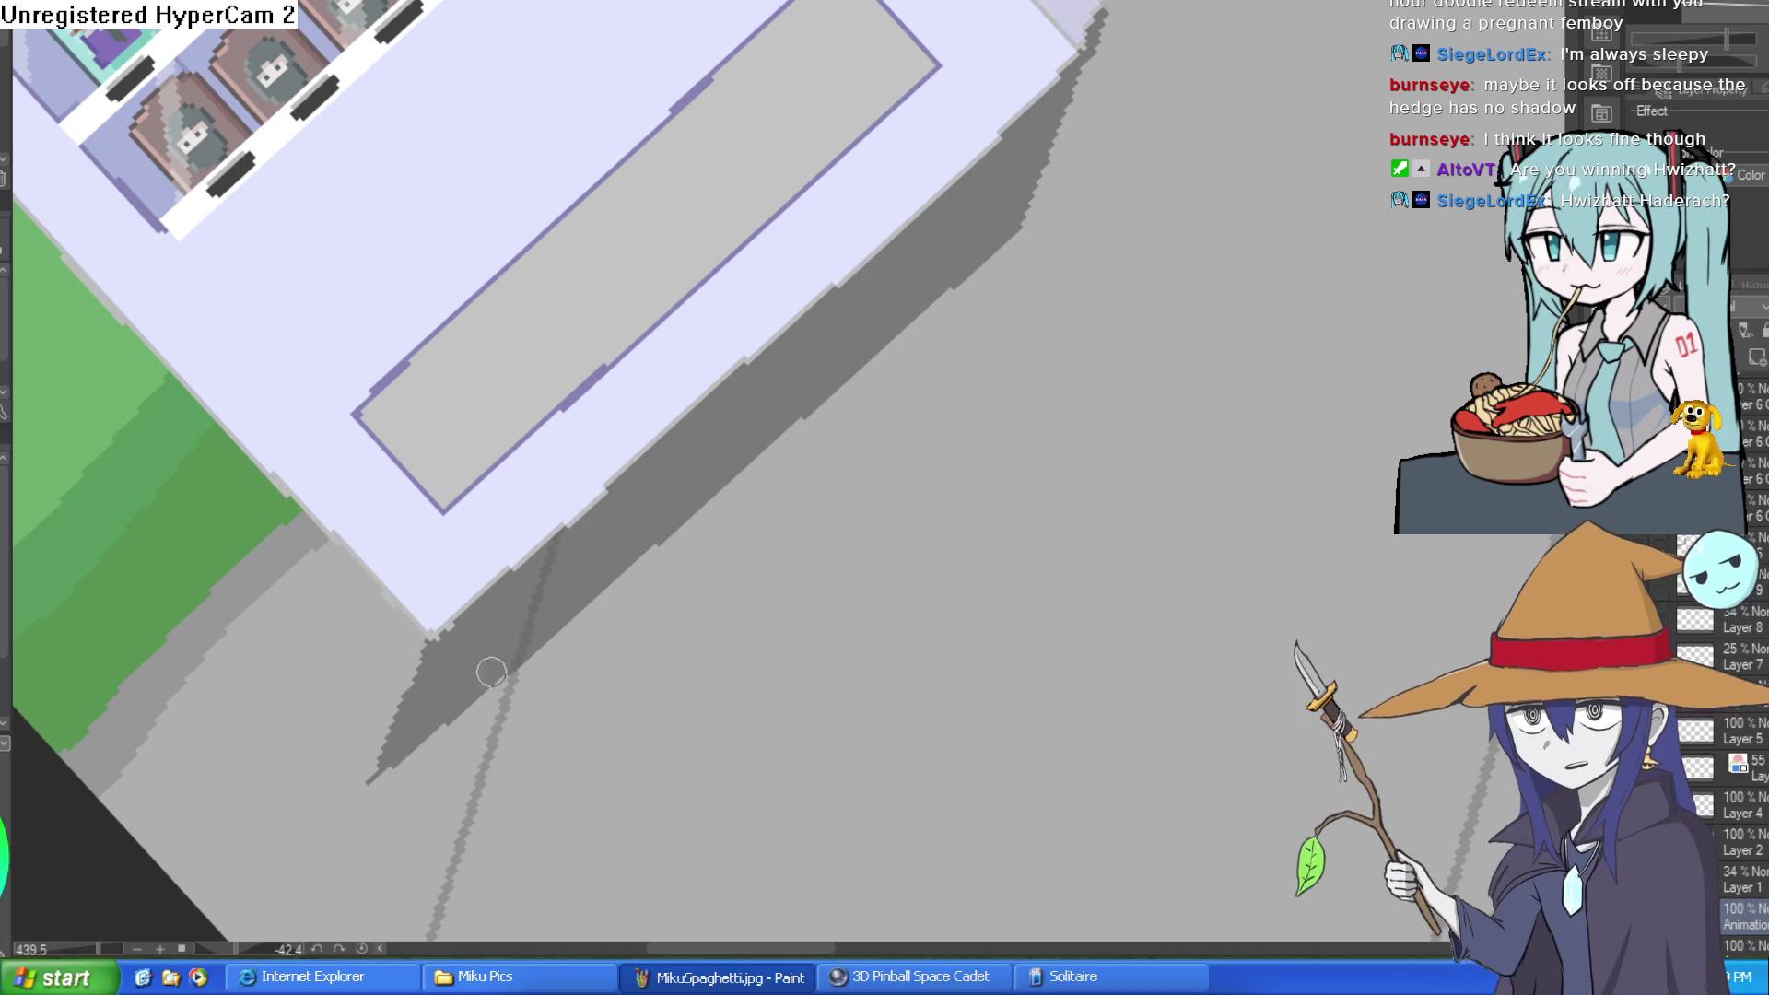
pyautogui.moveTo(595, 505)
pyautogui.mouseDown()
pyautogui.moveTo(995, 362)
pyautogui.moveTo(1004, 433)
pyautogui.moveTo(972, 501)
pyautogui.mouseUp()
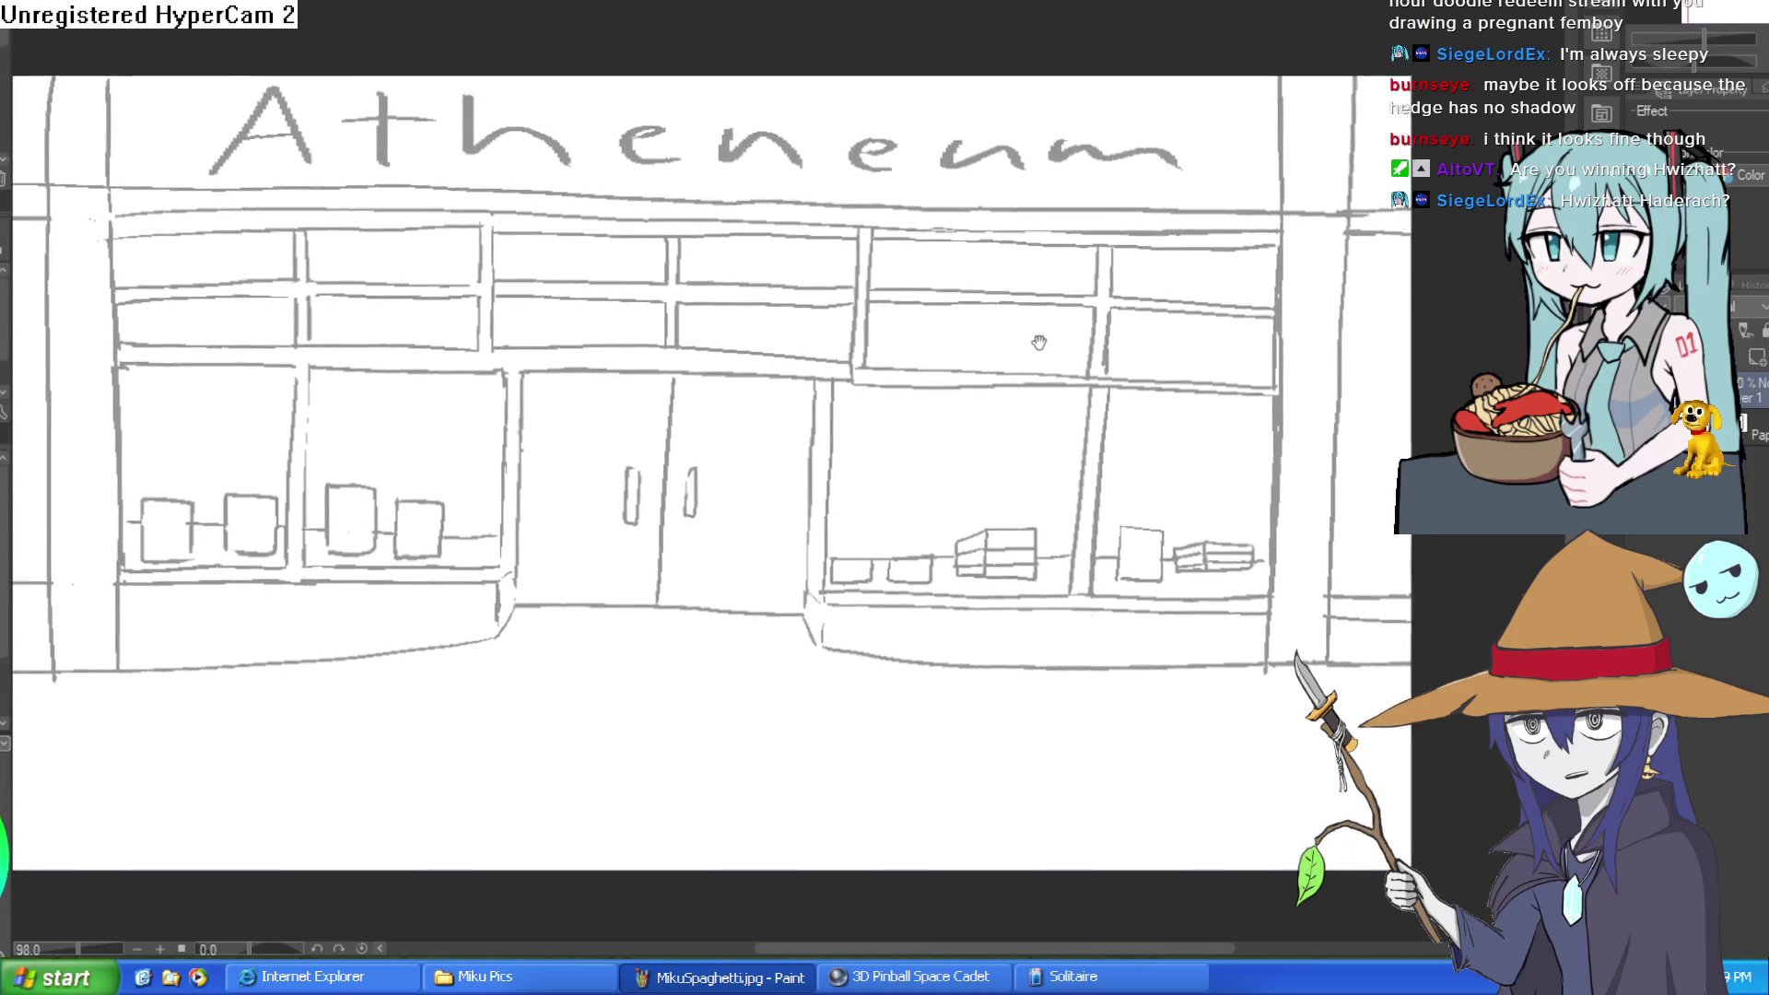
pyautogui.moveTo(1095, 337); pyautogui.dragTo(1140, 350)
# Step: Mirror the storefront view and restore it, then return to the bus-stop canvas and level its rotation
pyautogui.scroll(1, 1420, 275)
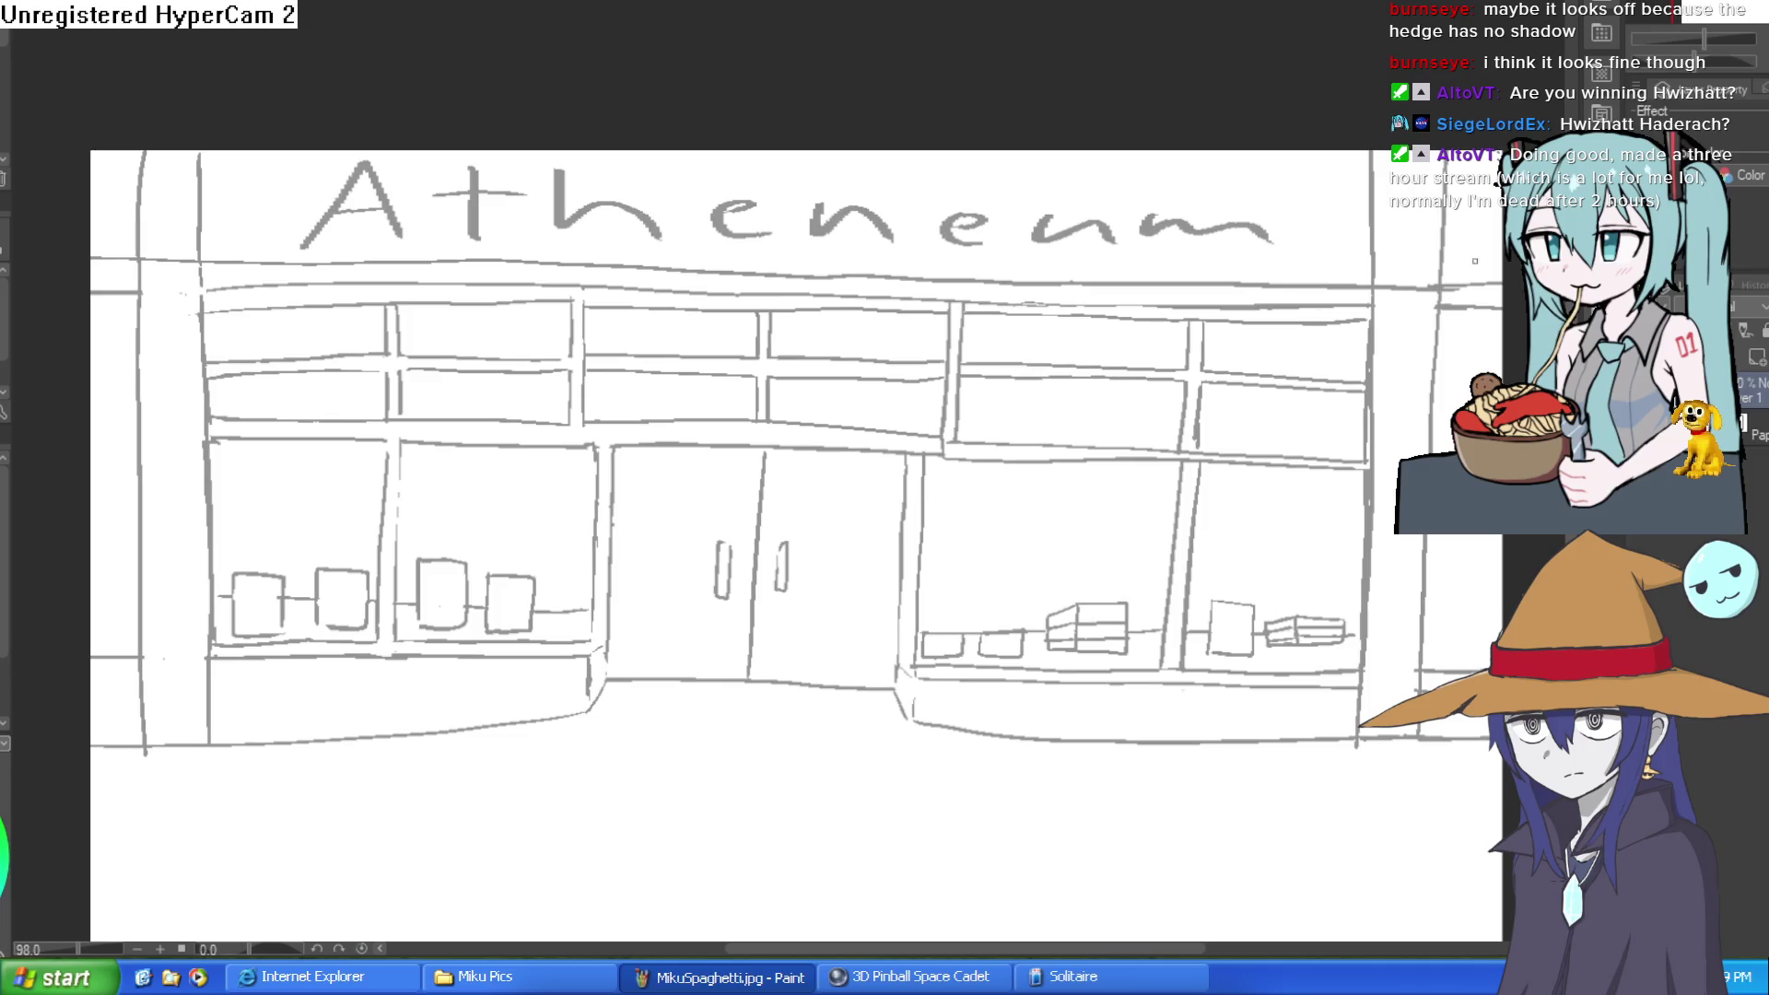
pyautogui.hotkey('ctrl', 'alt', '0')
pyautogui.press('h')
pyautogui.press('h')
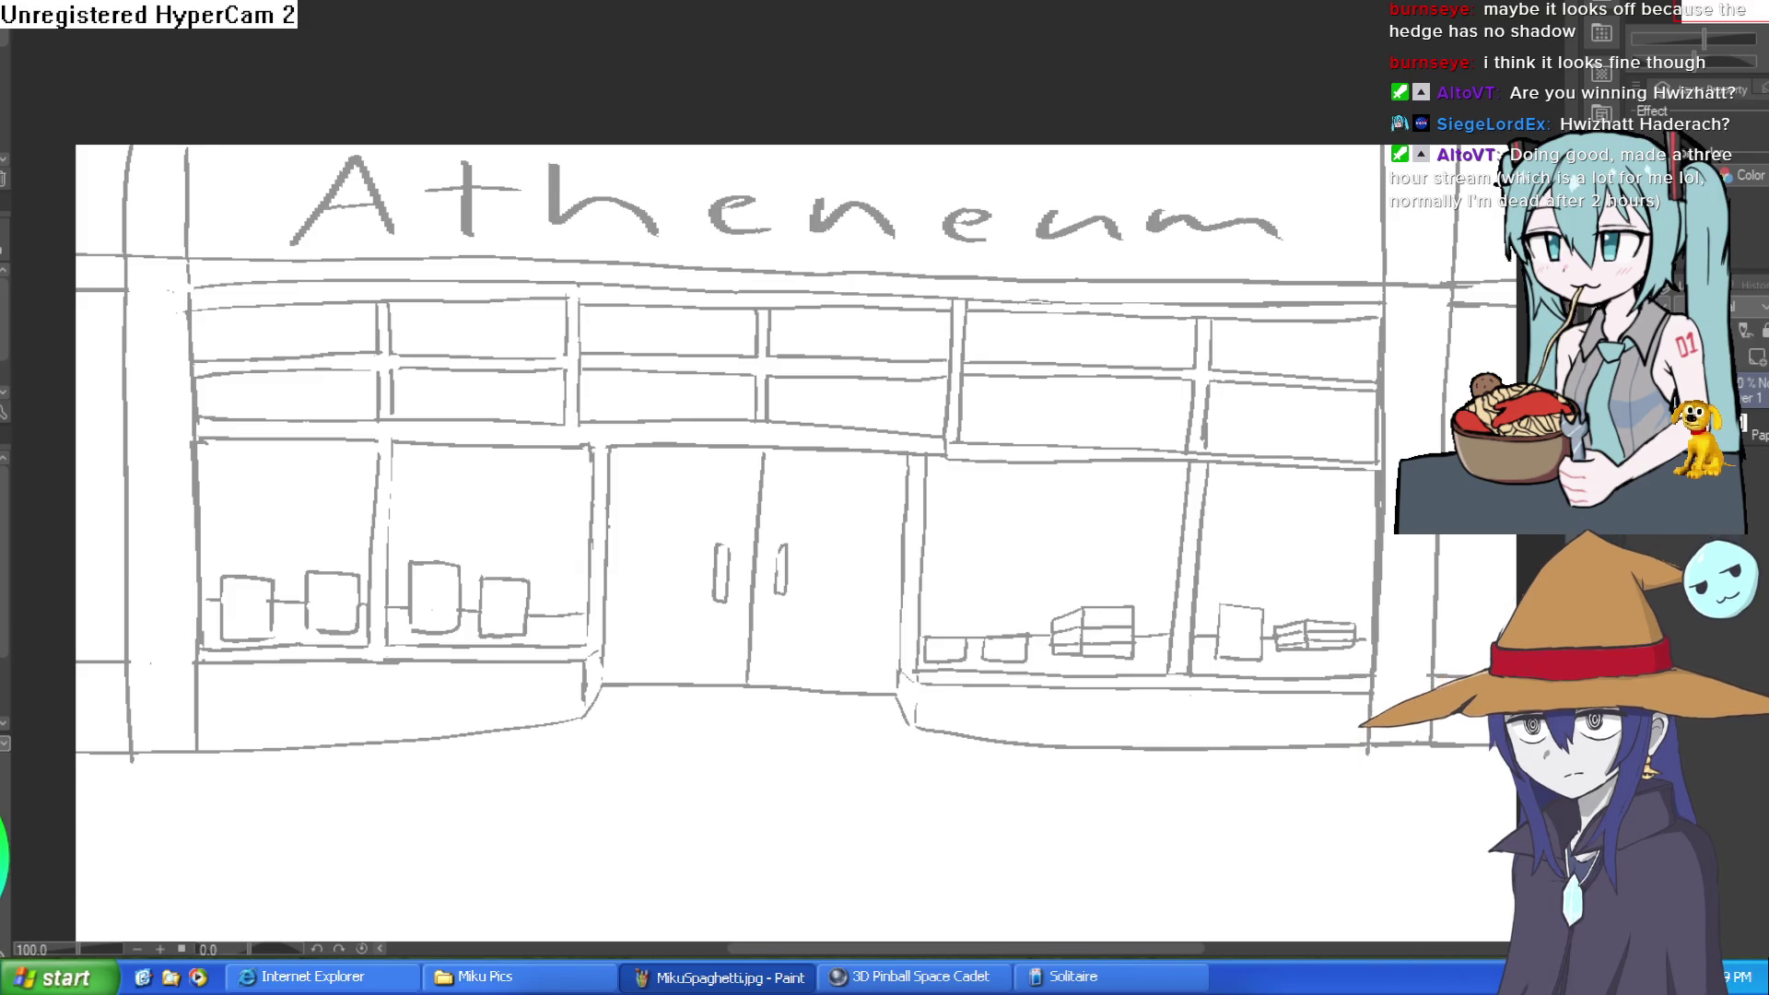
pyautogui.hotkey('ctrl', 'Tab')
pyautogui.moveTo(1113, 360); pyautogui.dragTo(1120, 369)
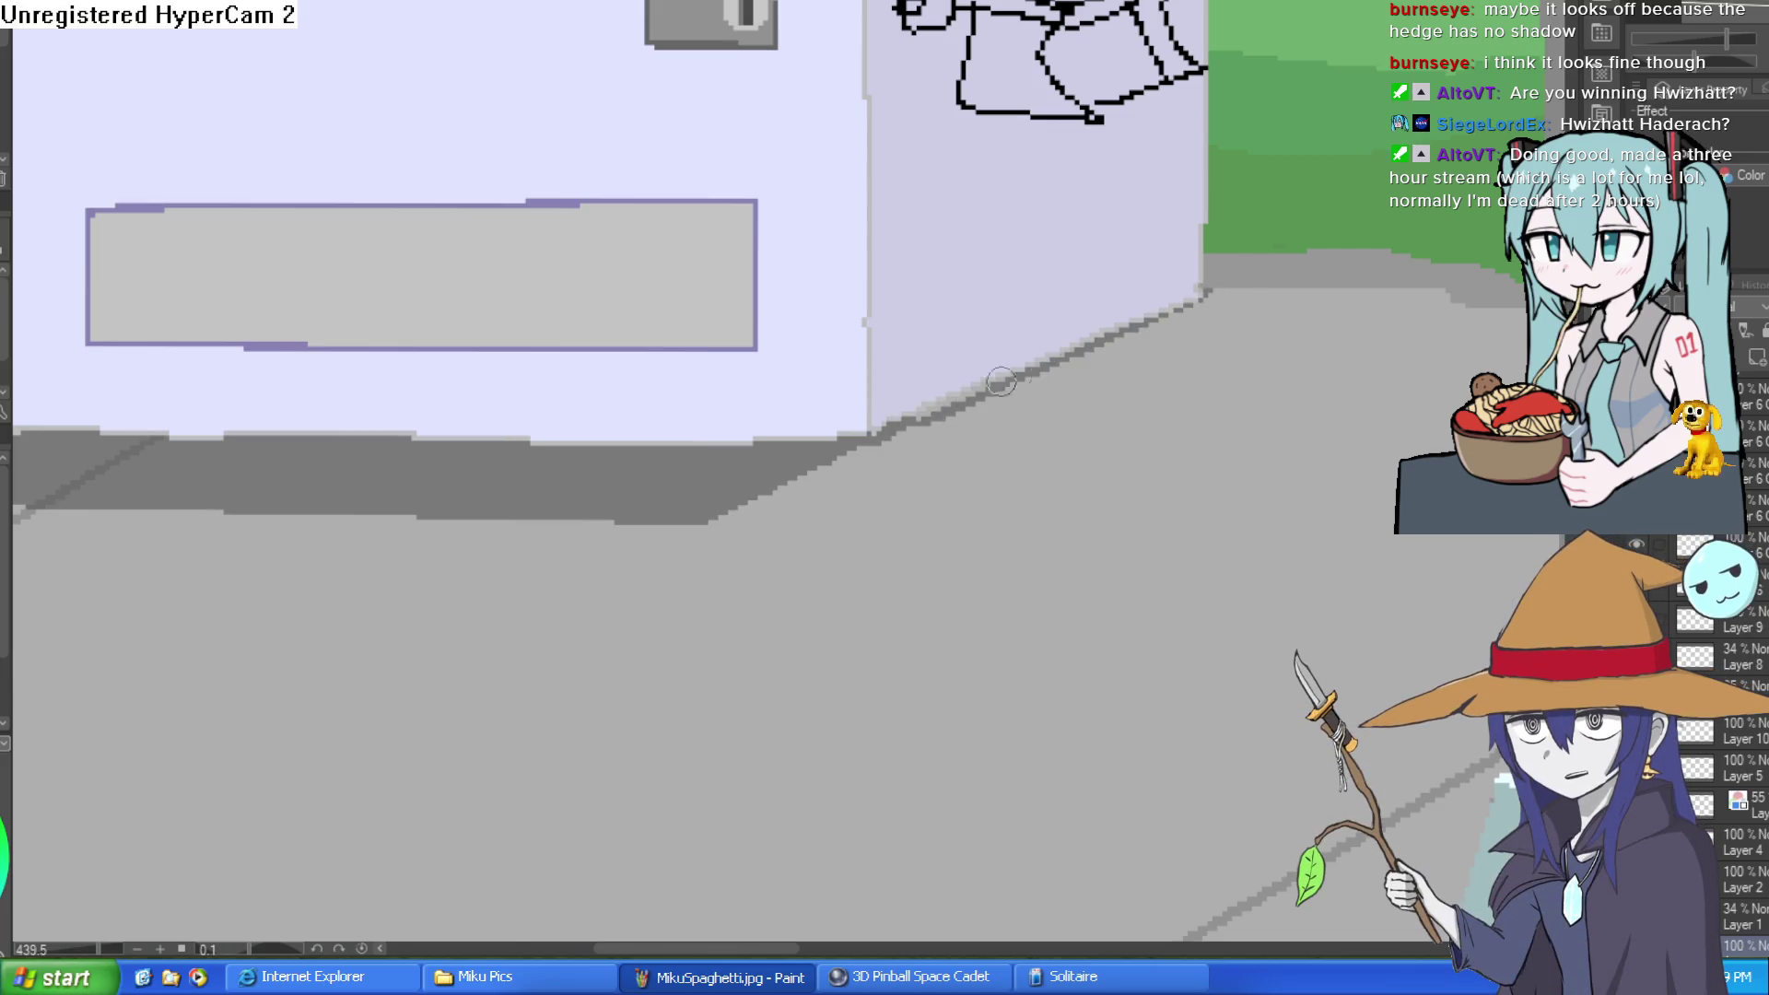
# Step: Paint darker shading along the shadow's diagonal edge and the machine's lower edge, then fit the canvas
pyautogui.moveTo(827, 465); pyautogui.dragTo(737, 509)
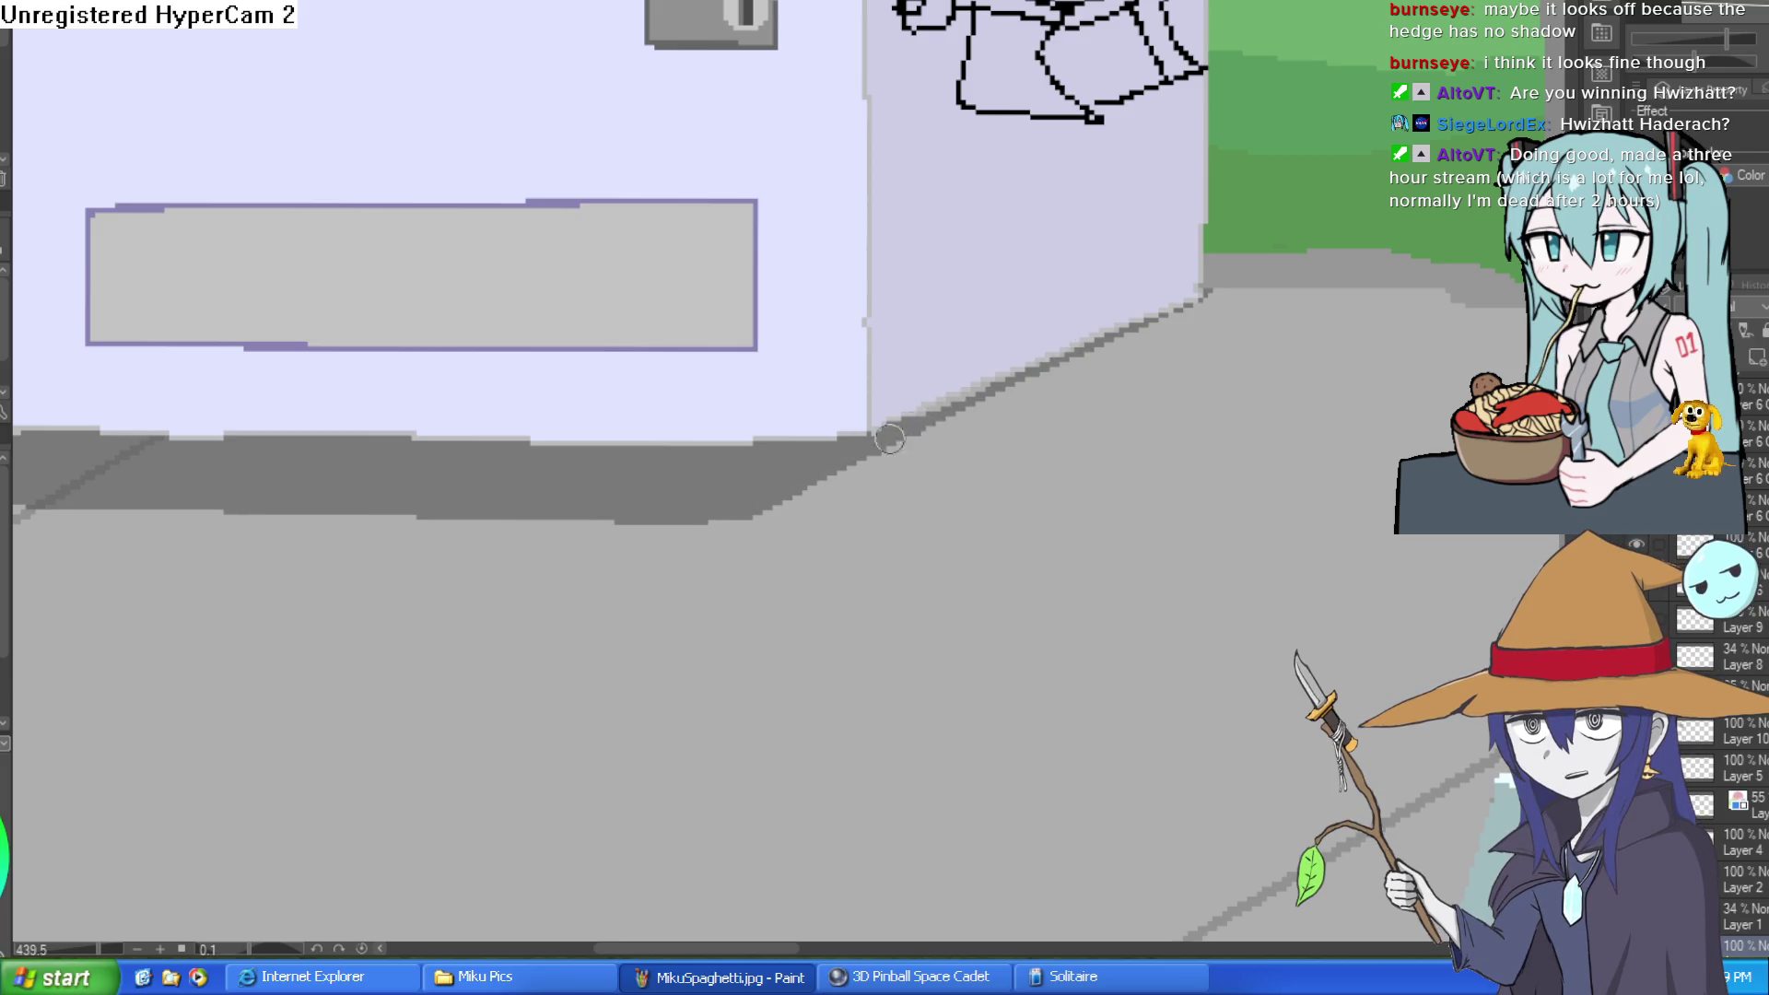
pyautogui.moveTo(1187, 311); pyautogui.dragTo(1224, 285)
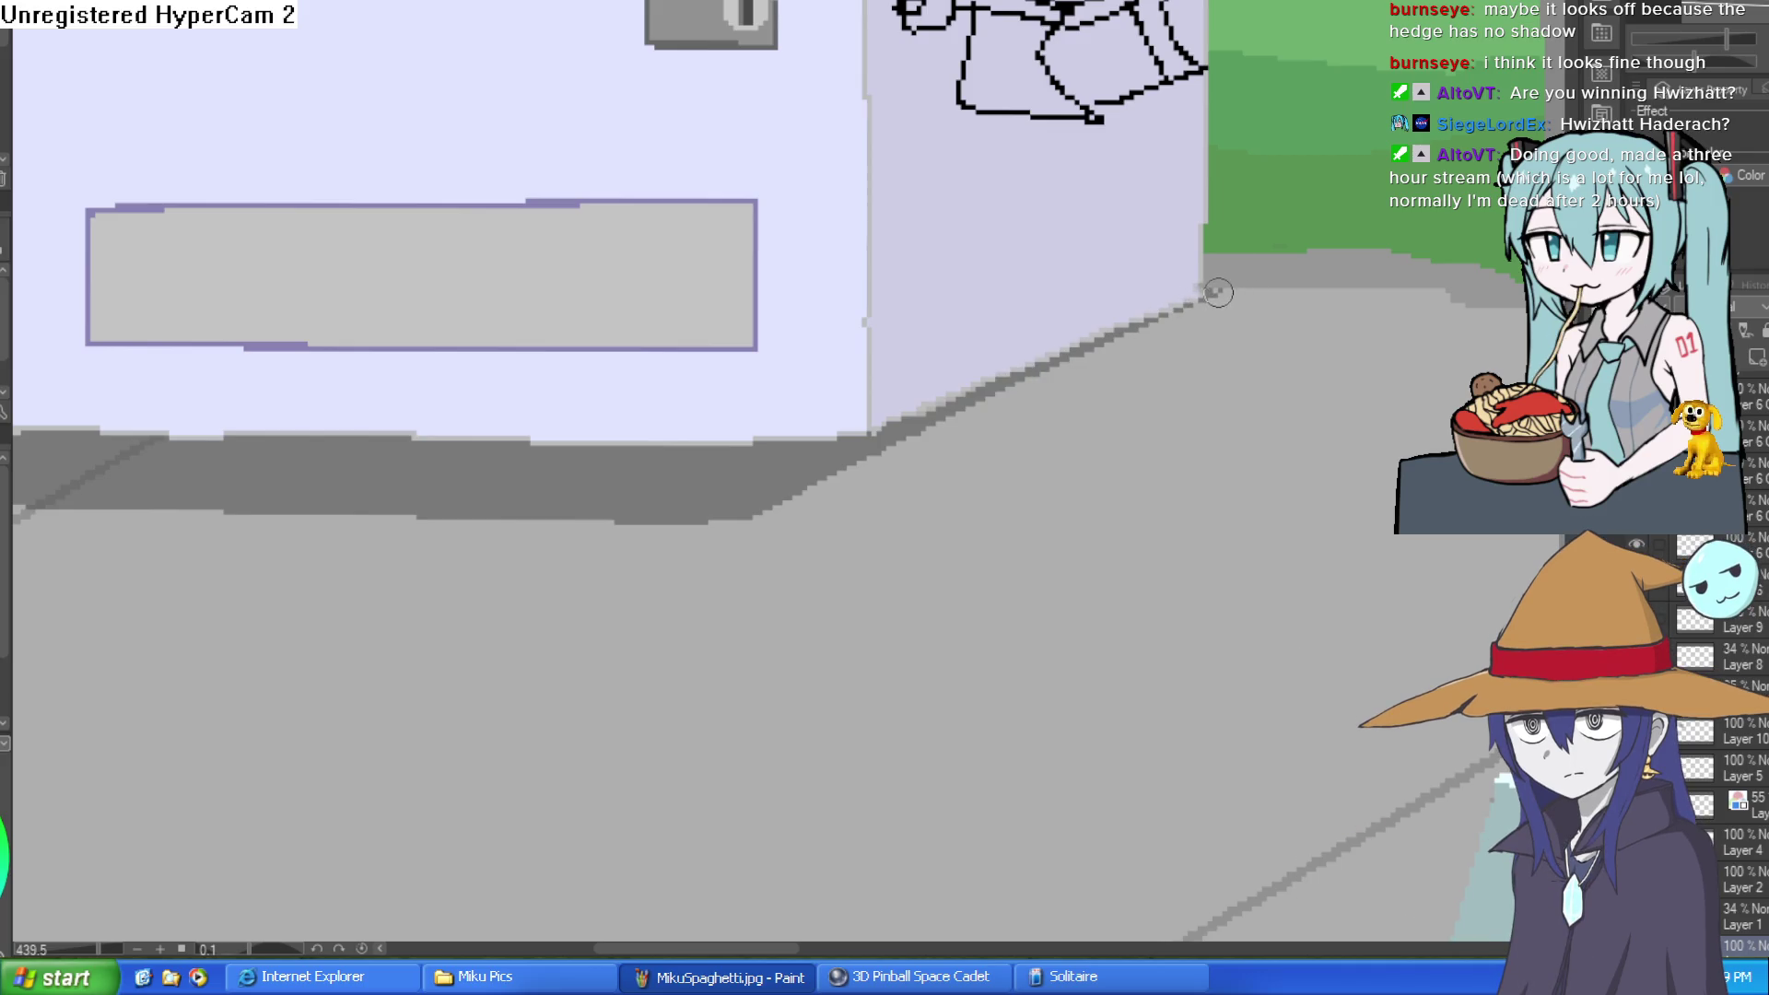
pyautogui.moveTo(1212, 292); pyautogui.dragTo(766, 511)
pyautogui.hotkey('ctrl', '0')
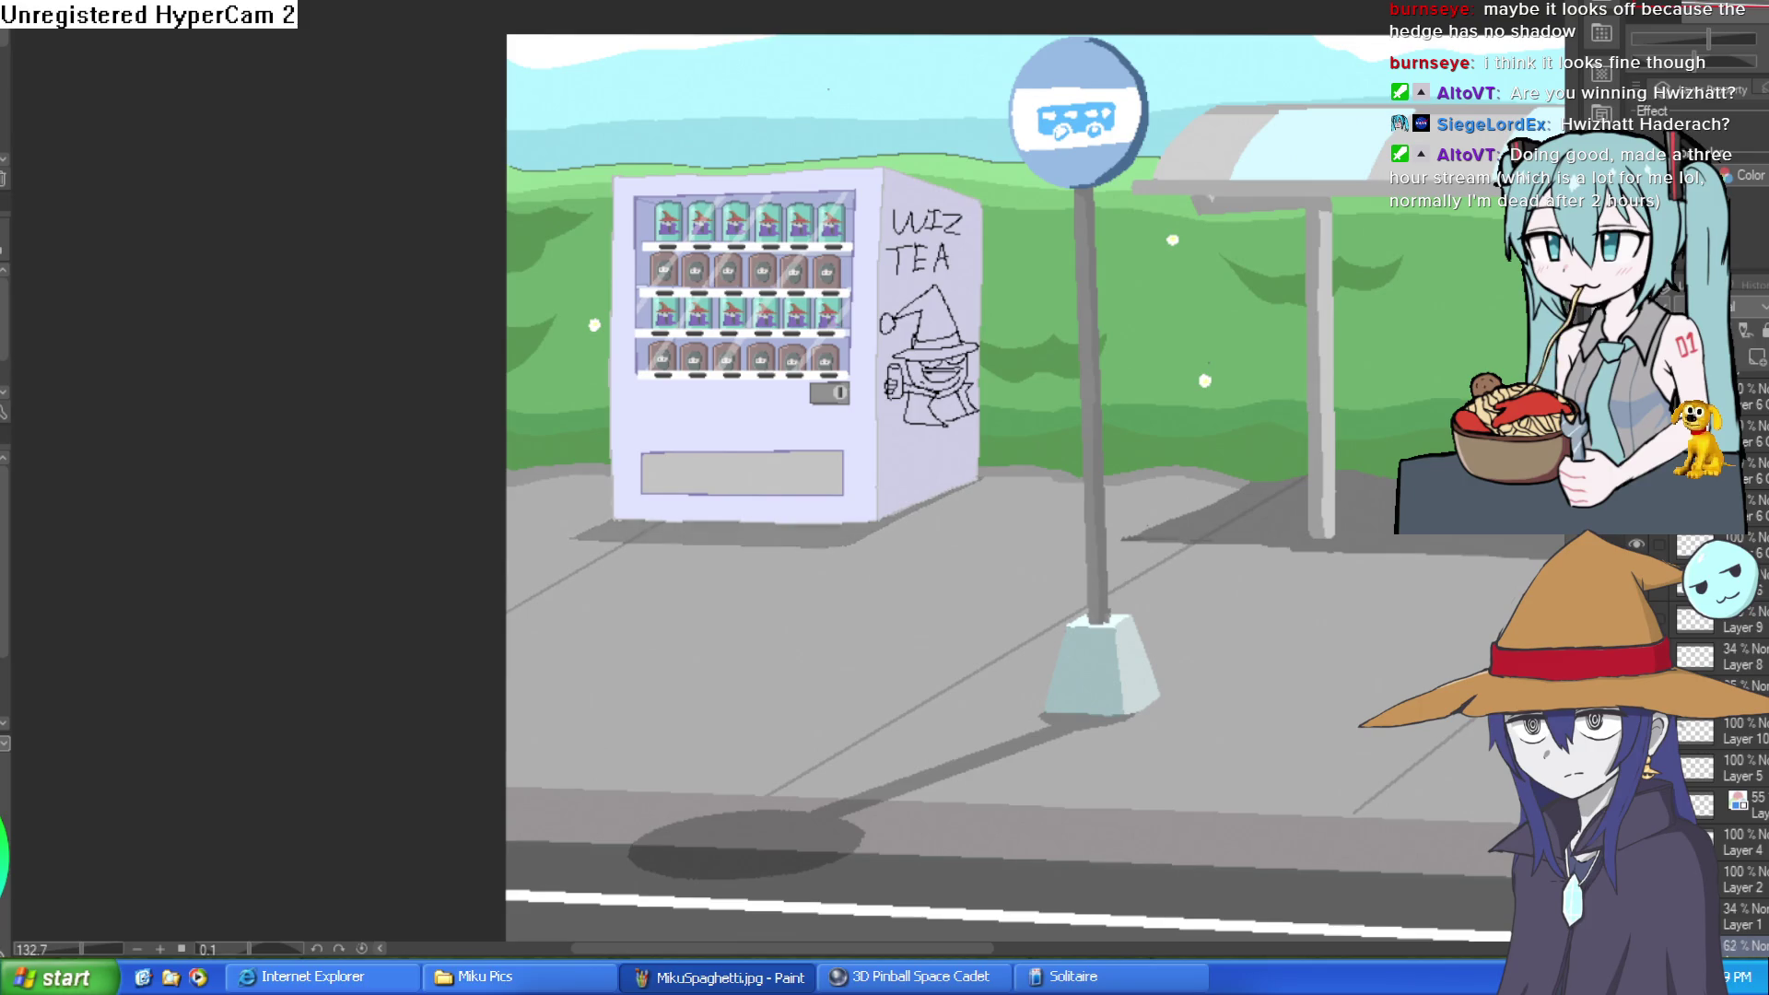
pyautogui.scroll(4, 1207, 400)
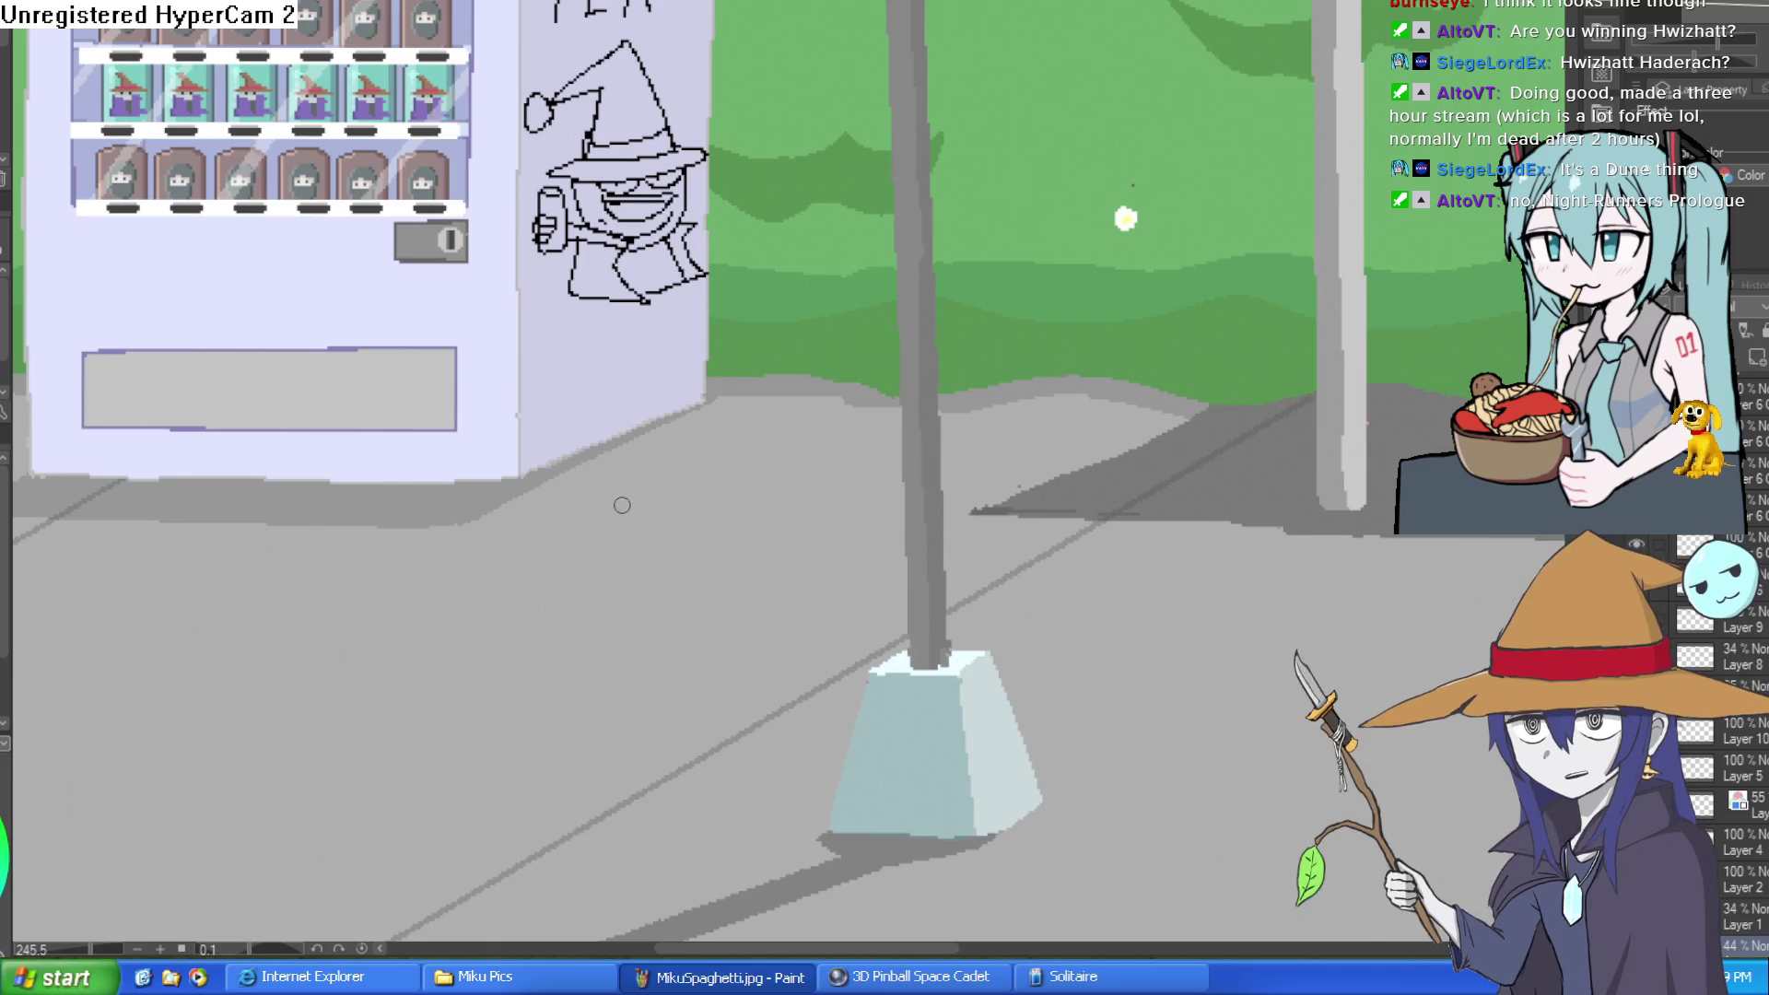
pyautogui.scroll(3, 827, 488)
pyautogui.moveTo(827, 488); pyautogui.dragTo(777, 500)
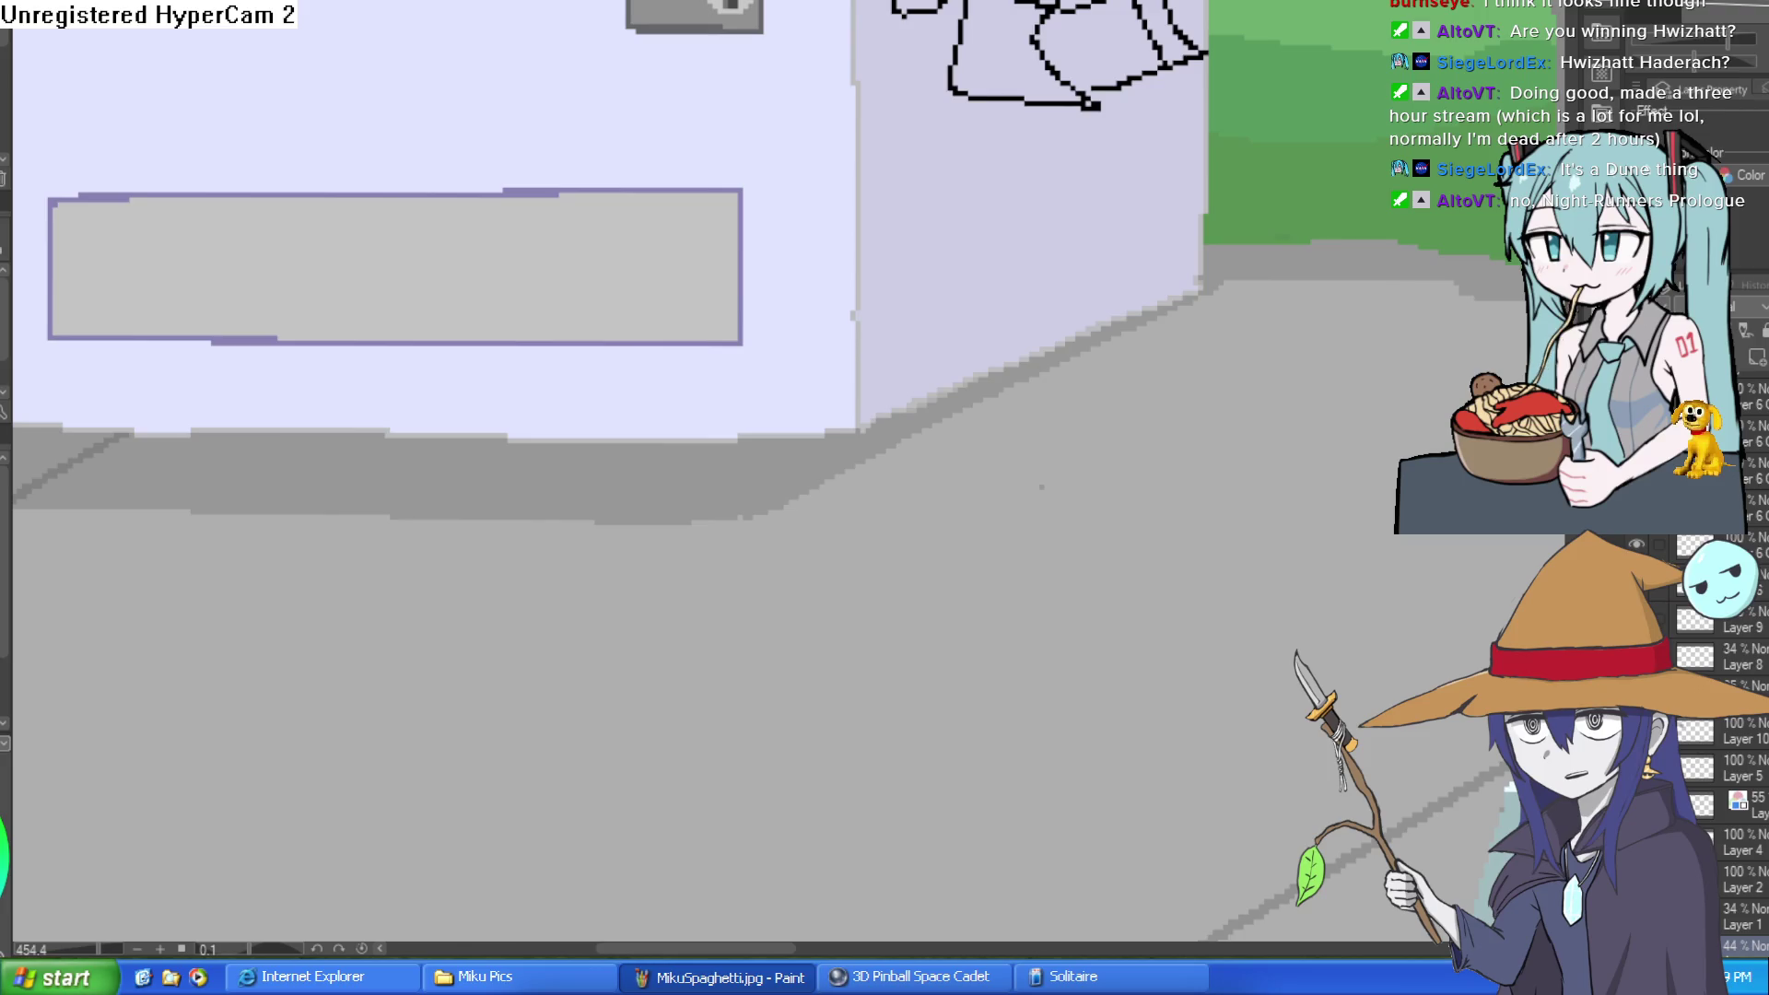
# Step: Add two new layers for inking the vending machine's outline
pyautogui.scroll(2, 922, 399)
pyautogui.scroll(-3, 965, 432)
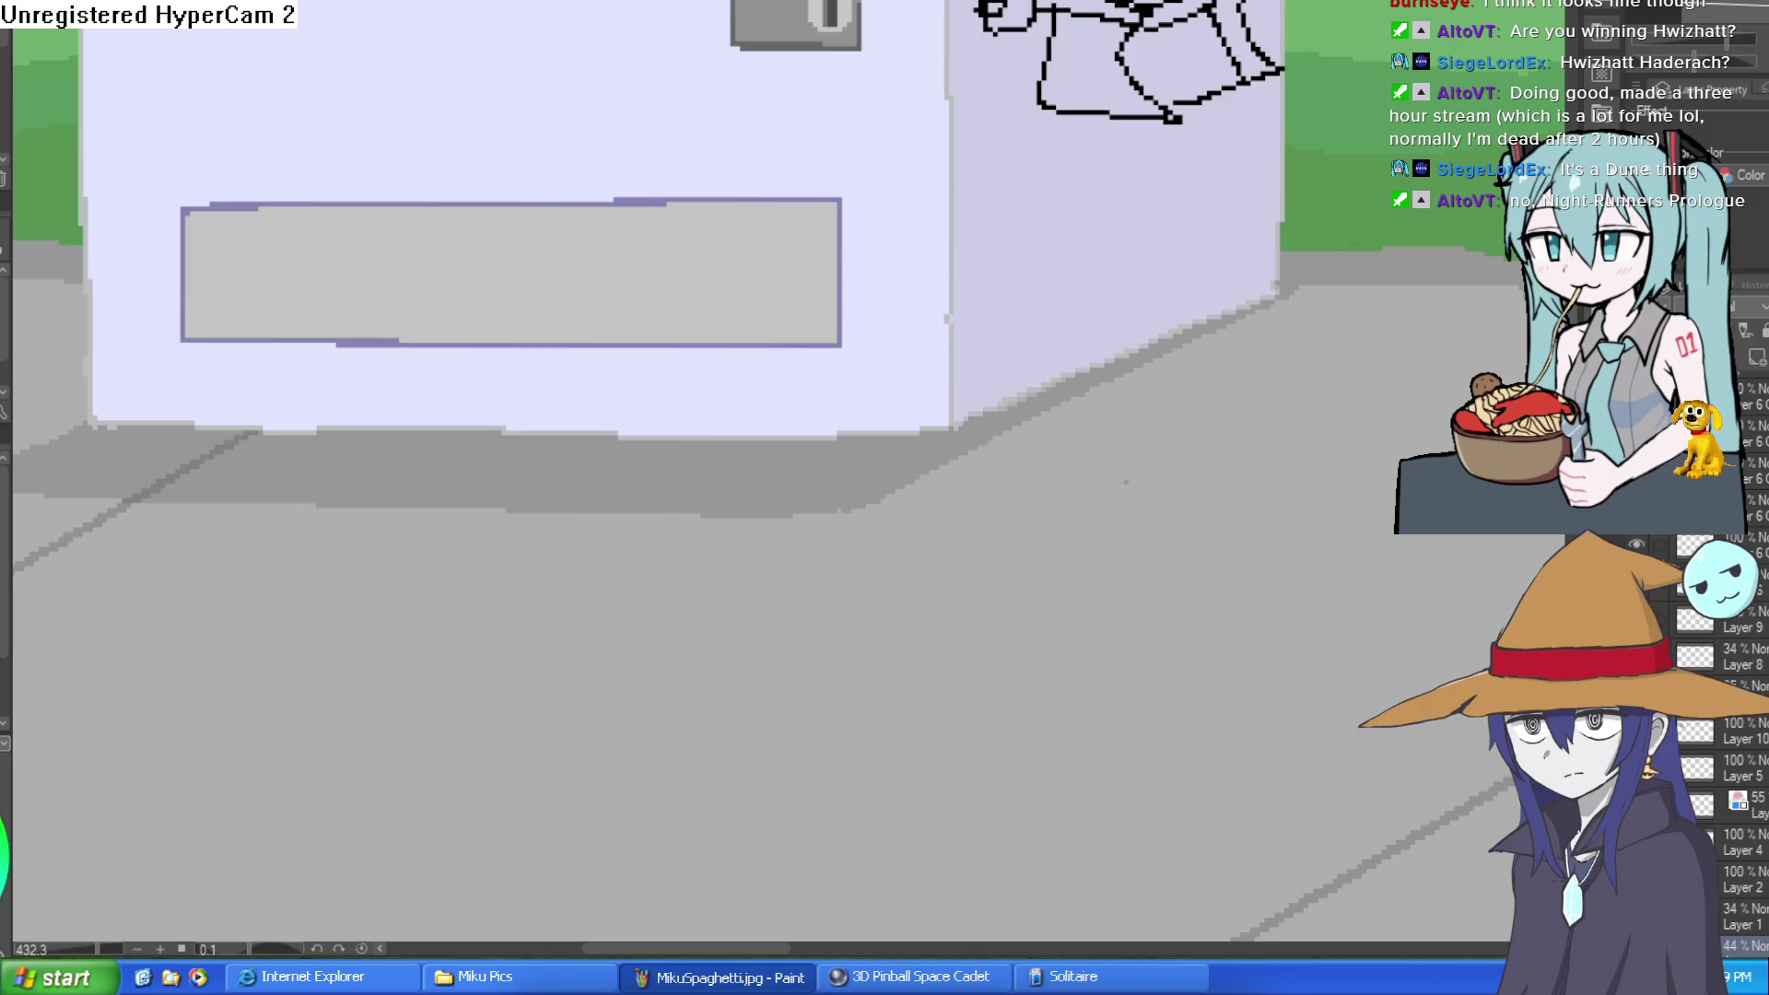
pyautogui.hotkey('ctrl', 'shift', 'n')
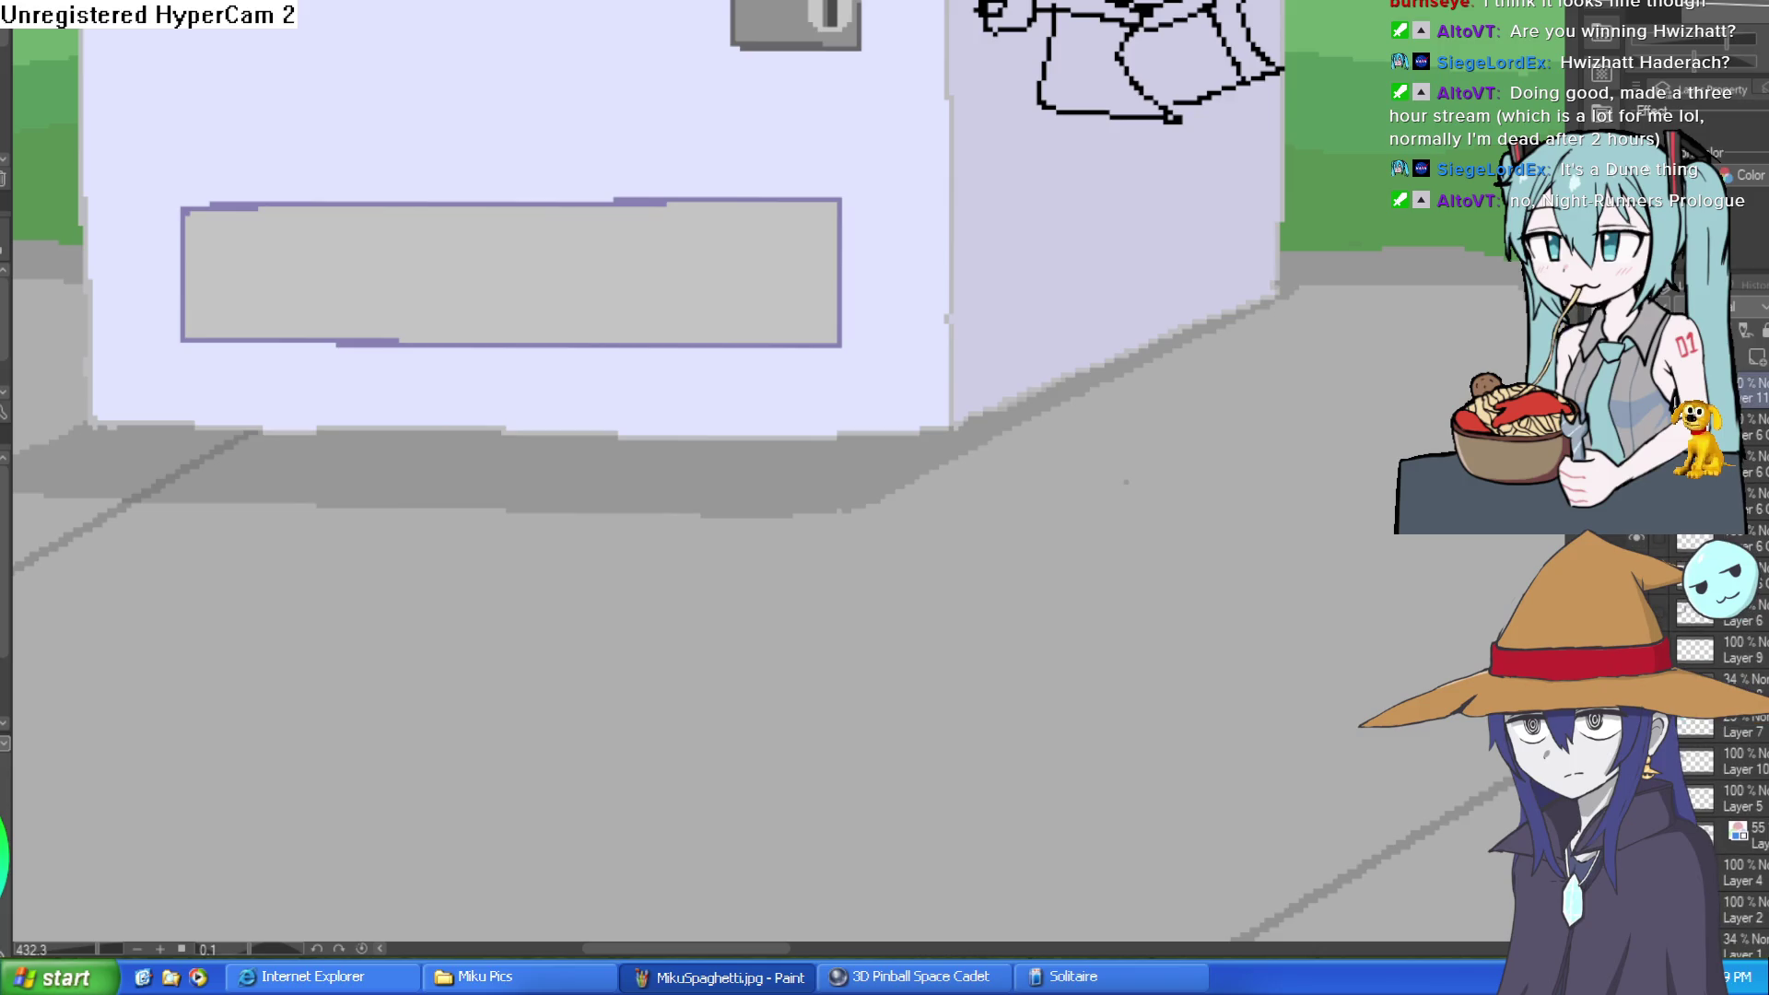
pyautogui.click(1754, 358)
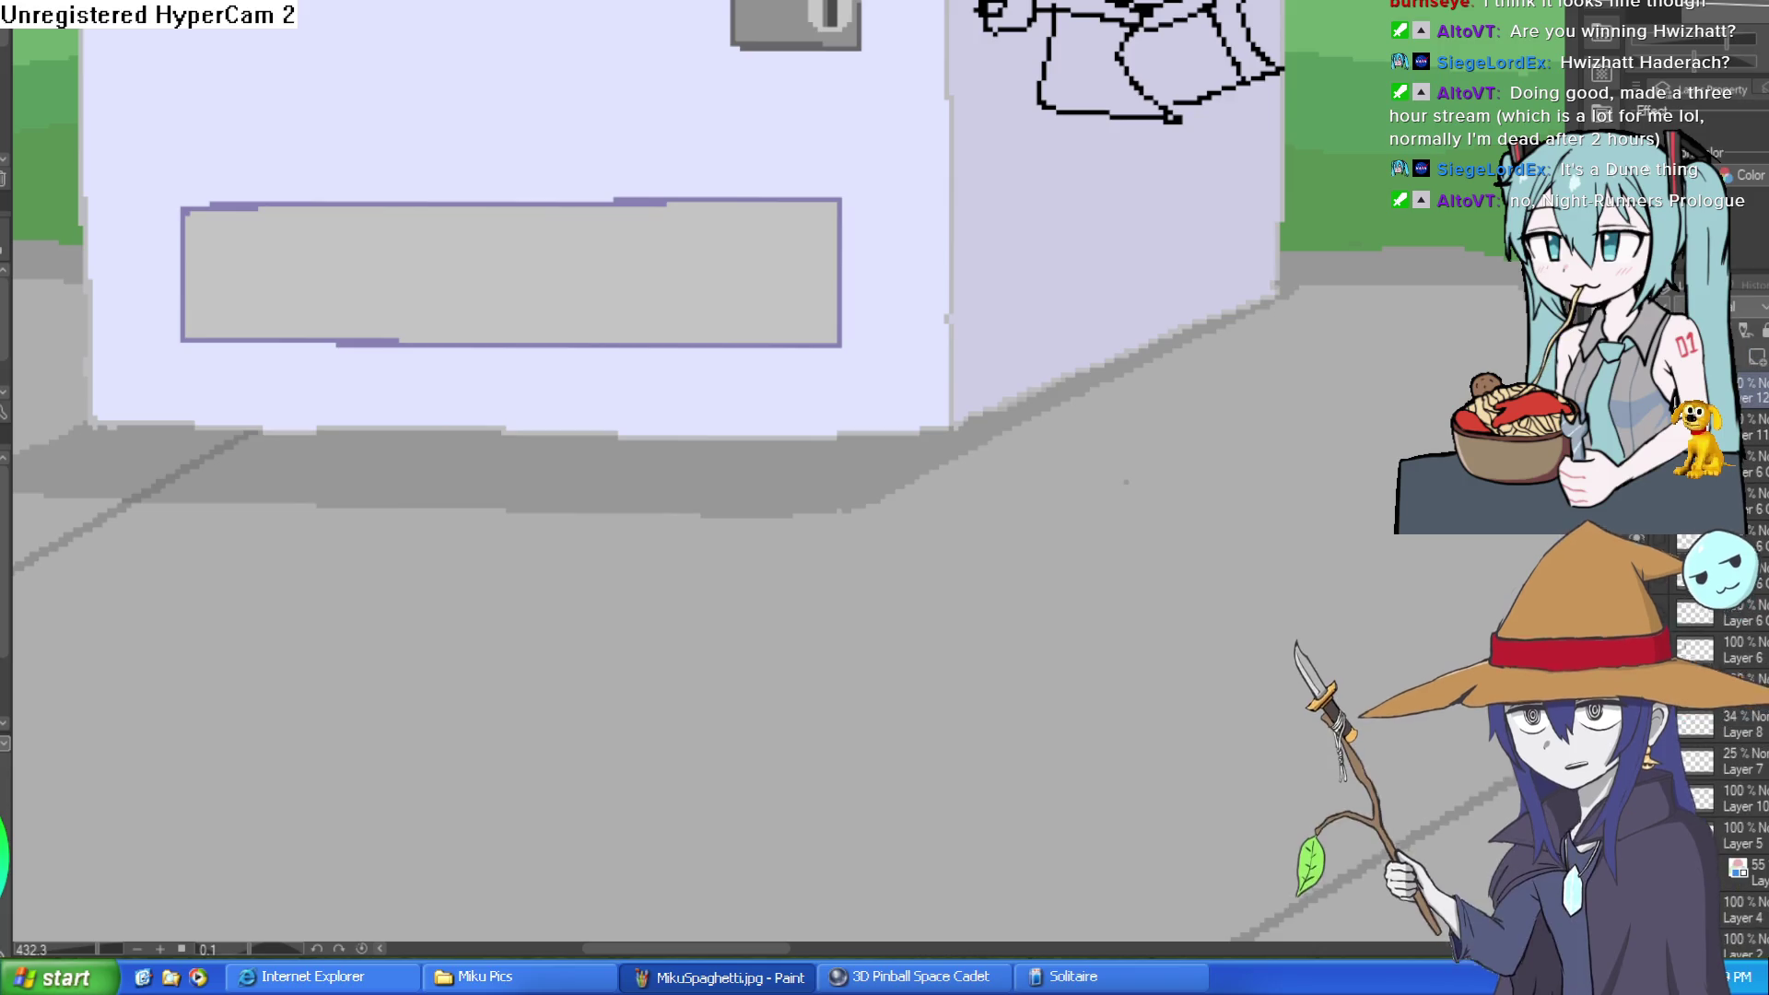
# Step: Ink black lines along the machine's bottom edge, redrawing the diagonal base line of its side
pyautogui.moveTo(950, 427)
pyautogui.mouseDown()
pyautogui.moveTo(937, 446)
pyautogui.moveTo(534, 453)
pyautogui.moveTo(95, 451)
pyautogui.moveTo(90, 427)
pyautogui.mouseUp()
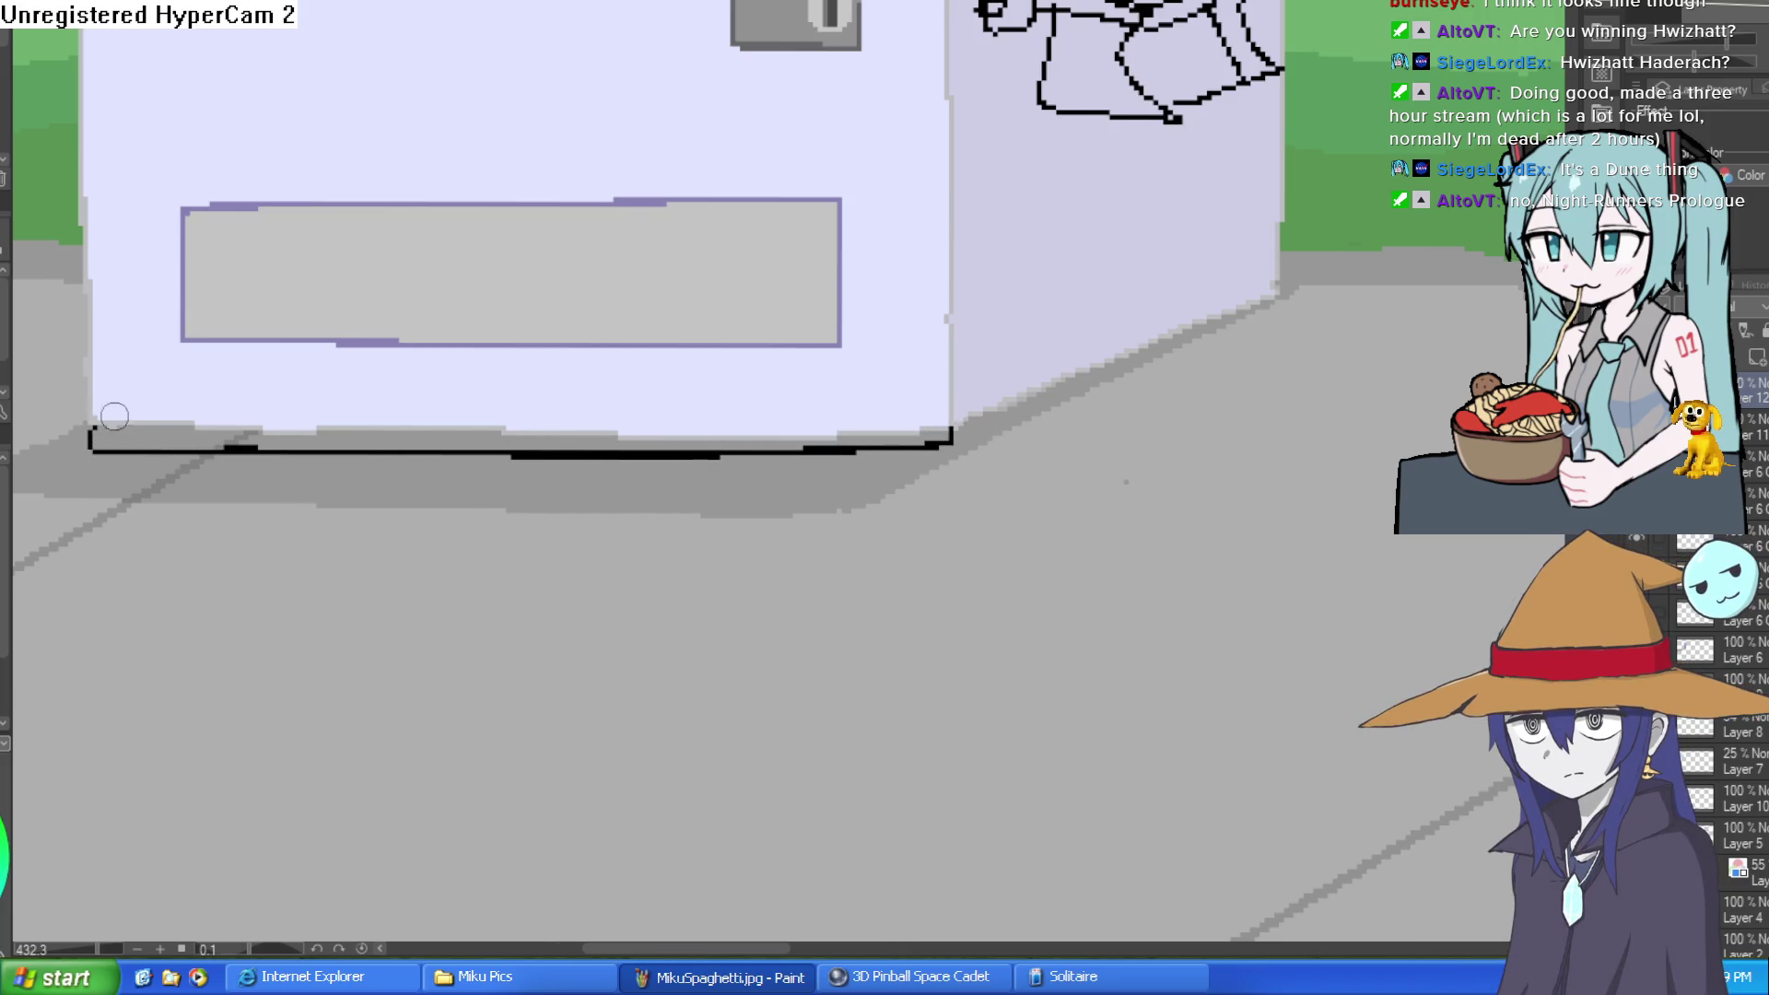
pyautogui.moveTo(954, 438)
pyautogui.mouseDown()
pyautogui.moveTo(1283, 299)
pyautogui.moveTo(964, 425)
pyautogui.mouseUp()
pyautogui.hotkey('ctrl', 'z')
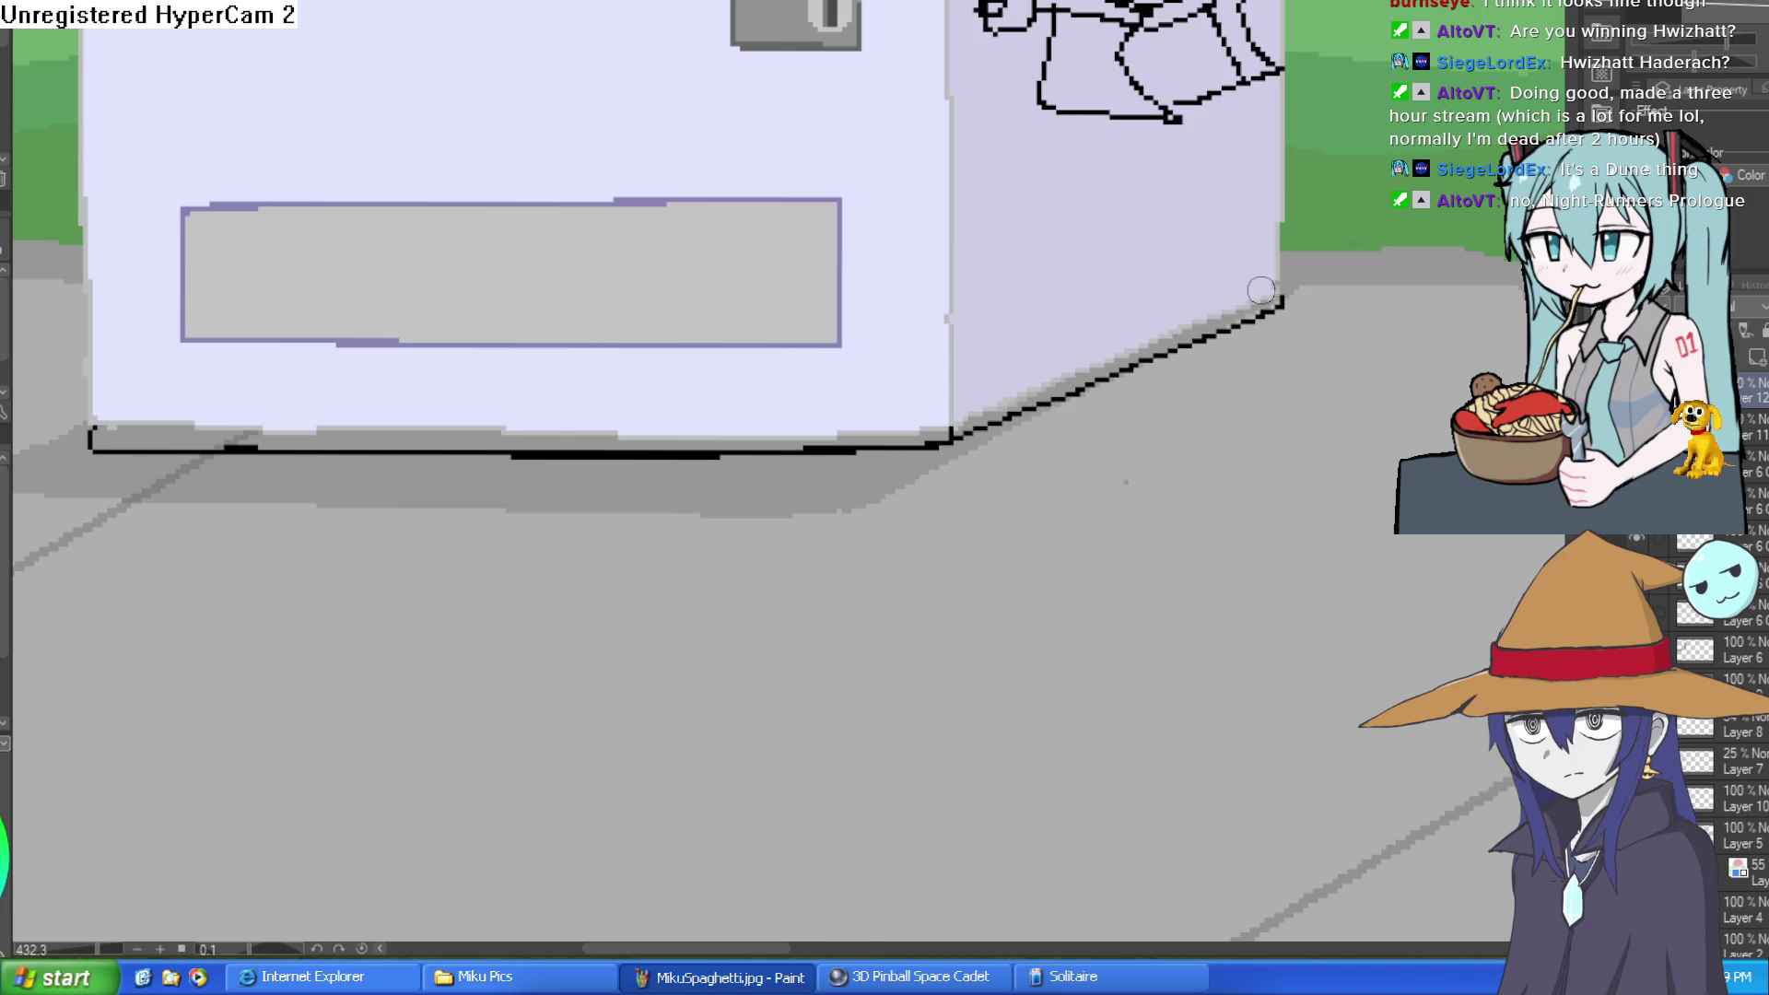
pyautogui.scroll(4, 1220, 313)
pyautogui.moveTo(1350, 269)
pyautogui.mouseDown()
pyautogui.moveTo(731, 506)
pyautogui.moveTo(581, 587)
pyautogui.mouseUp()
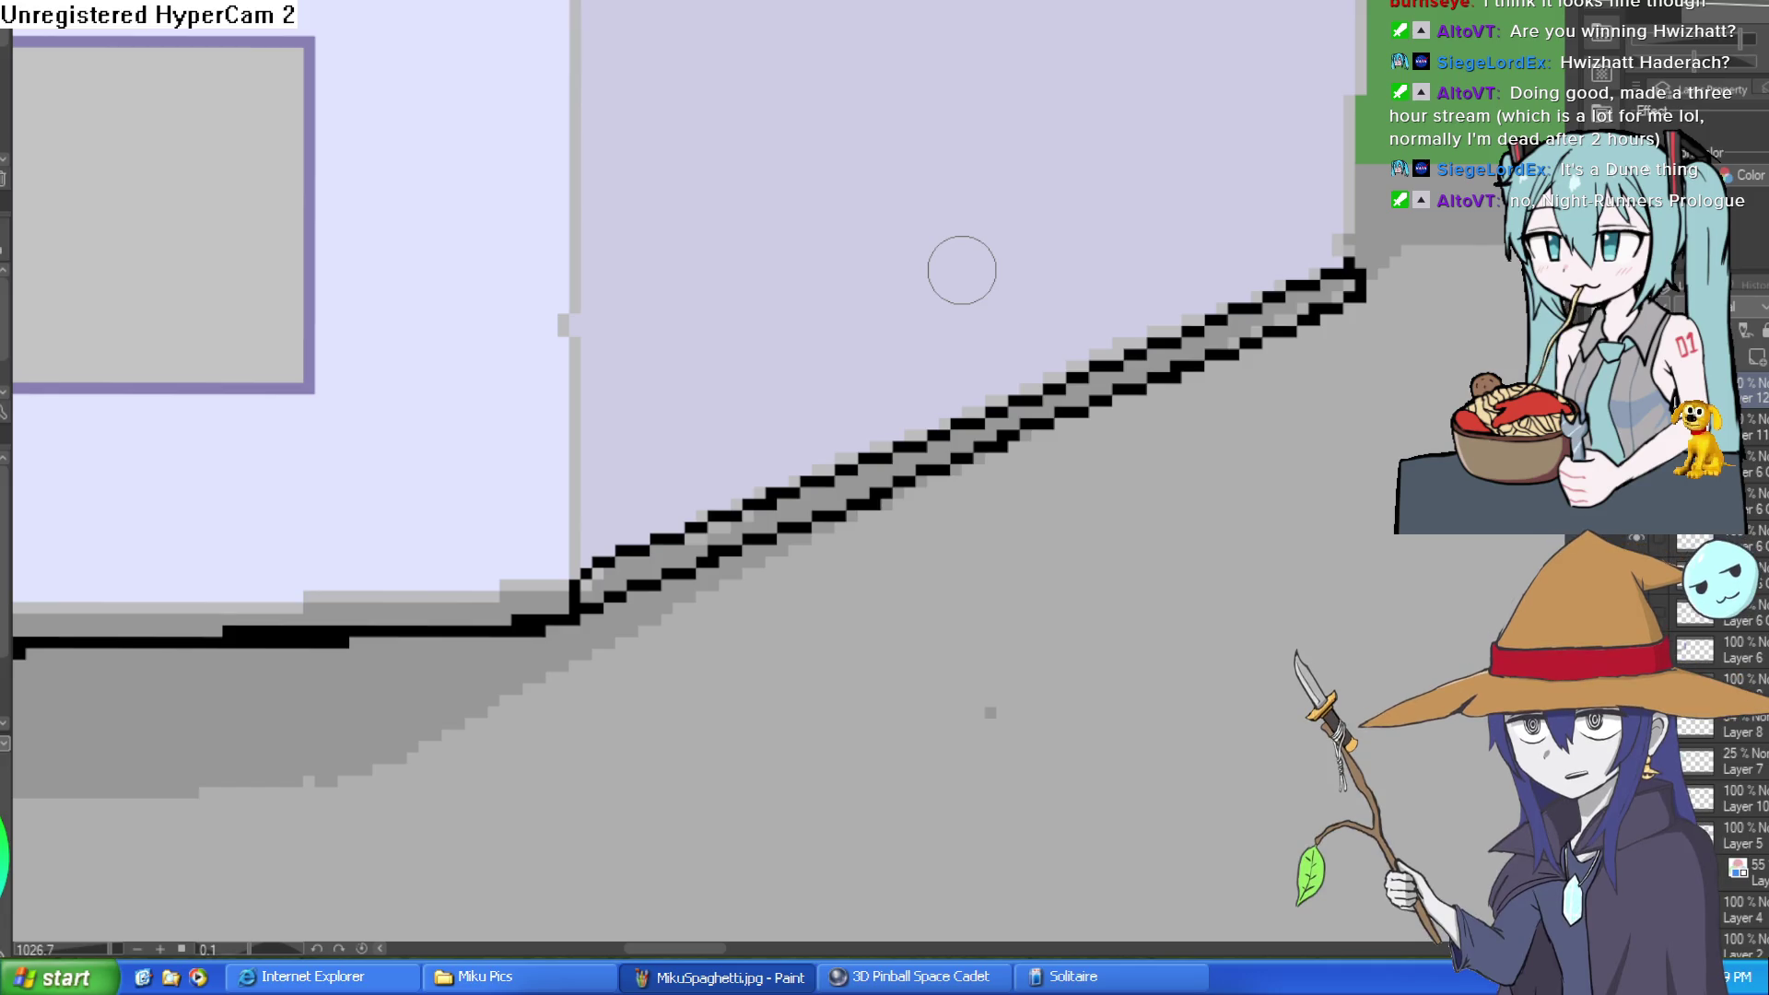
# Step: Ink black strokes down the vending machine's right and left edges with the view rotated
pyautogui.moveTo(962, 270)
pyautogui.mouseDown()
pyautogui.moveTo(838, 225)
pyautogui.moveTo(852, 489)
pyautogui.moveTo(1026, 624)
pyautogui.moveTo(1018, 323)
pyautogui.mouseUp()
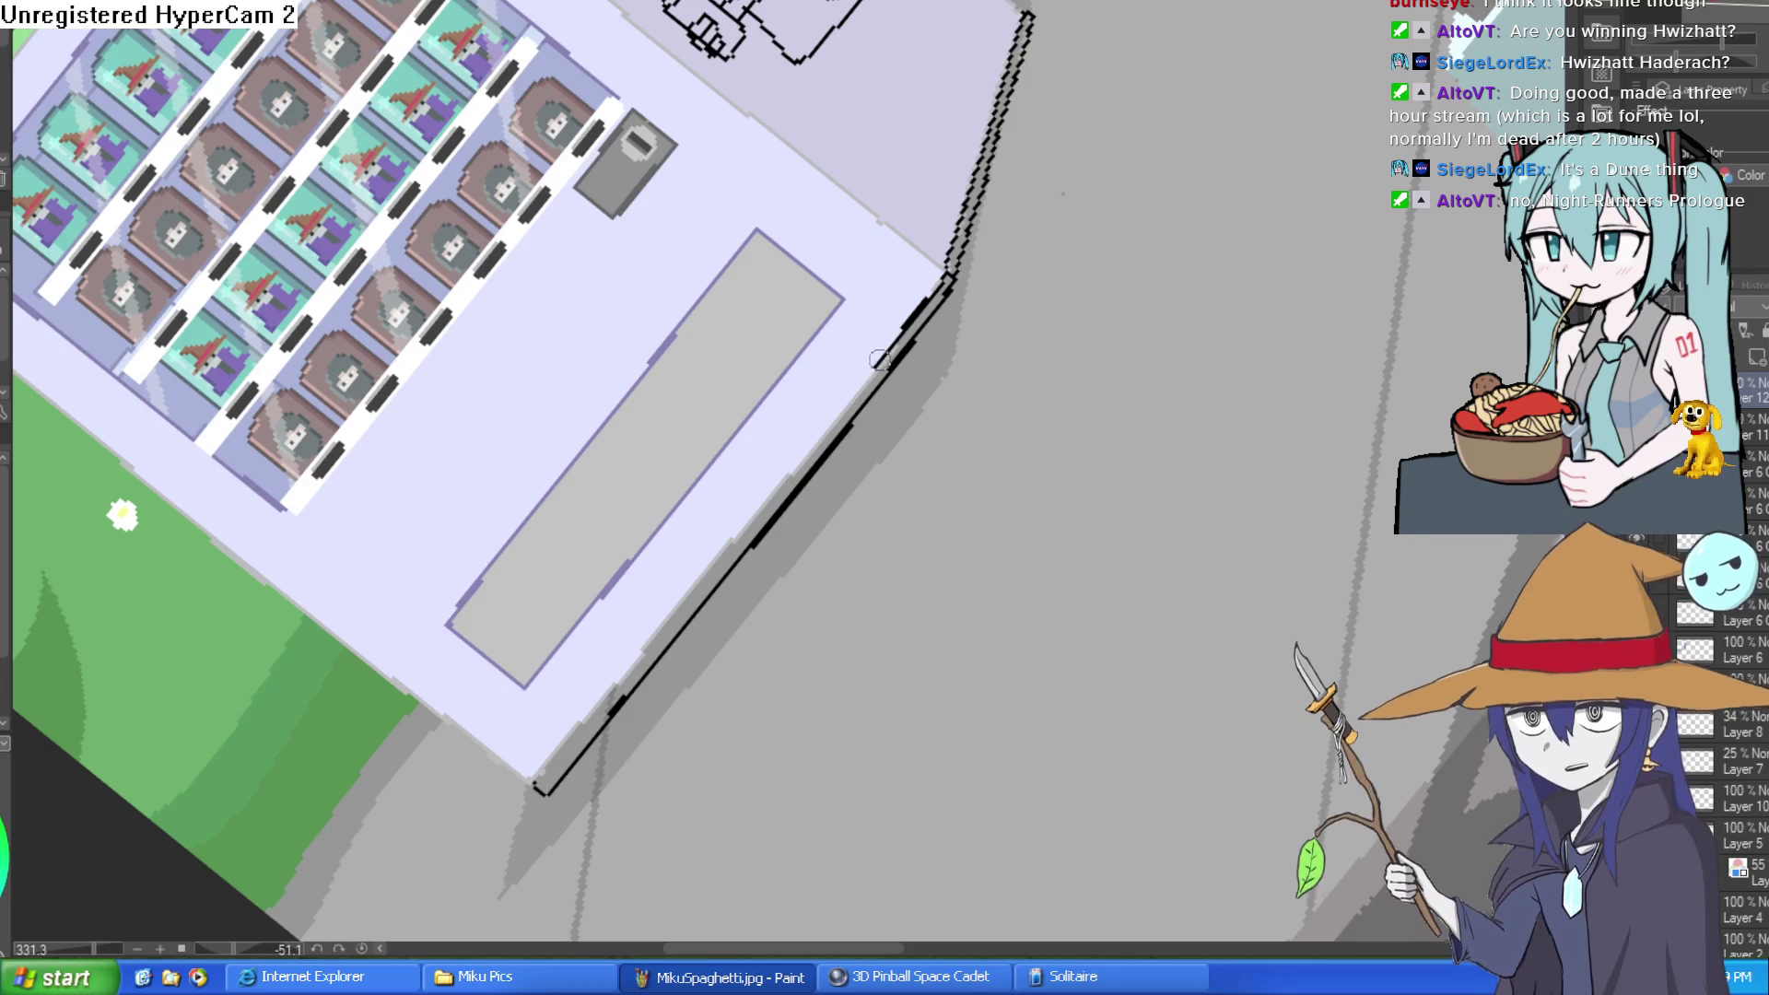
pyautogui.moveTo(933, 298)
pyautogui.mouseDown()
pyautogui.moveTo(566, 733)
pyautogui.moveTo(539, 791)
pyautogui.mouseUp()
pyautogui.moveTo(968, 411)
pyautogui.mouseDown()
pyautogui.moveTo(584, 810)
pyautogui.moveTo(838, 361)
pyautogui.mouseUp()
pyautogui.moveTo(733, 336); pyautogui.dragTo(698, 99)
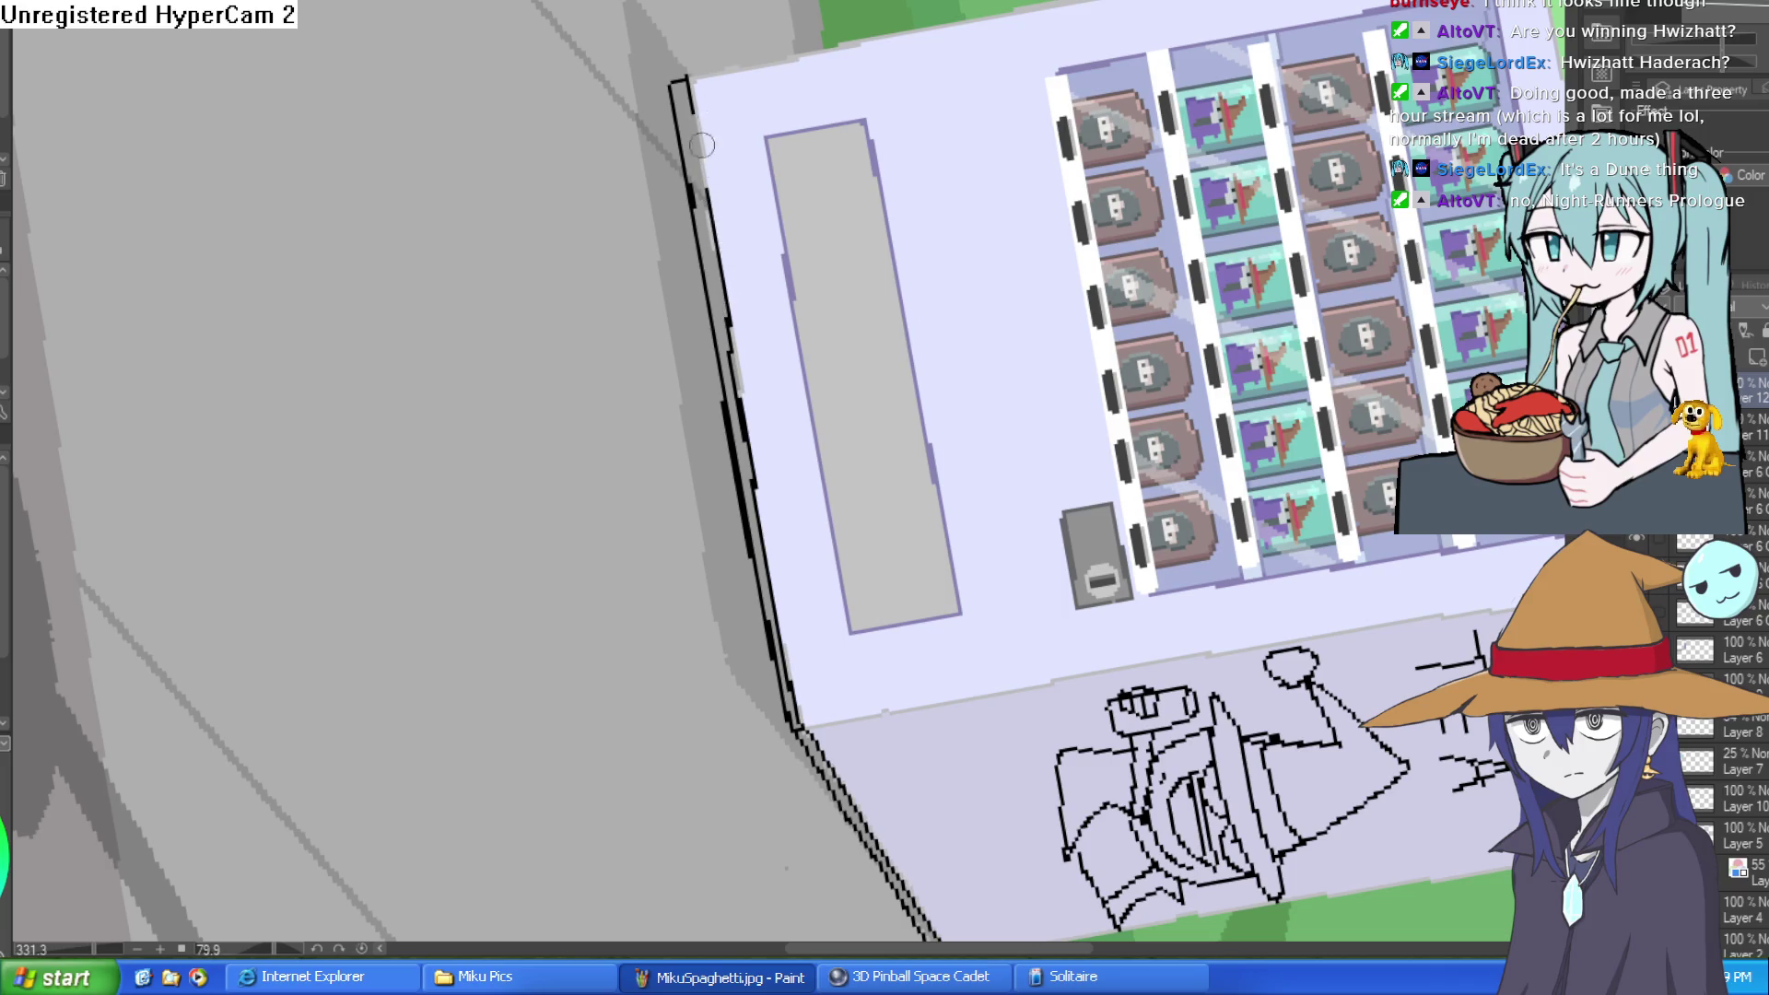
pyautogui.moveTo(908, 139)
pyautogui.mouseDown()
pyautogui.moveTo(544, 299)
pyautogui.moveTo(885, 207)
pyautogui.mouseUp()
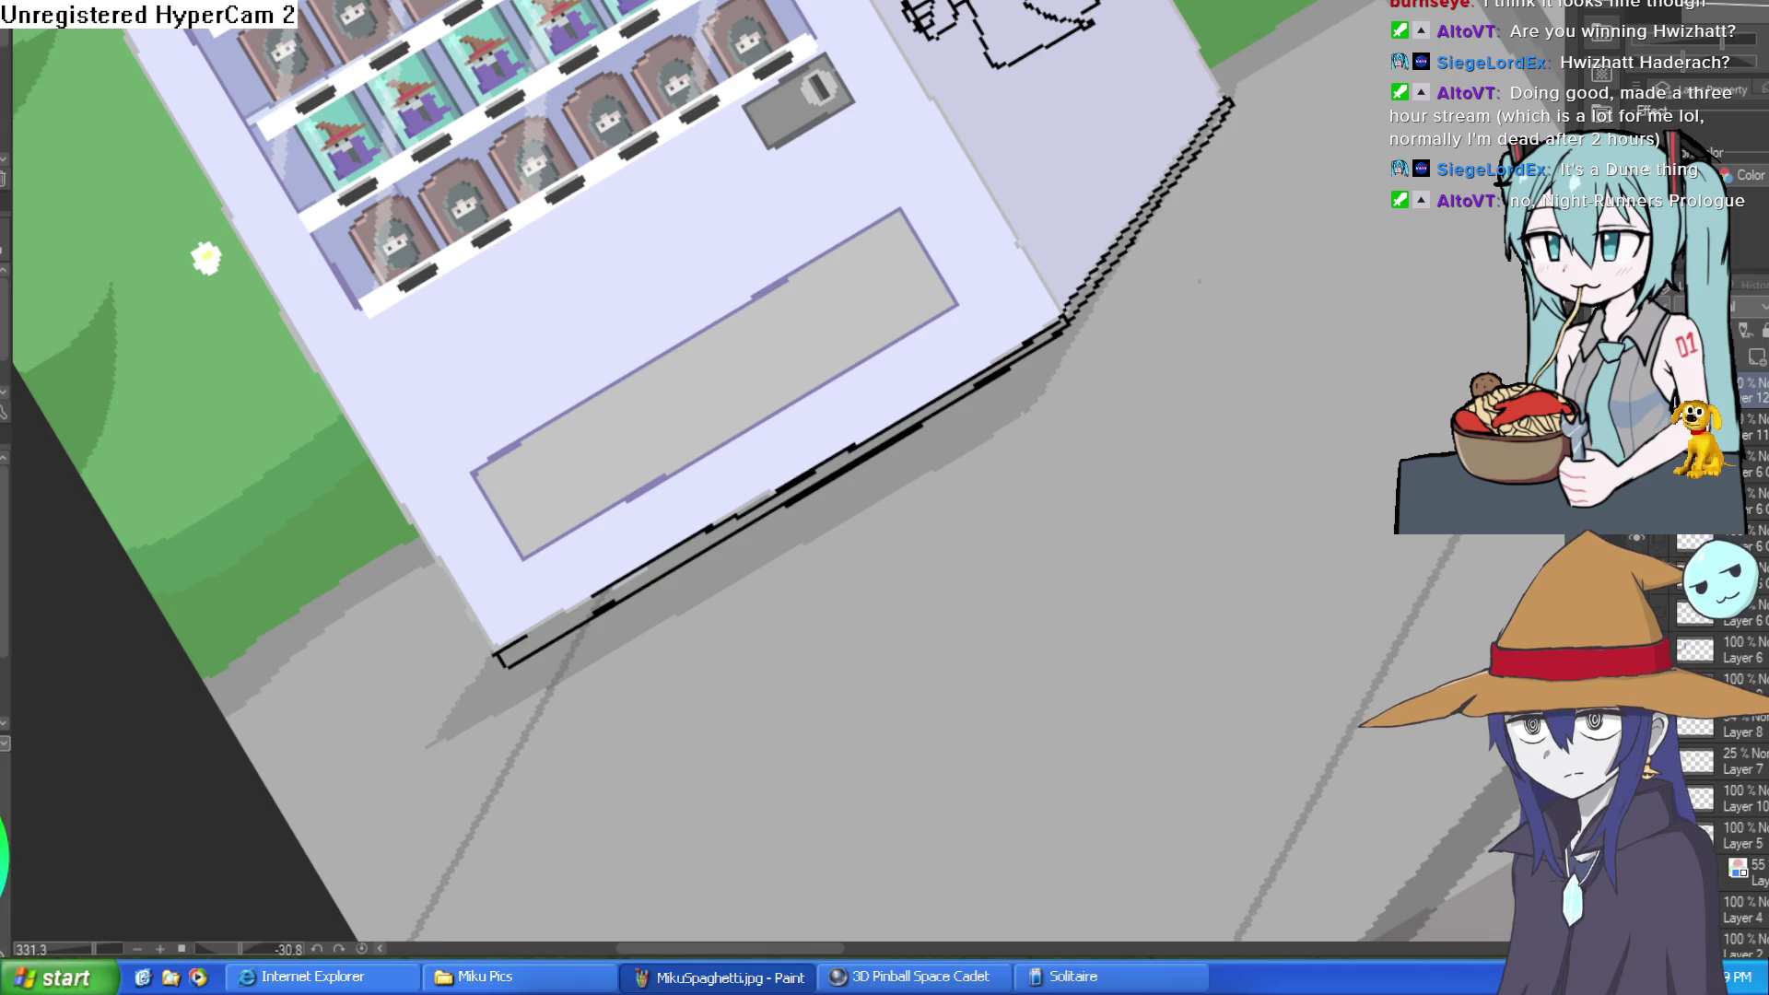
pyautogui.scroll(2, 580, 595)
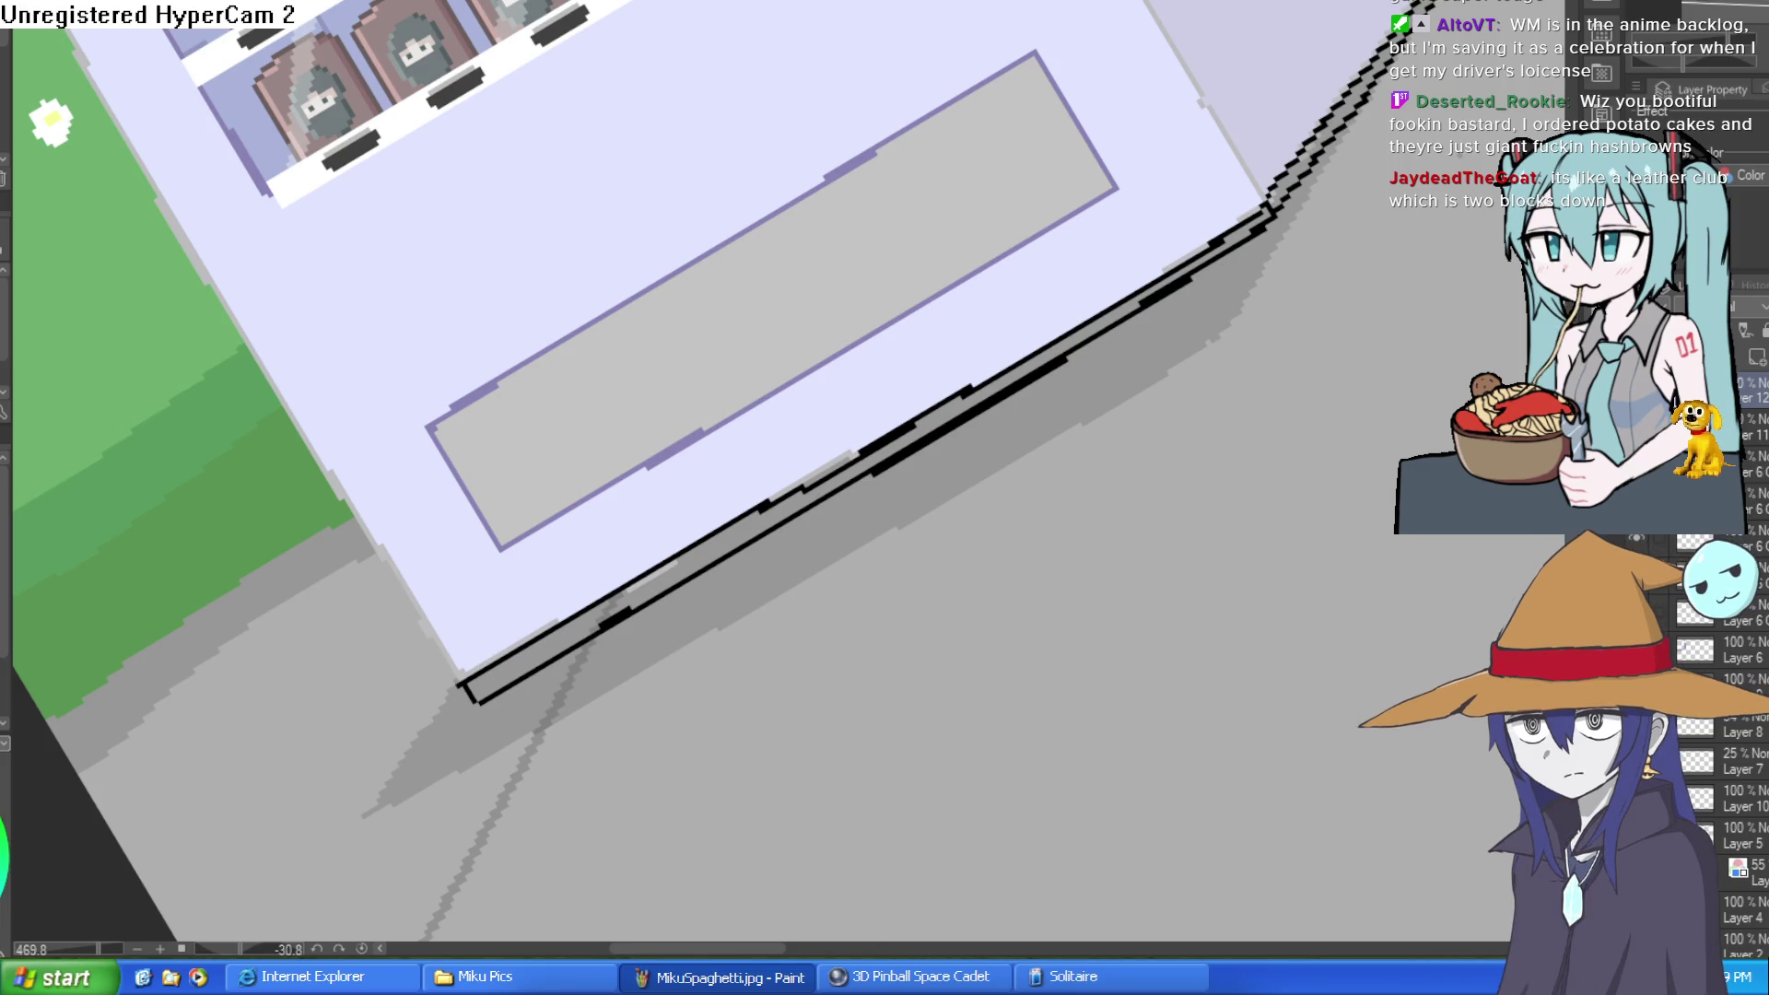
# Step: Undo the last short stroke near the machine's base, then rotate the canvas view
pyautogui.hotkey('ctrl', 'z')
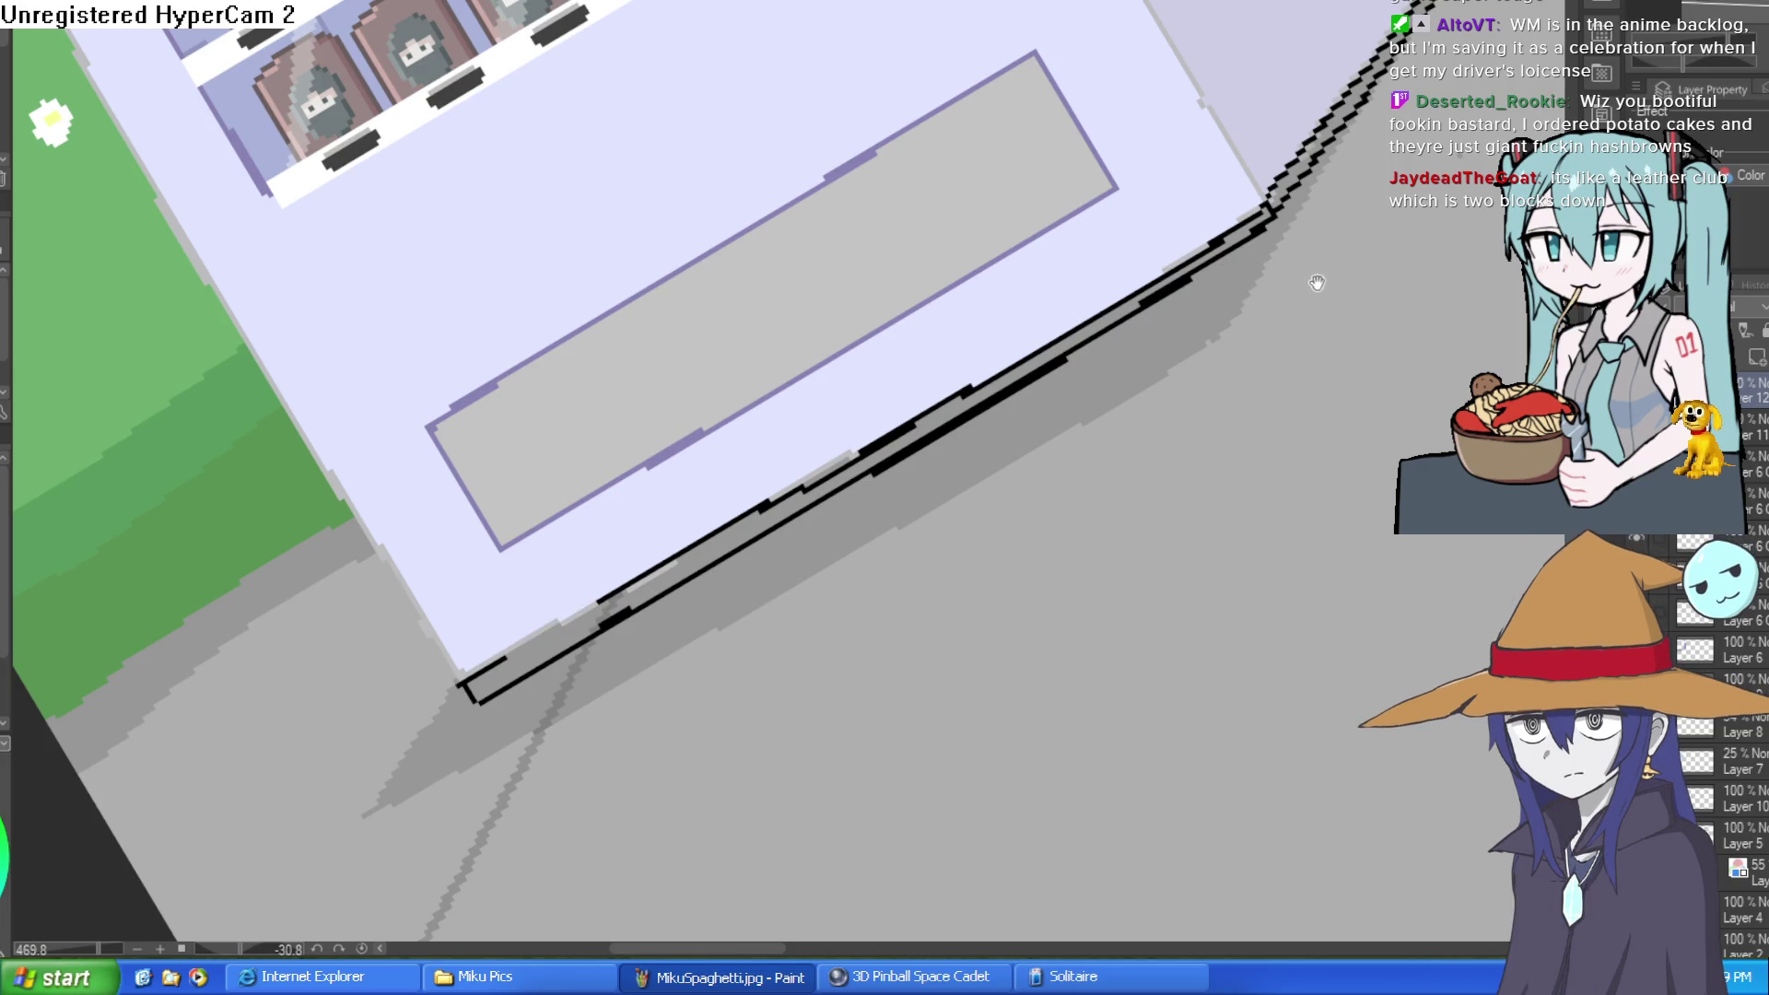
pyautogui.moveTo(1361, 359)
pyautogui.mouseDown()
pyautogui.moveTo(1336, 479)
pyautogui.moveTo(1258, 636)
pyautogui.moveTo(1244, 497)
pyautogui.mouseUp()
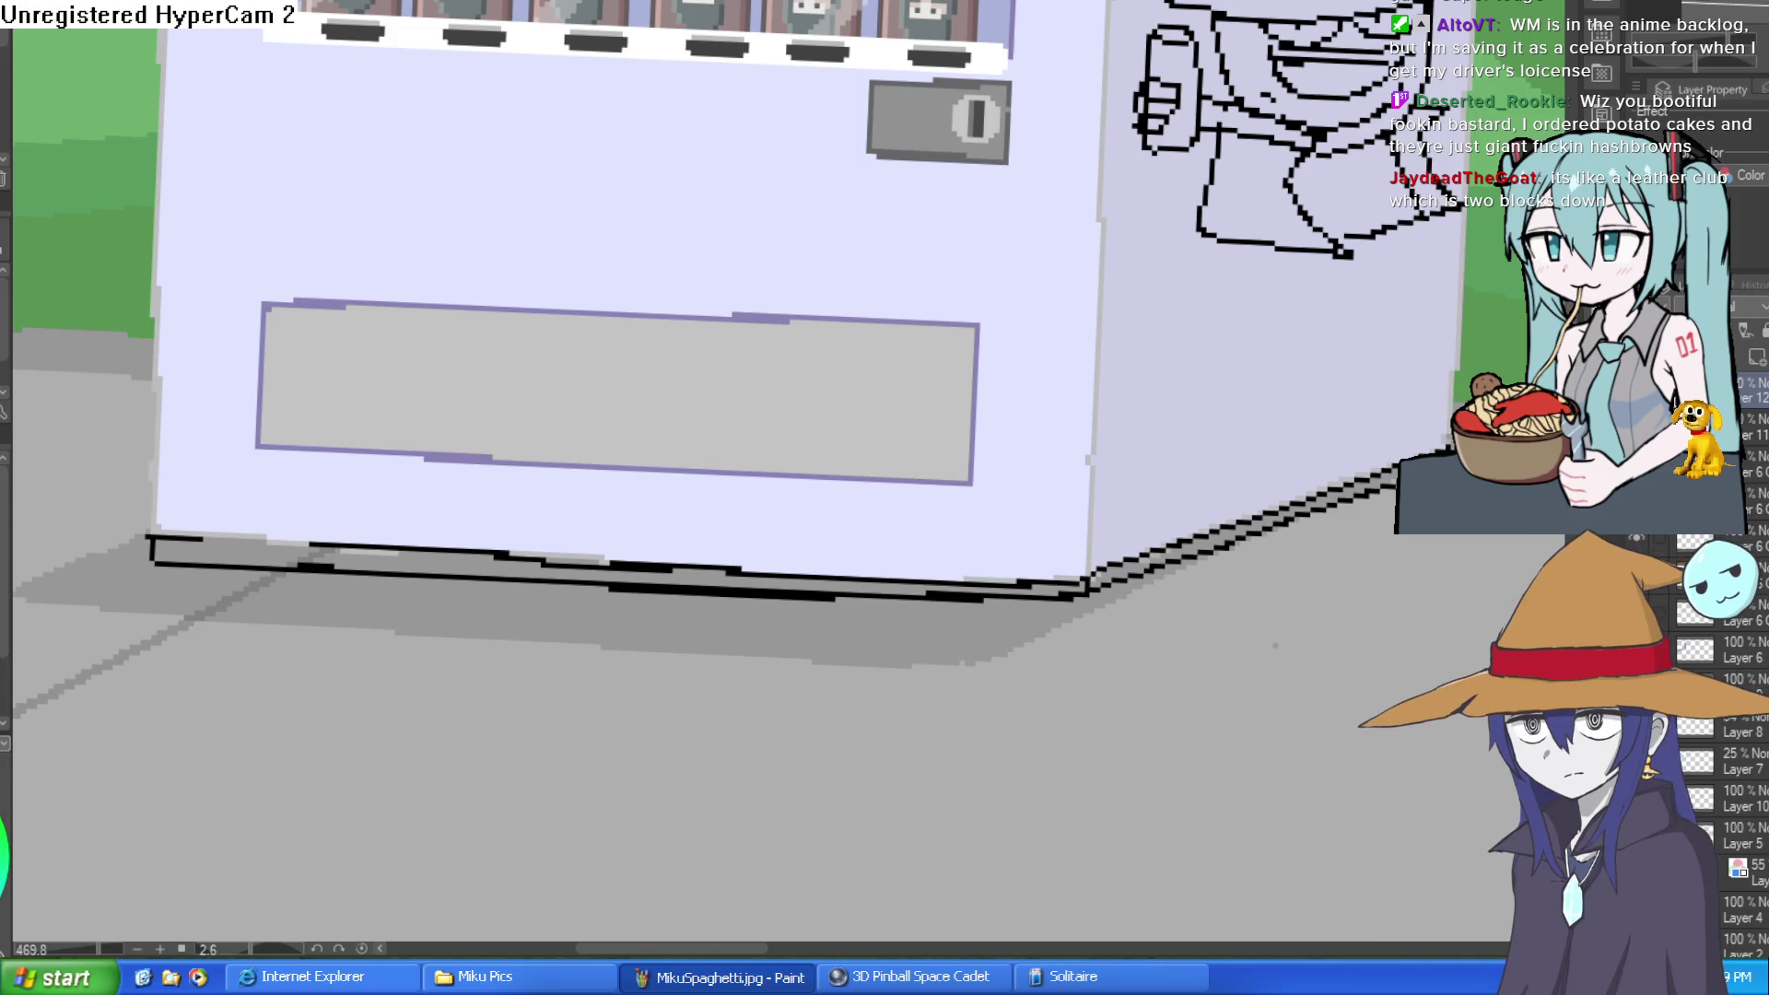
pyautogui.moveTo(1170, 305)
pyautogui.mouseDown()
pyautogui.moveTo(1121, 237)
pyautogui.moveTo(964, 383)
pyautogui.moveTo(673, 521)
pyautogui.moveTo(709, 451)
pyautogui.mouseUp()
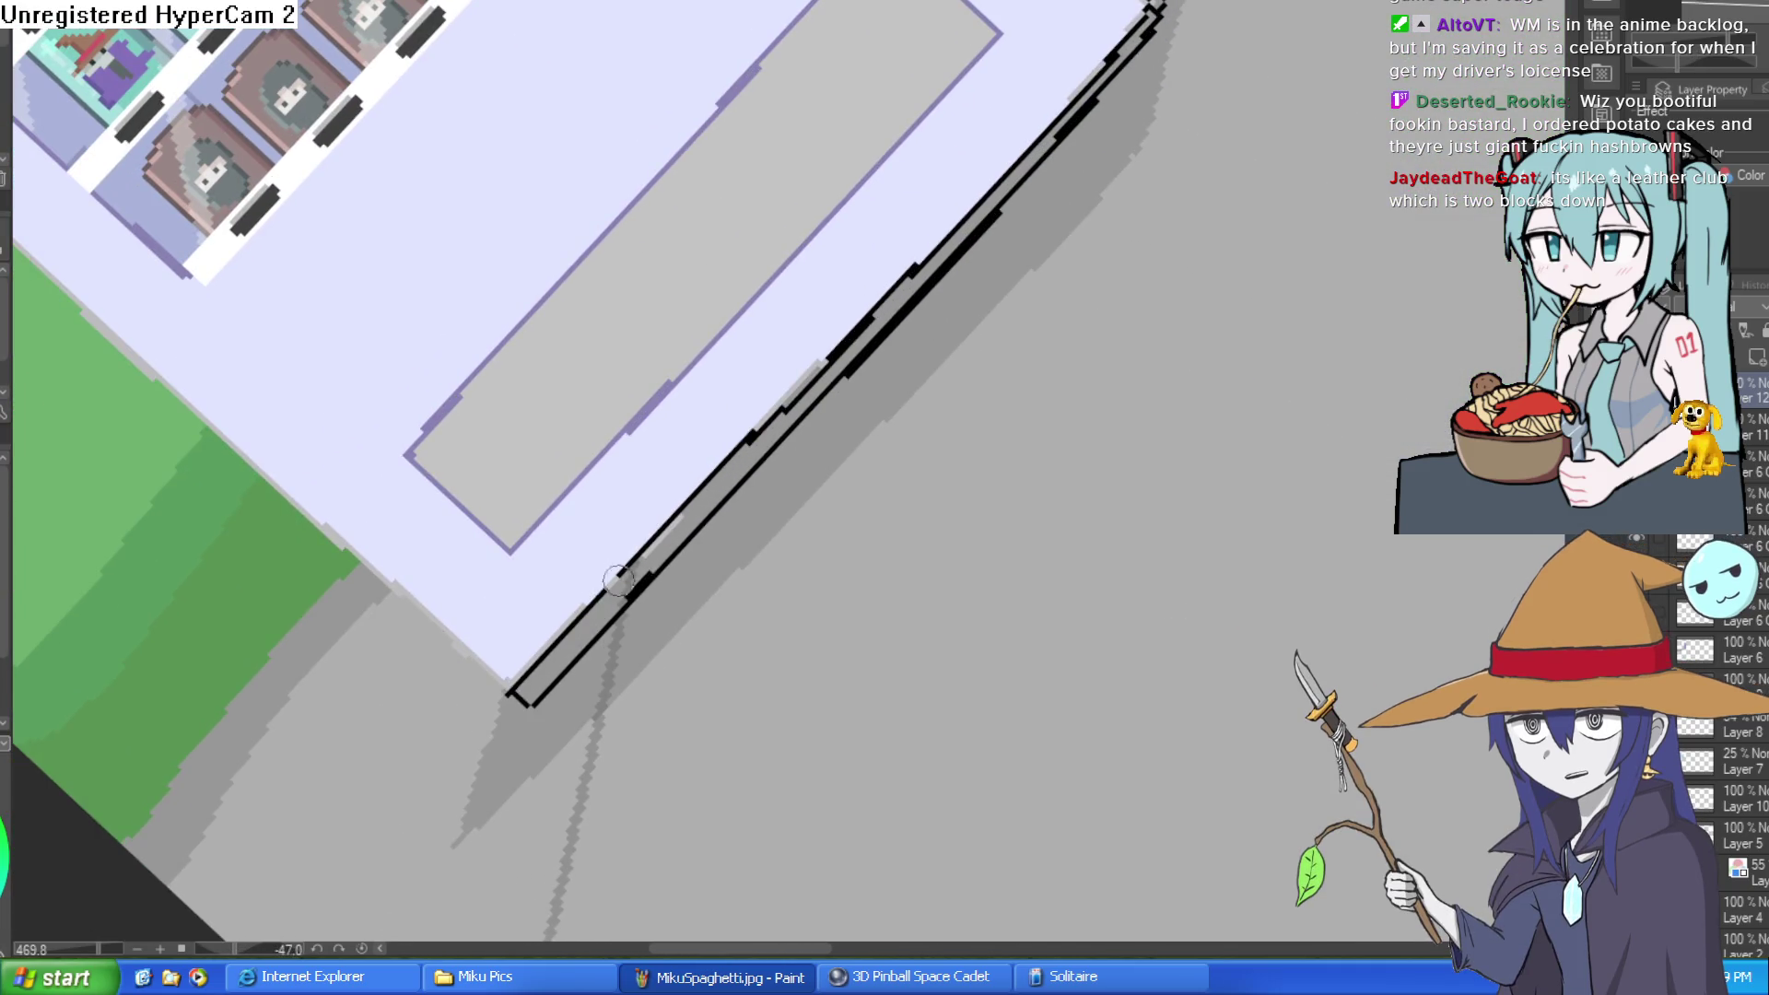
# Step: Extend the black ink line along the machine's base with the view laid horizontal
pyautogui.moveTo(862, 435)
pyautogui.mouseDown()
pyautogui.moveTo(1078, 514)
pyautogui.moveTo(1126, 501)
pyautogui.moveTo(1122, 399)
pyautogui.mouseUp()
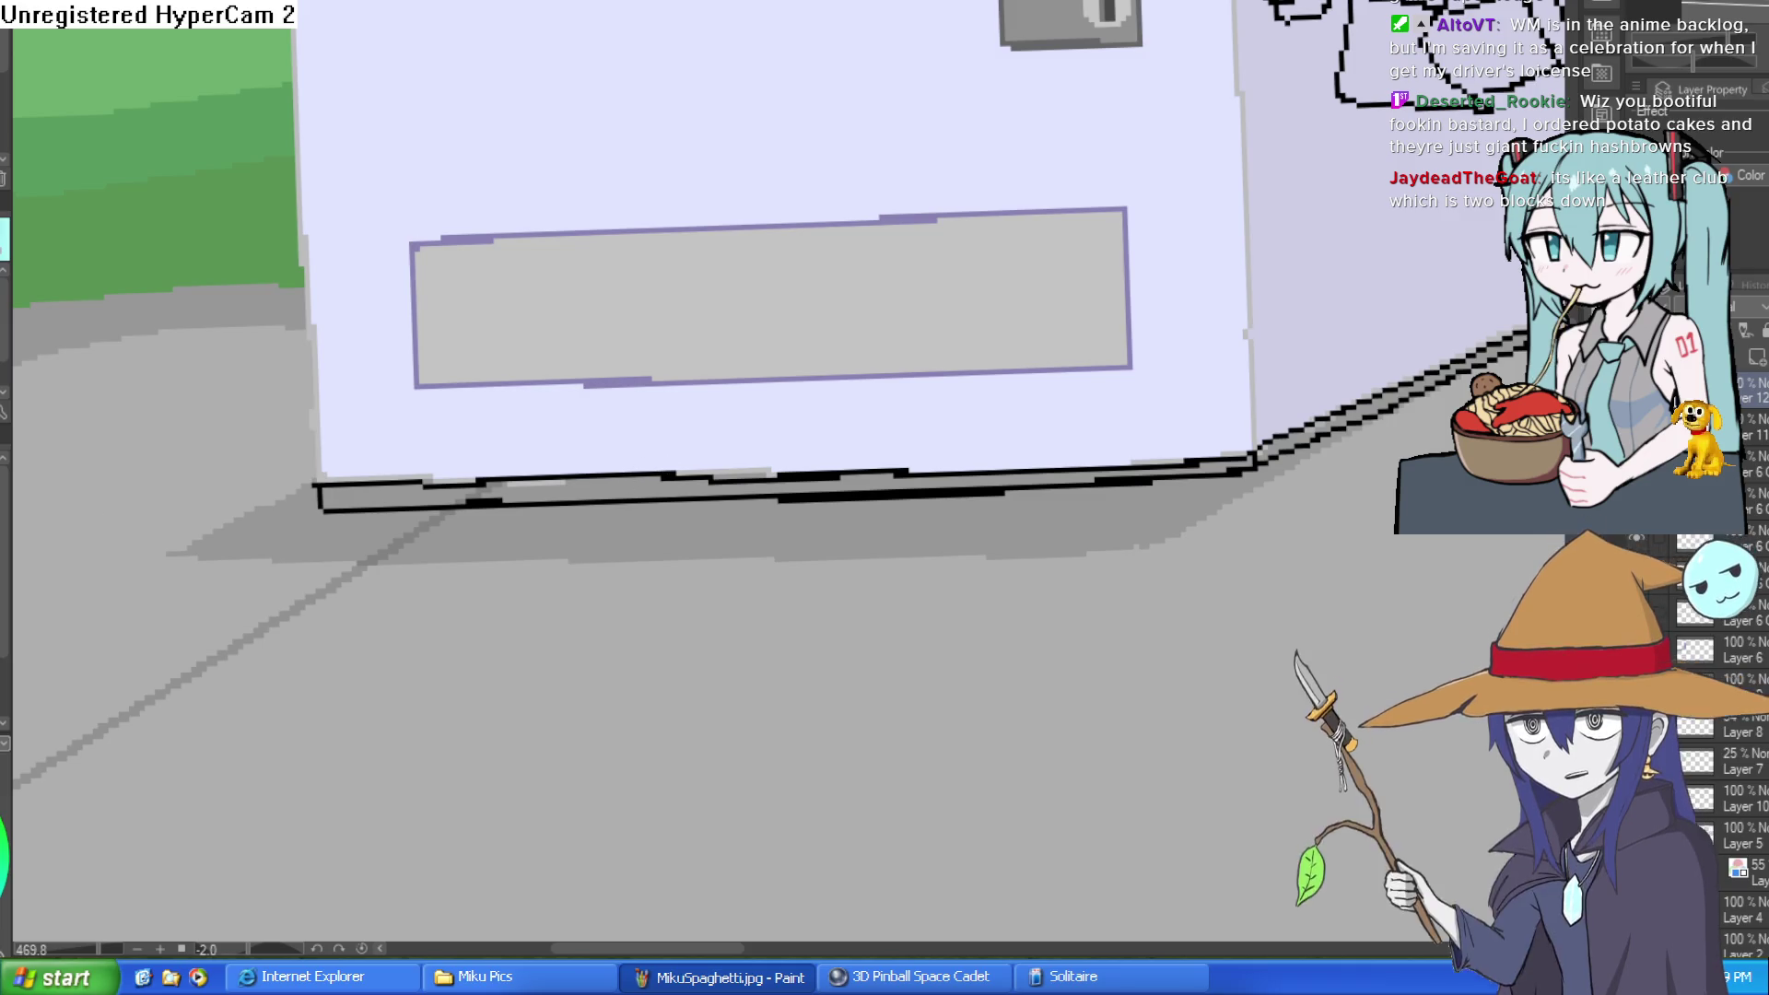
pyautogui.moveTo(1309, 423)
pyautogui.mouseDown()
pyautogui.moveTo(1255, 461)
pyautogui.moveTo(841, 516)
pyautogui.mouseUp()
pyautogui.moveTo(984, 450)
pyautogui.mouseDown()
pyautogui.moveTo(1248, 348)
pyautogui.moveTo(1352, 396)
pyautogui.mouseUp()
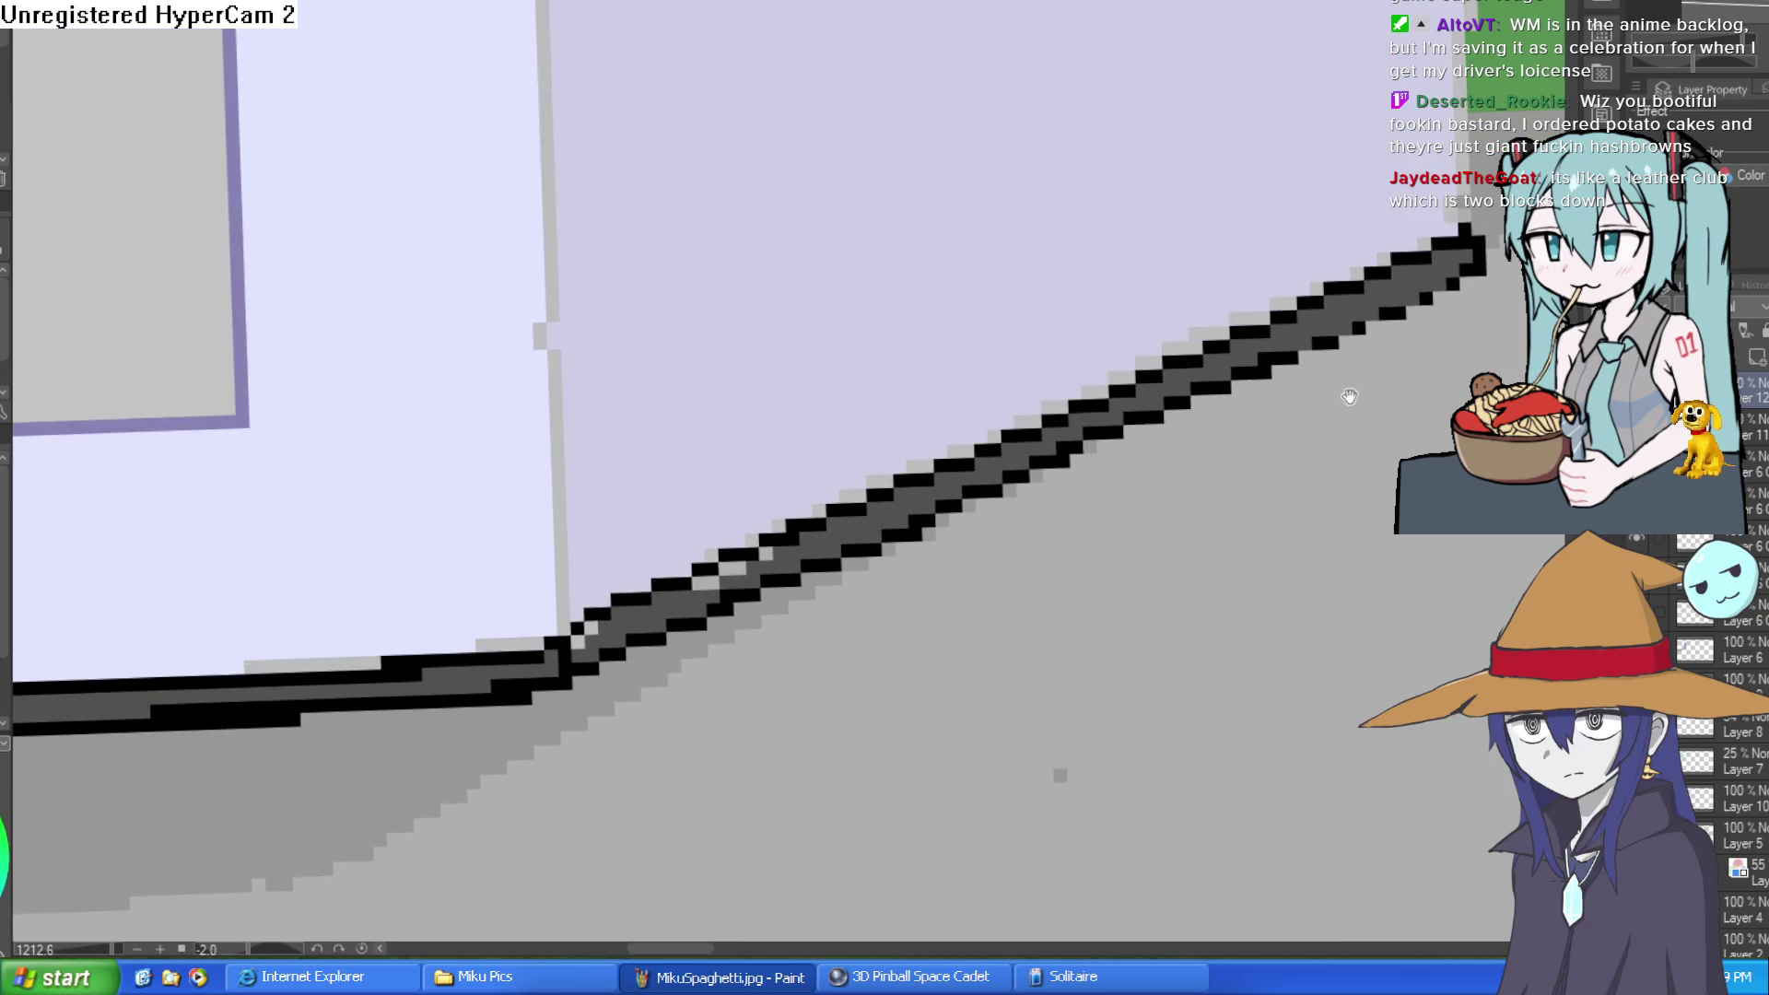
pyautogui.moveTo(1134, 468); pyautogui.dragTo(1303, 397)
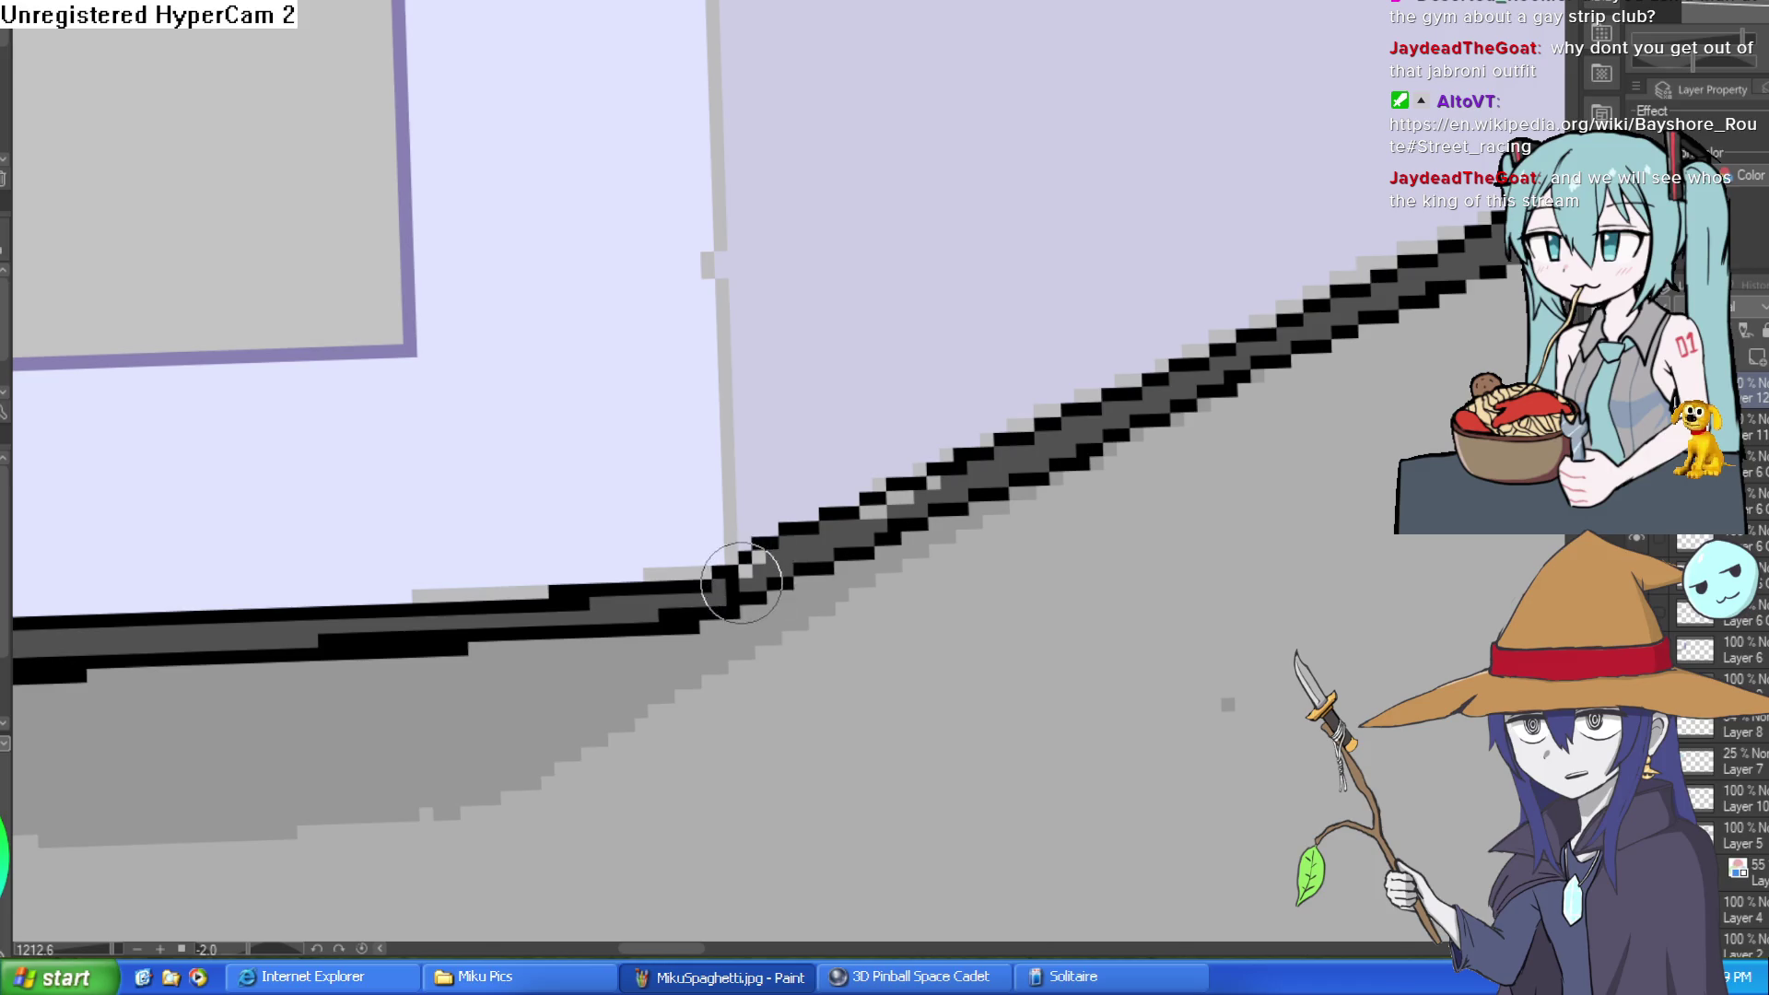
# Step: Fill the missing pixels at the outline corner and along the diagonal with black
pyautogui.click(748, 572)
pyautogui.click(748, 567)
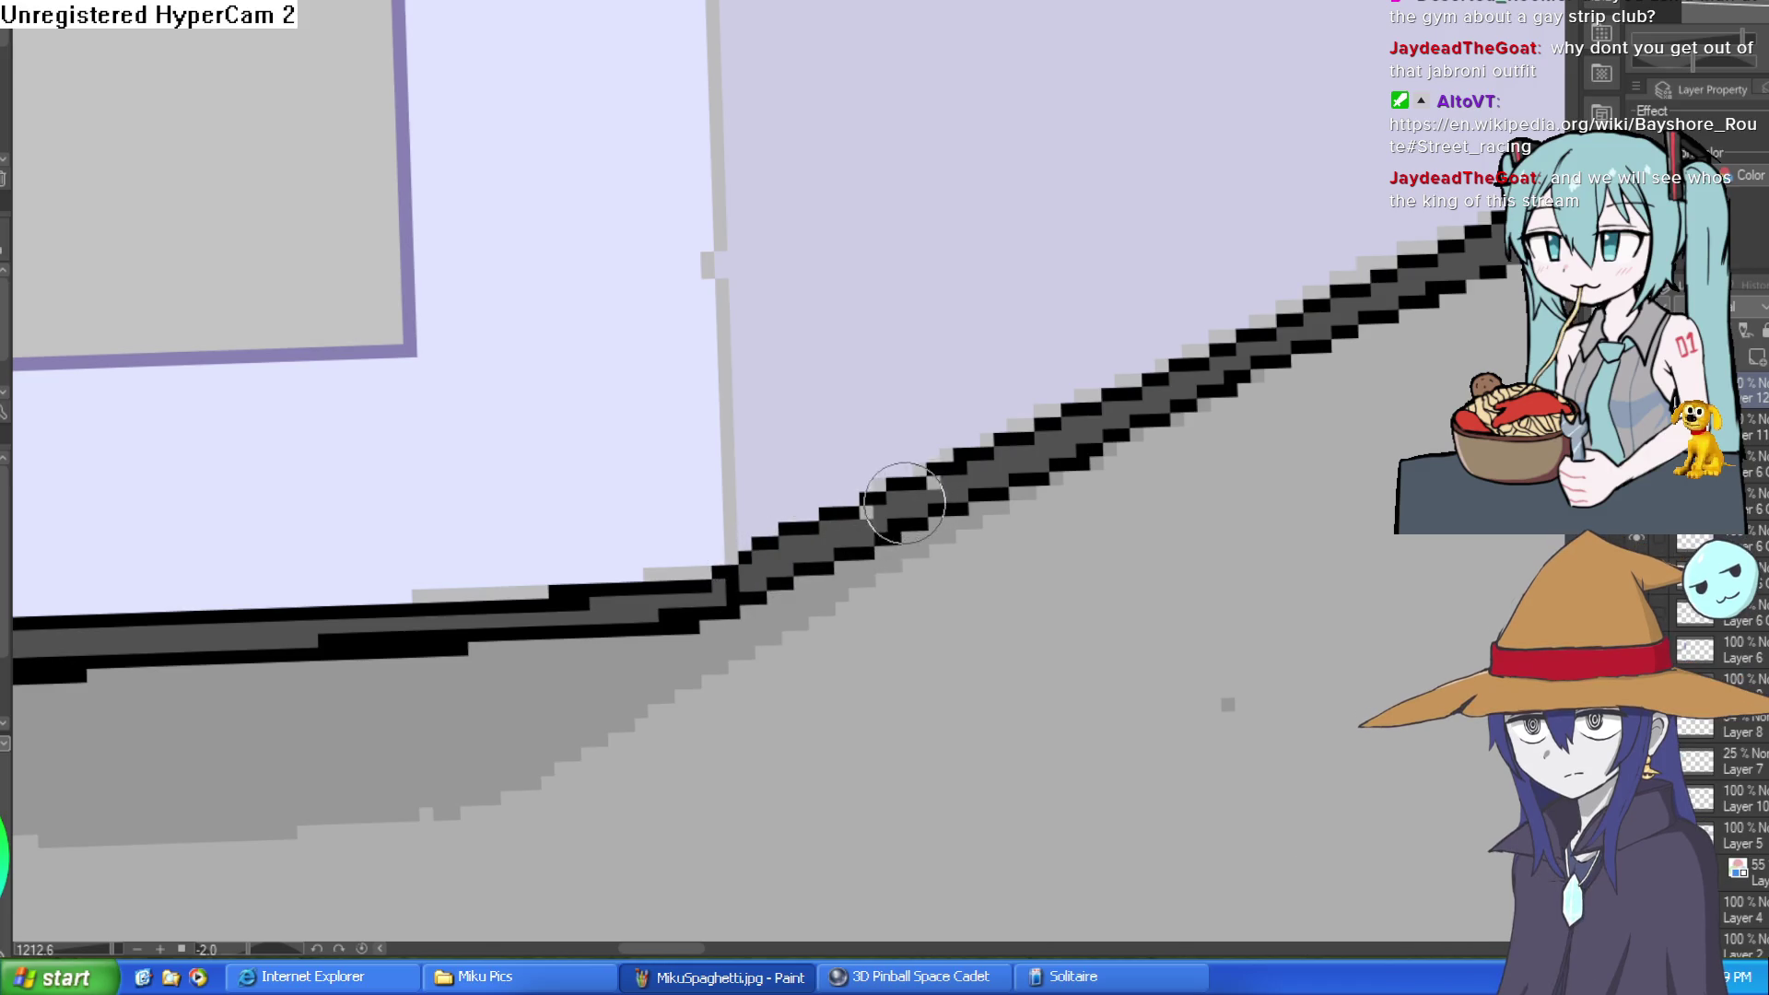
pyautogui.click(898, 496)
pyautogui.moveTo(621, 639)
pyautogui.mouseDown()
pyautogui.moveTo(1064, 386)
pyautogui.moveTo(870, 375)
pyautogui.mouseUp()
# Step: Fill the base rectangle and the strip between the black outline lines dark grey
pyautogui.scroll(-3, 1126, 394)
pyautogui.scroll(5, 870, 375)
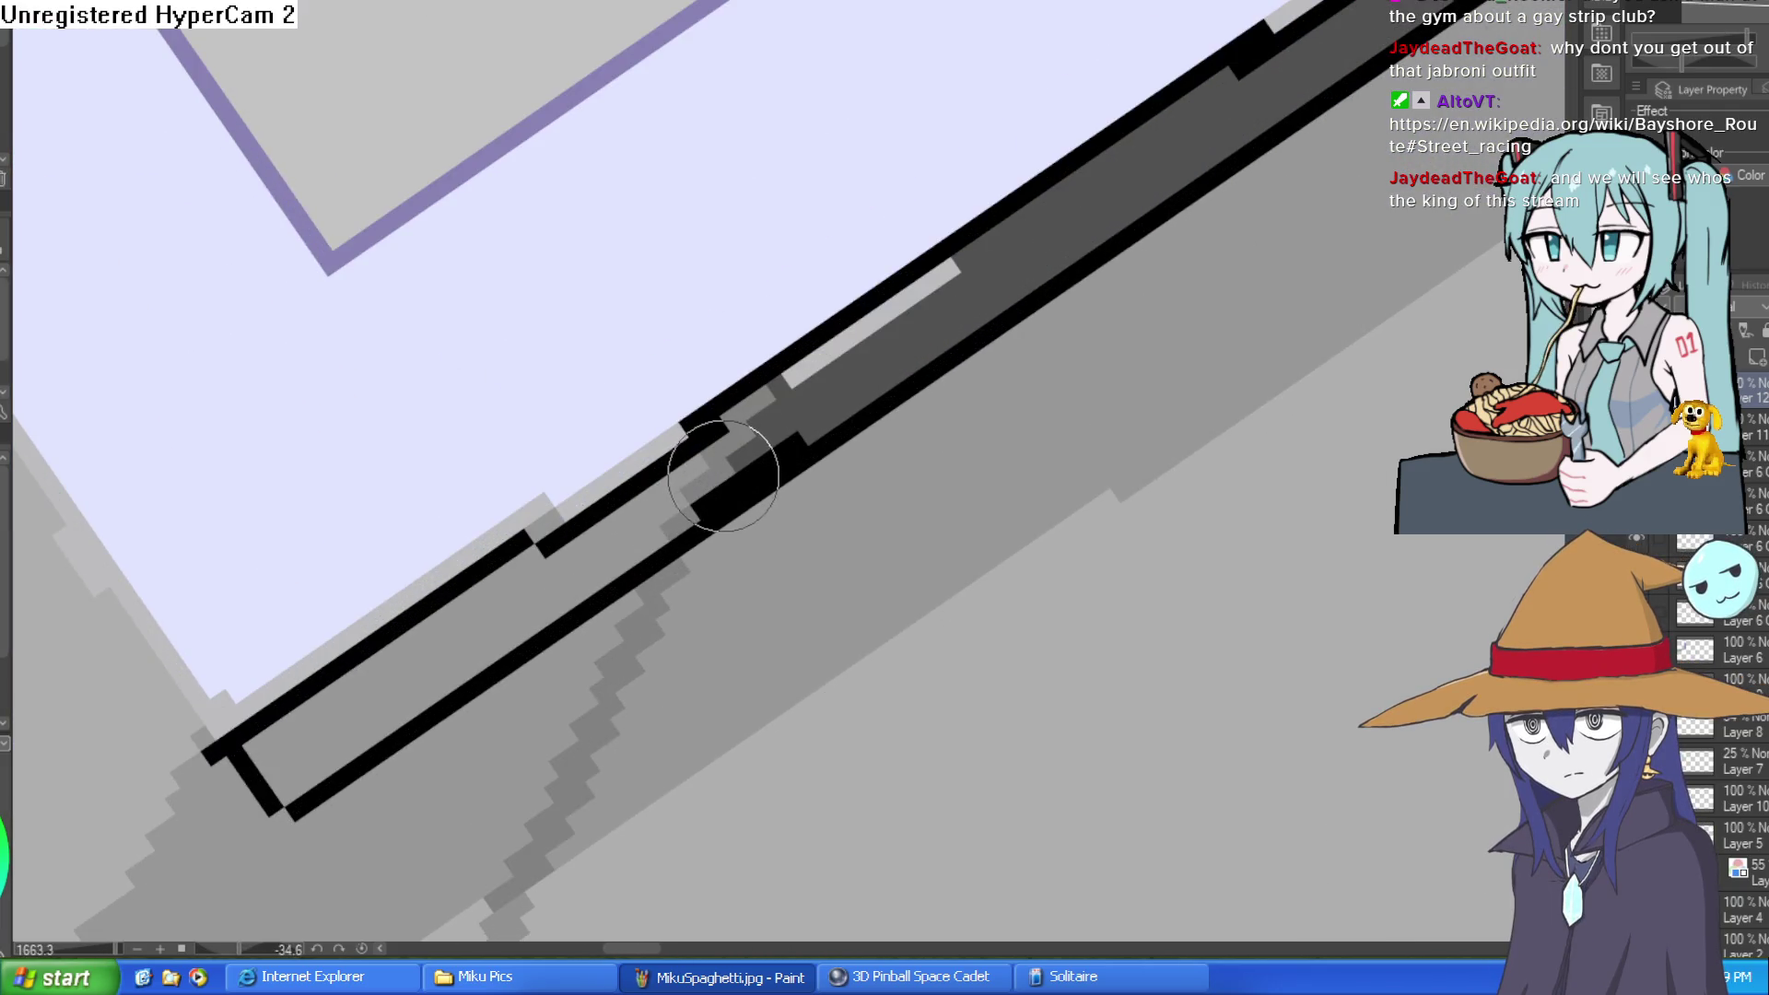
pyautogui.press('g')
pyautogui.click(699, 486)
pyautogui.click(737, 444)
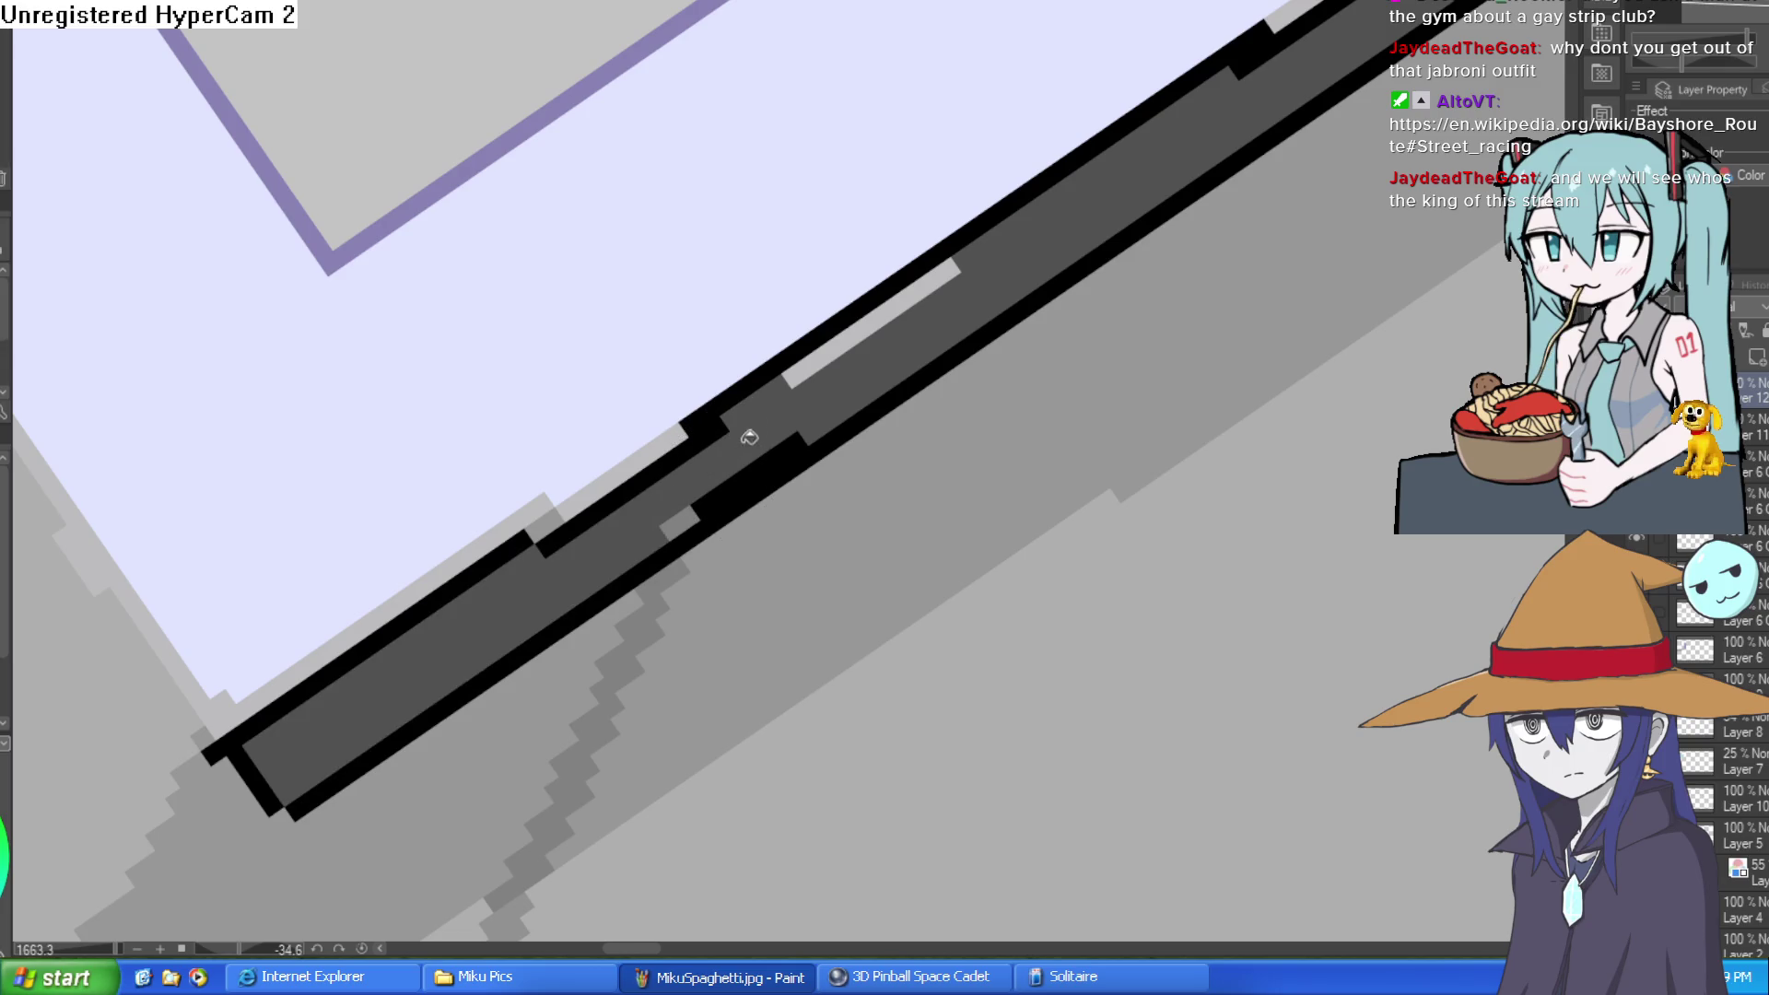
pyautogui.click(841, 347)
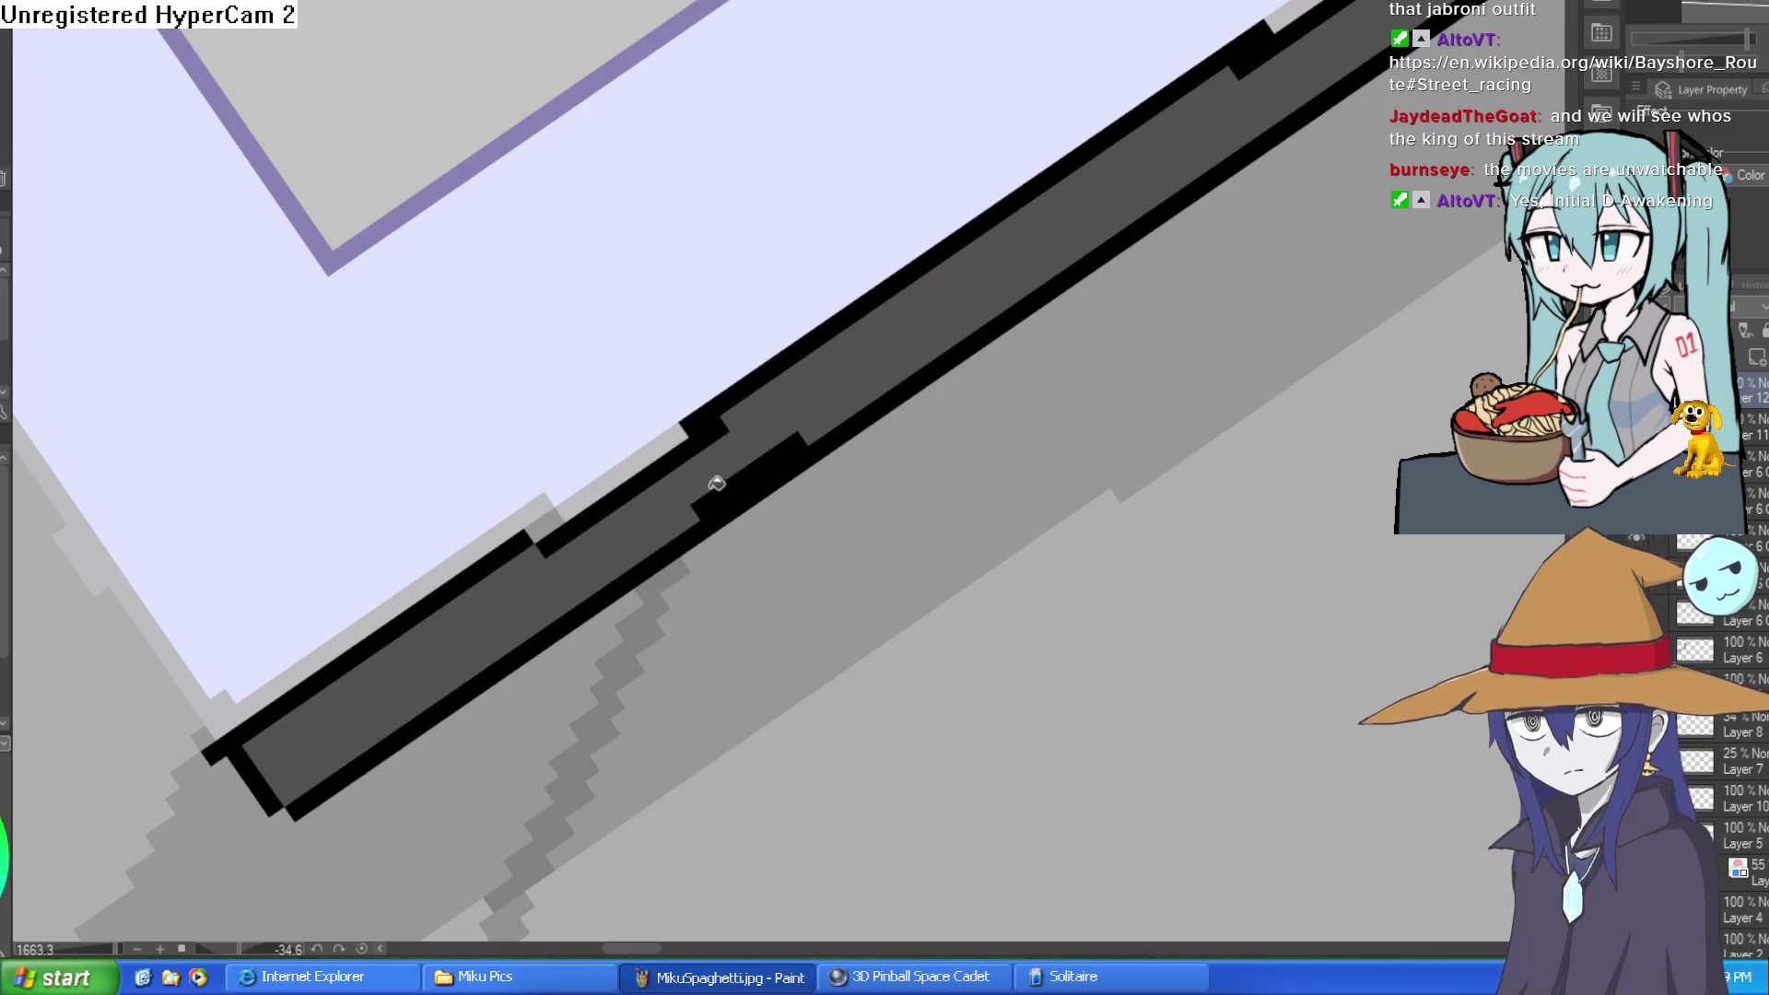
pyautogui.scroll(-3, 870, 438)
pyautogui.moveTo(892, 434)
pyautogui.mouseDown()
pyautogui.moveTo(917, 418)
pyautogui.moveTo(1146, 477)
pyautogui.moveTo(1137, 525)
pyautogui.moveTo(1093, 531)
pyautogui.mouseUp()
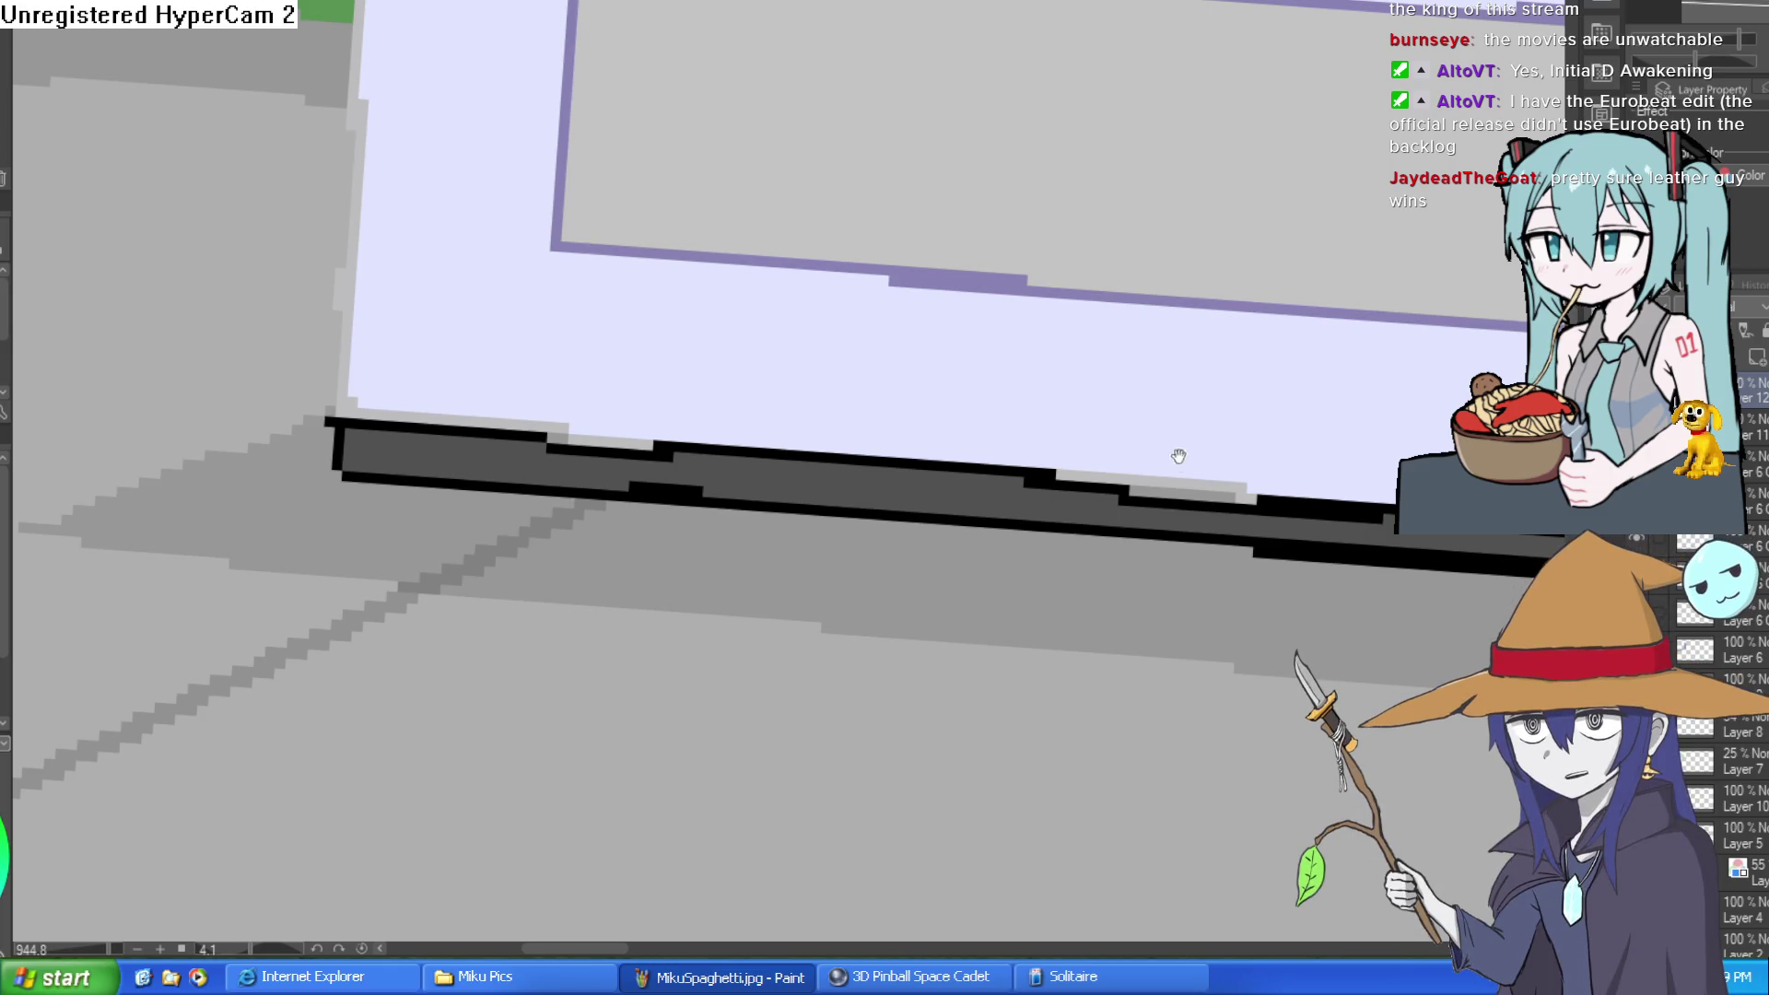
pyautogui.hscroll(3, 1152, 522)
# Step: Zoom out to the whole vending machine and fill its front face near-white
pyautogui.scroll(-5, 1170, 503)
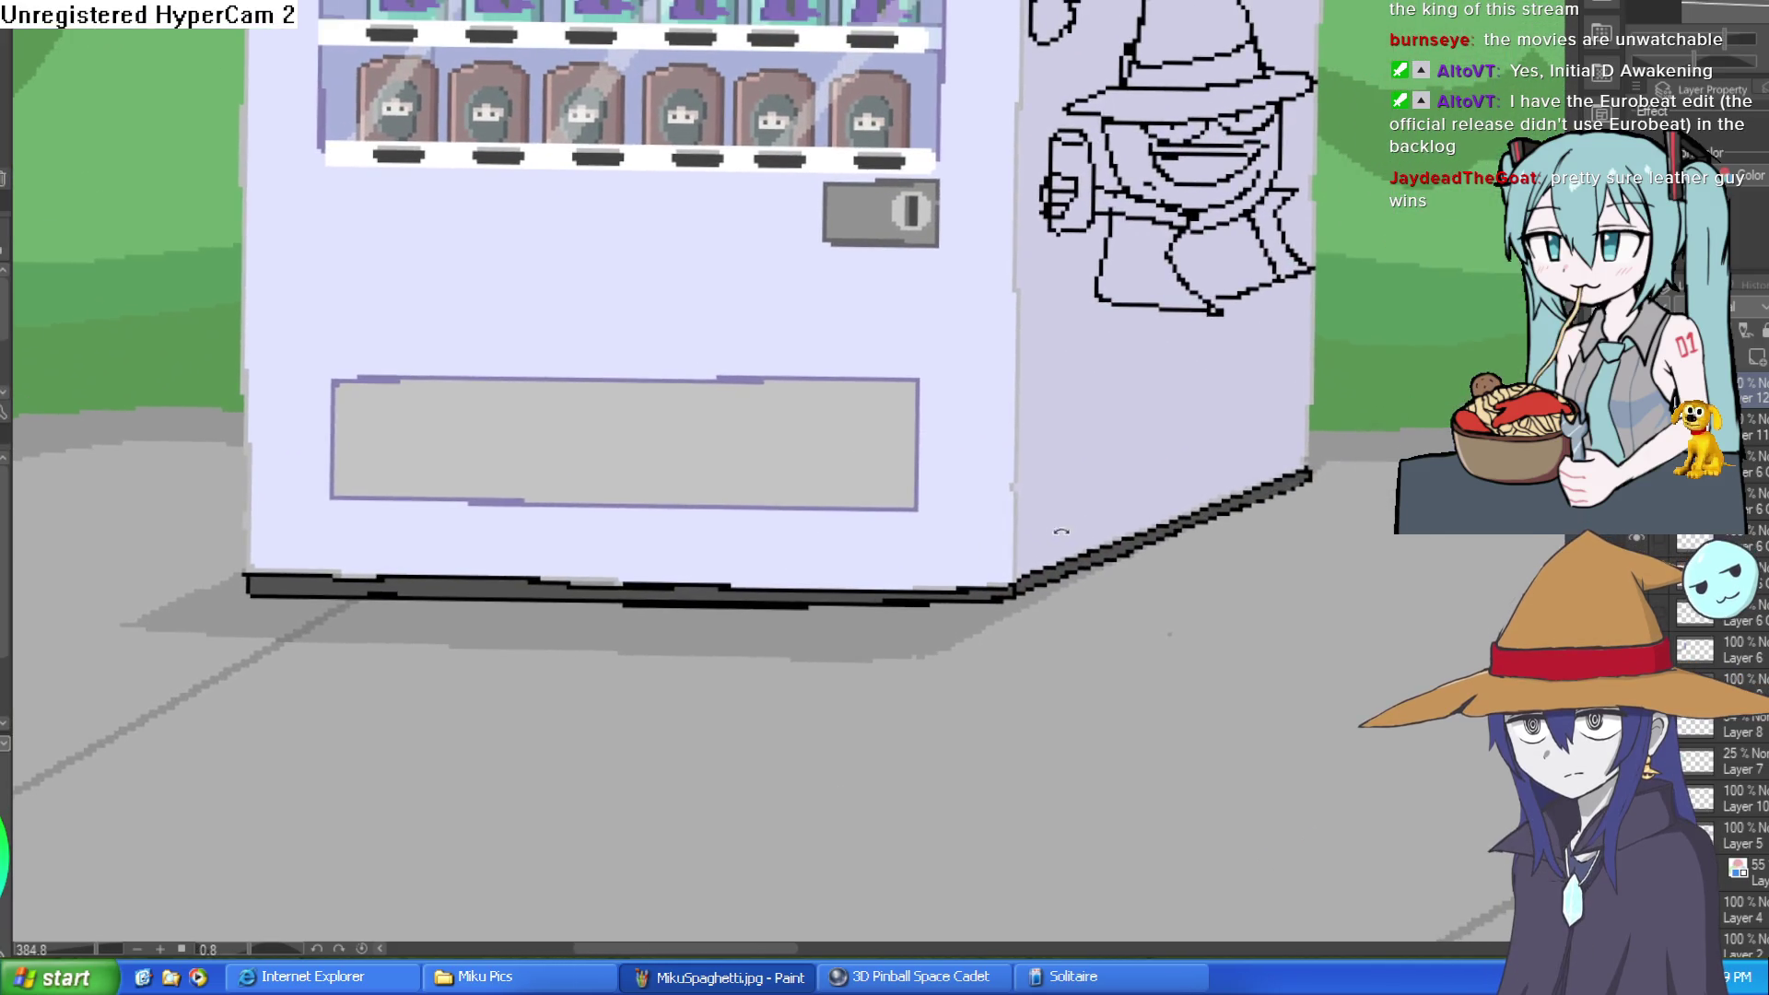
pyautogui.moveTo(1072, 523); pyautogui.dragTo(1053, 526)
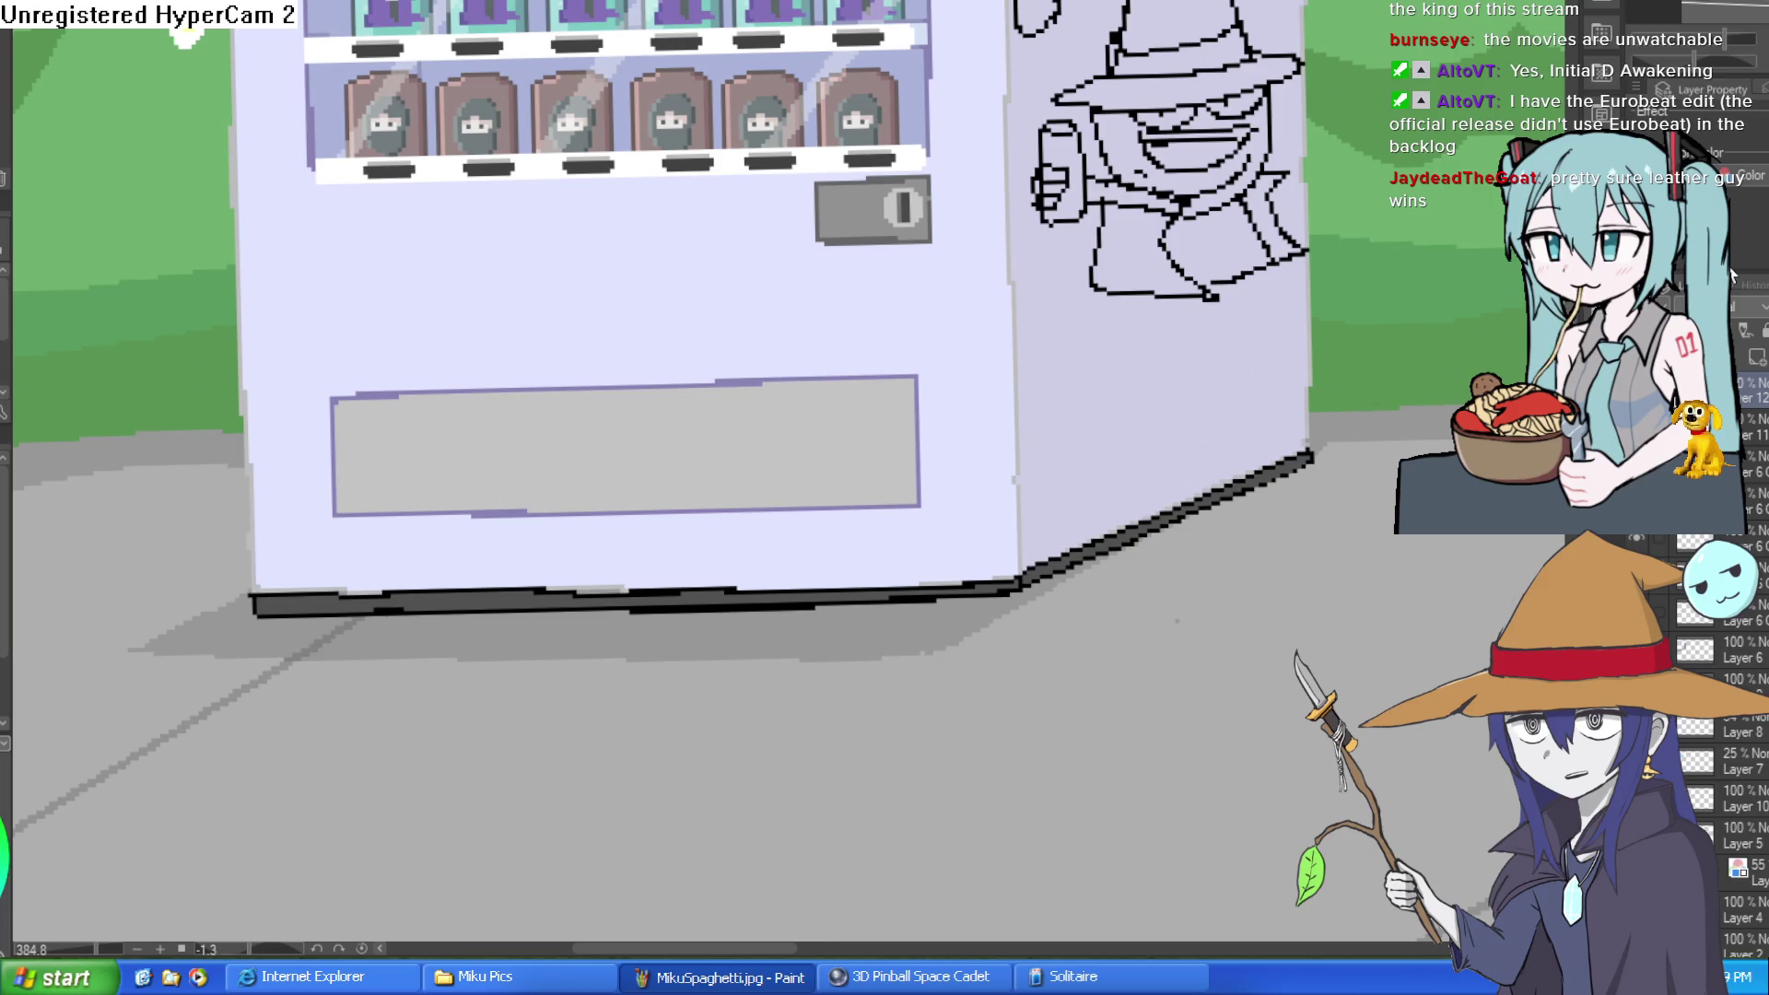
pyautogui.scroll(-3, 1195, 576)
pyautogui.moveTo(1196, 576); pyautogui.dragTo(1154, 568)
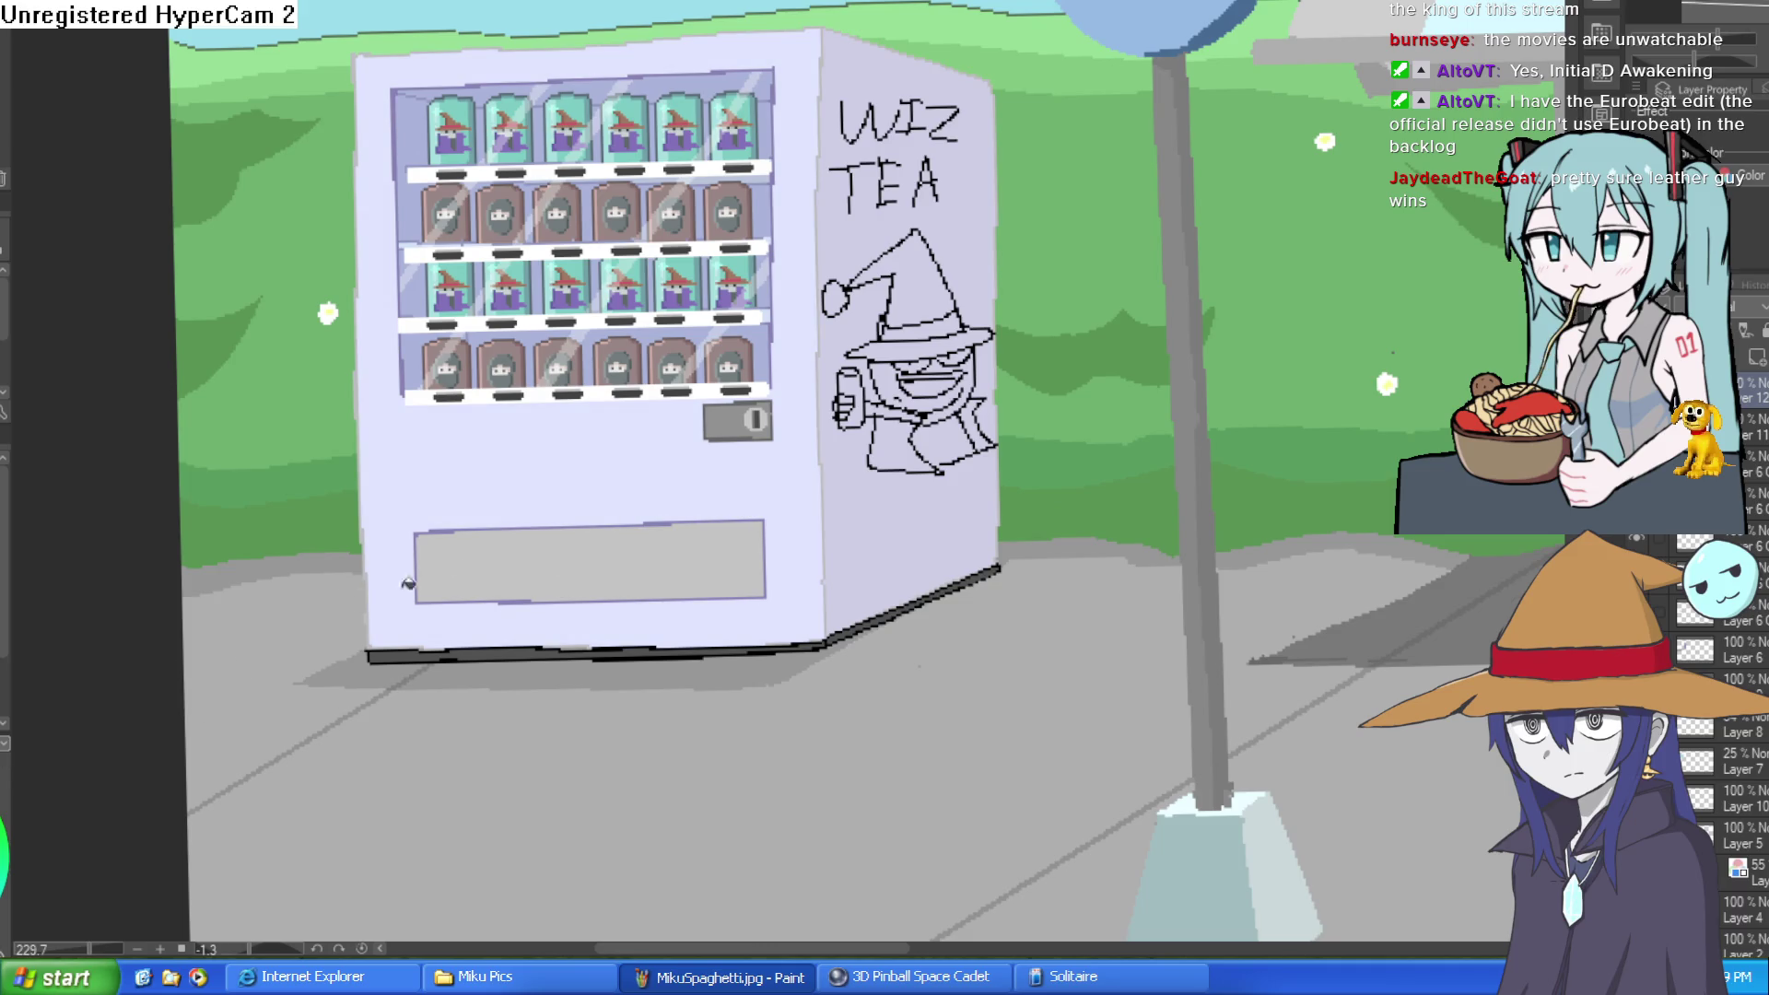
pyautogui.click(820, 476)
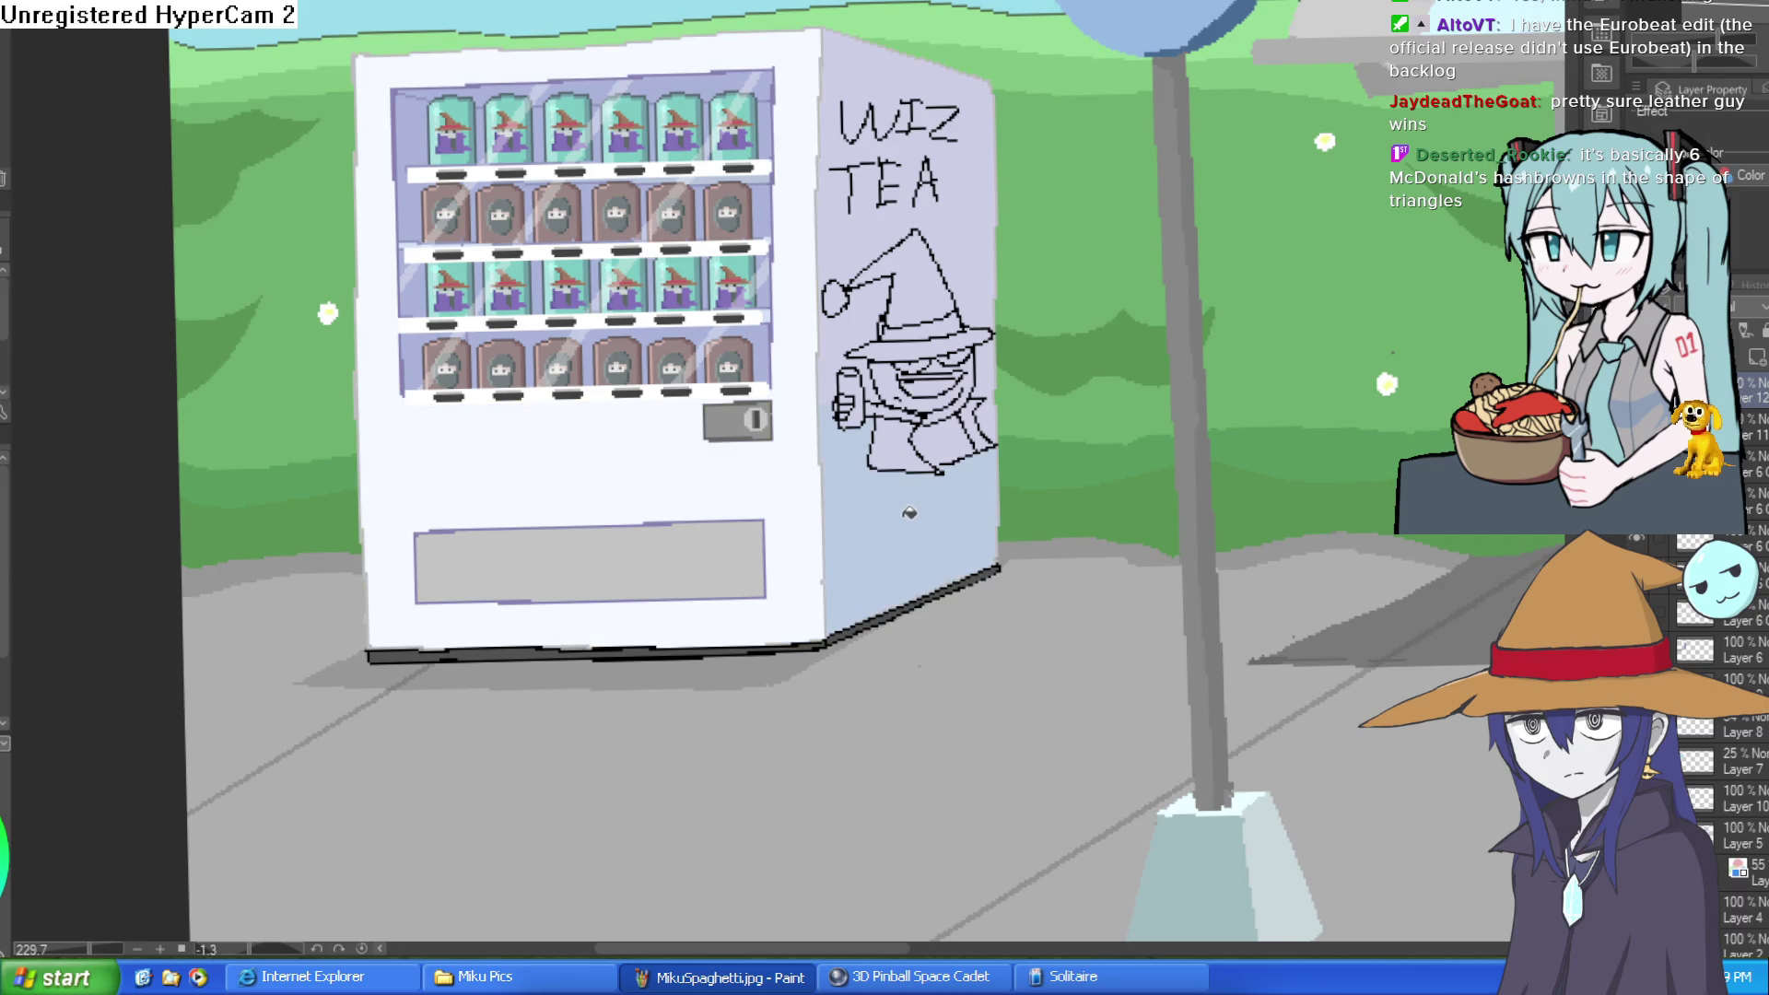
pyautogui.scroll(-3, 1115, 446)
pyautogui.scroll(-2, 1115, 446)
pyautogui.scroll(5, 947, 623)
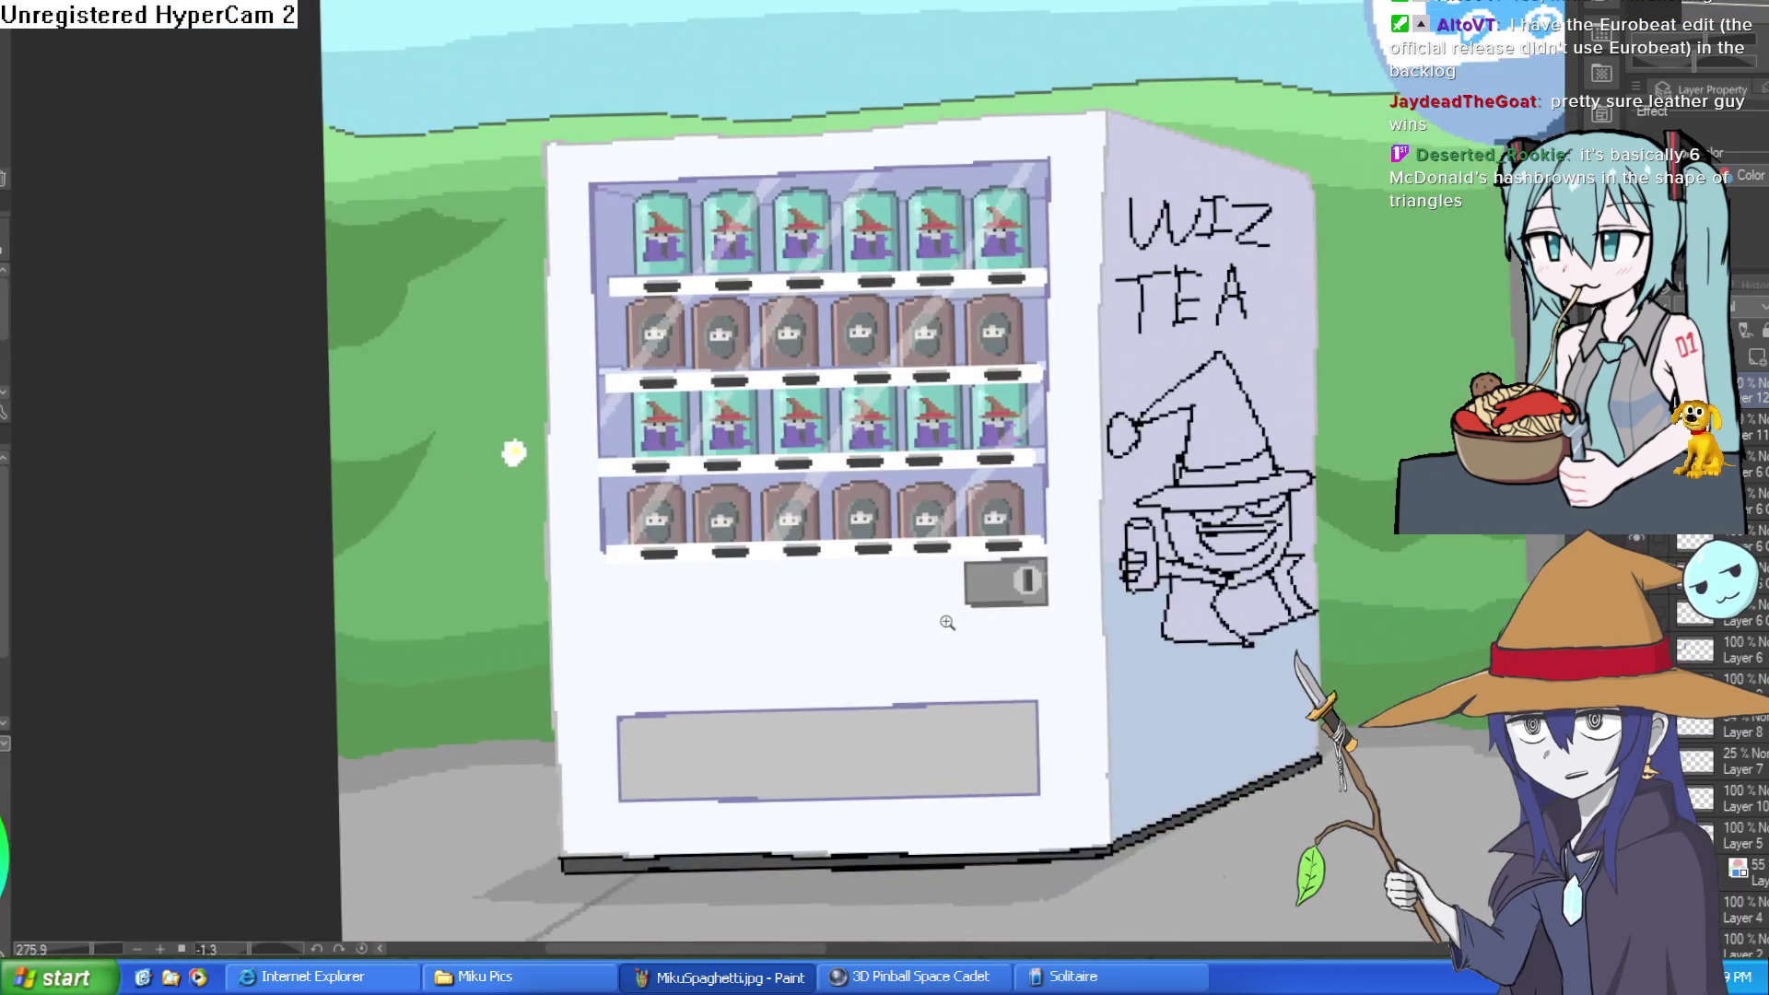
pyautogui.moveTo(947, 623); pyautogui.dragTo(1108, 587)
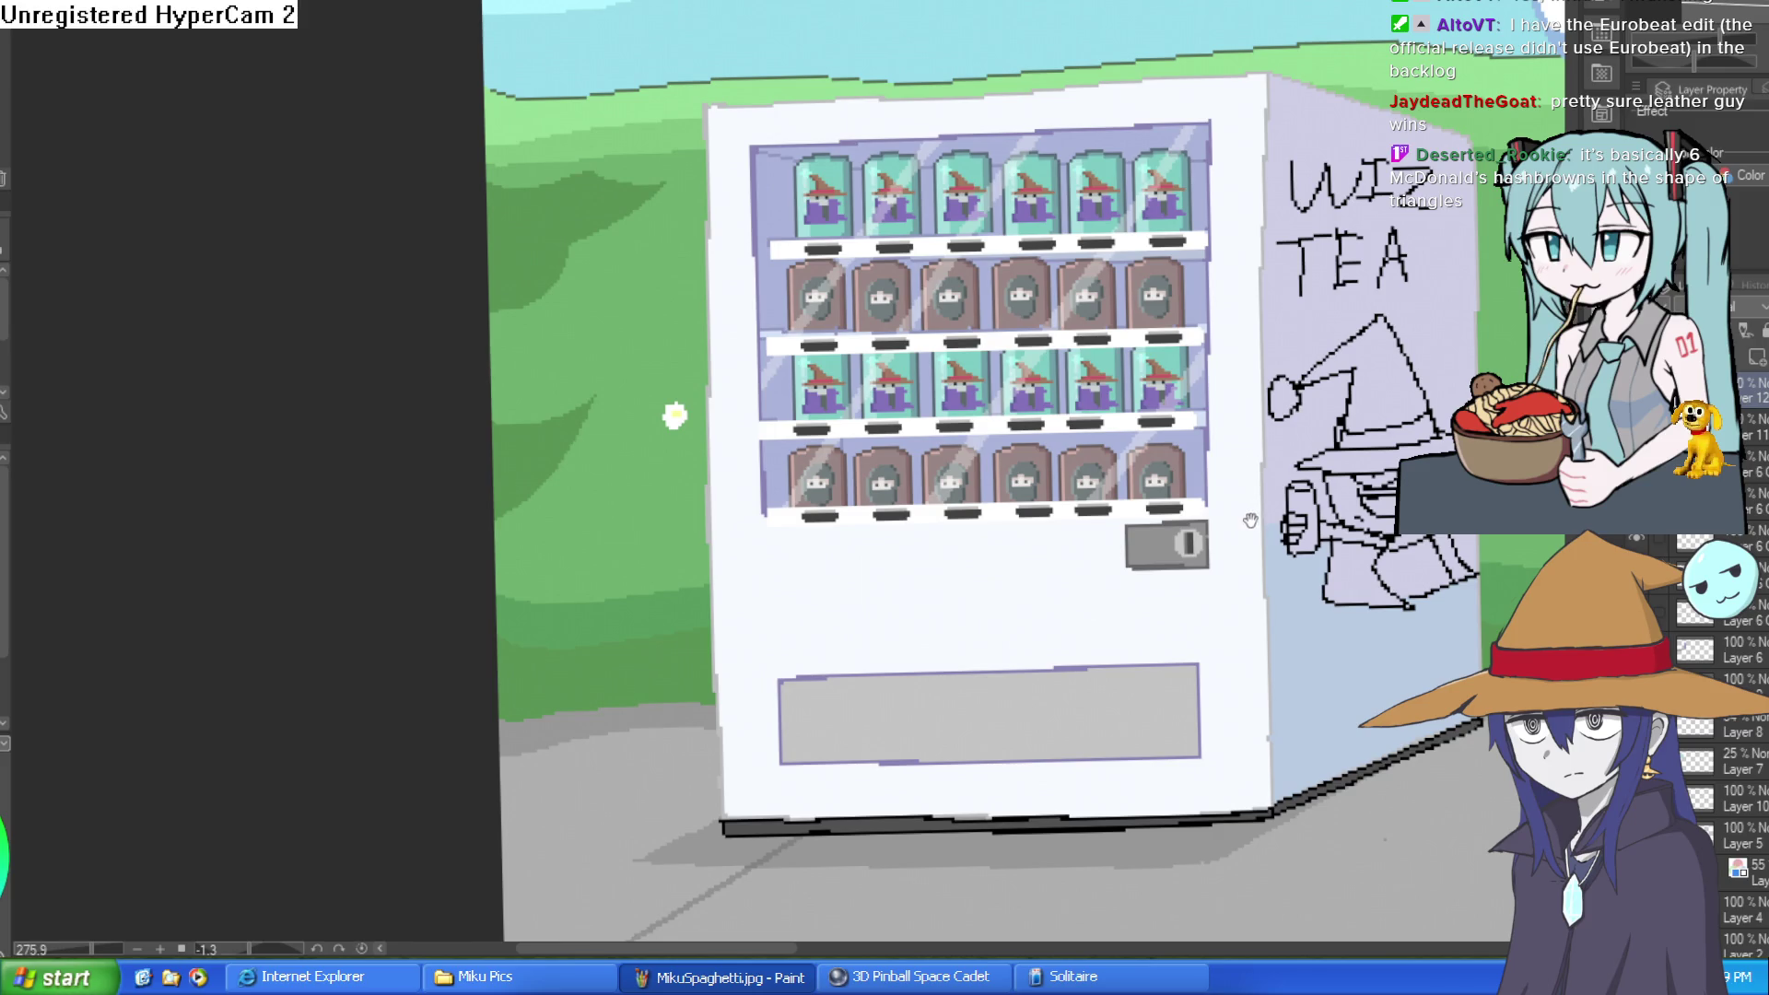
pyautogui.moveTo(1251, 519); pyautogui.dragTo(1149, 499)
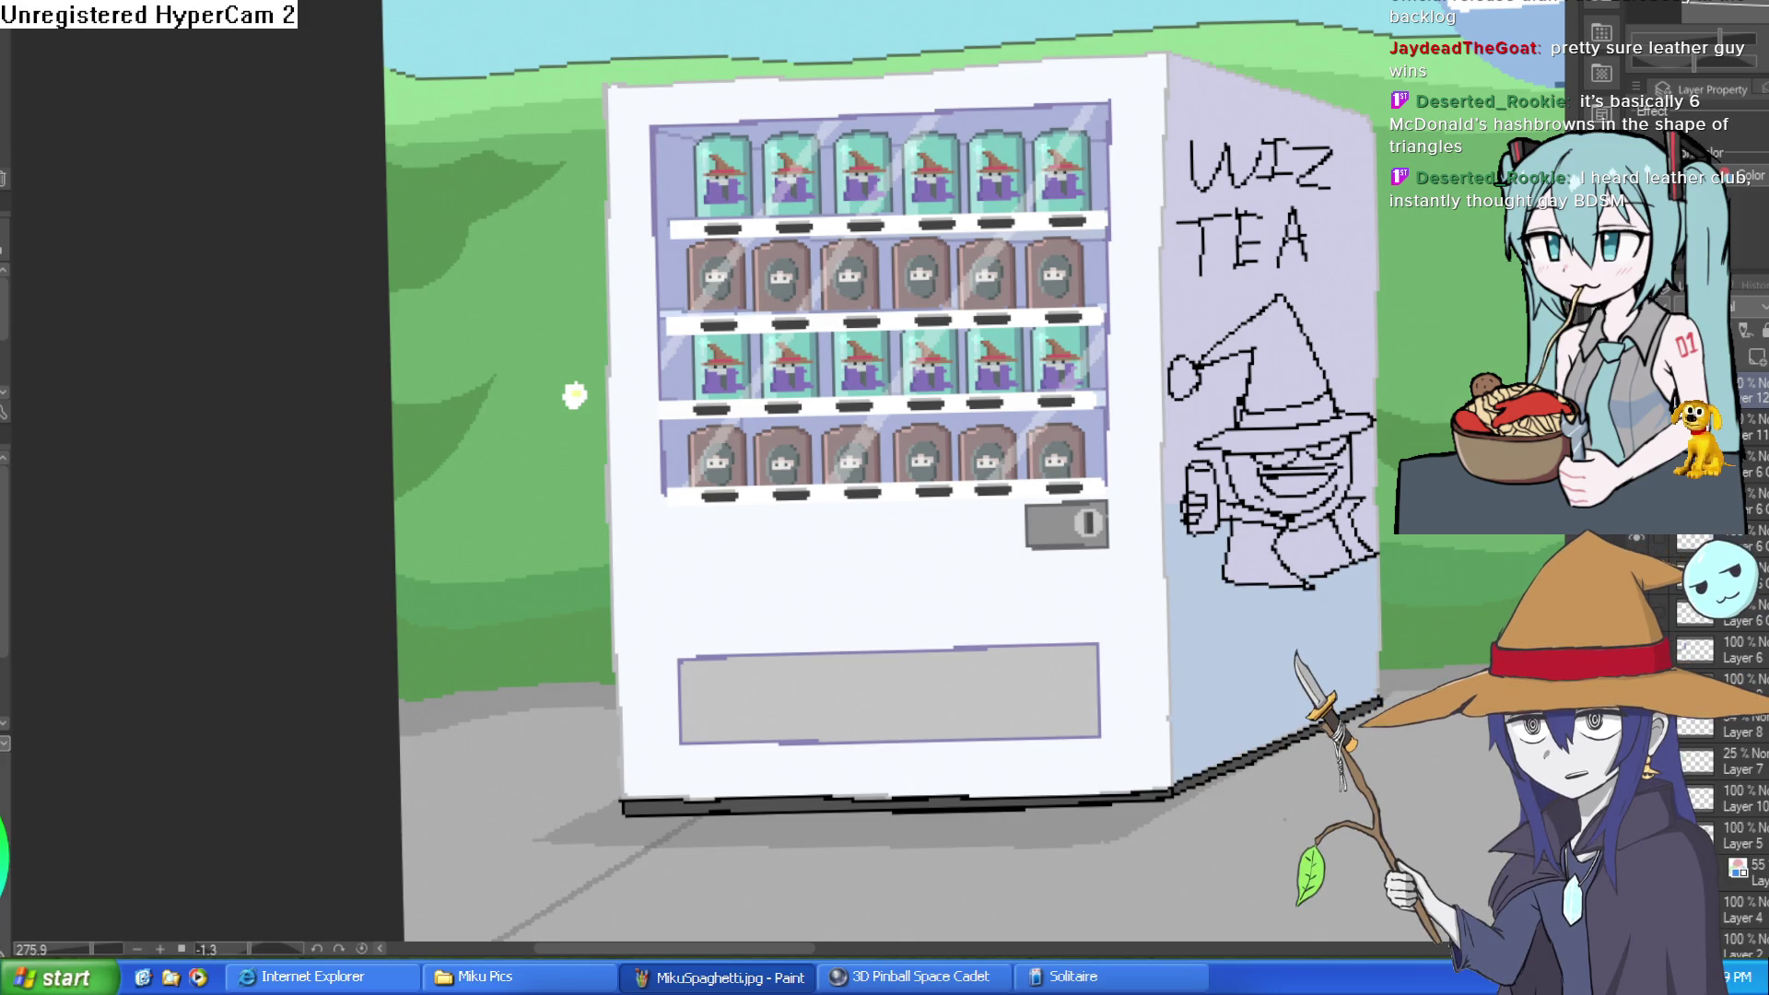
pyautogui.moveTo(1283, 640); pyautogui.dragTo(922, 636)
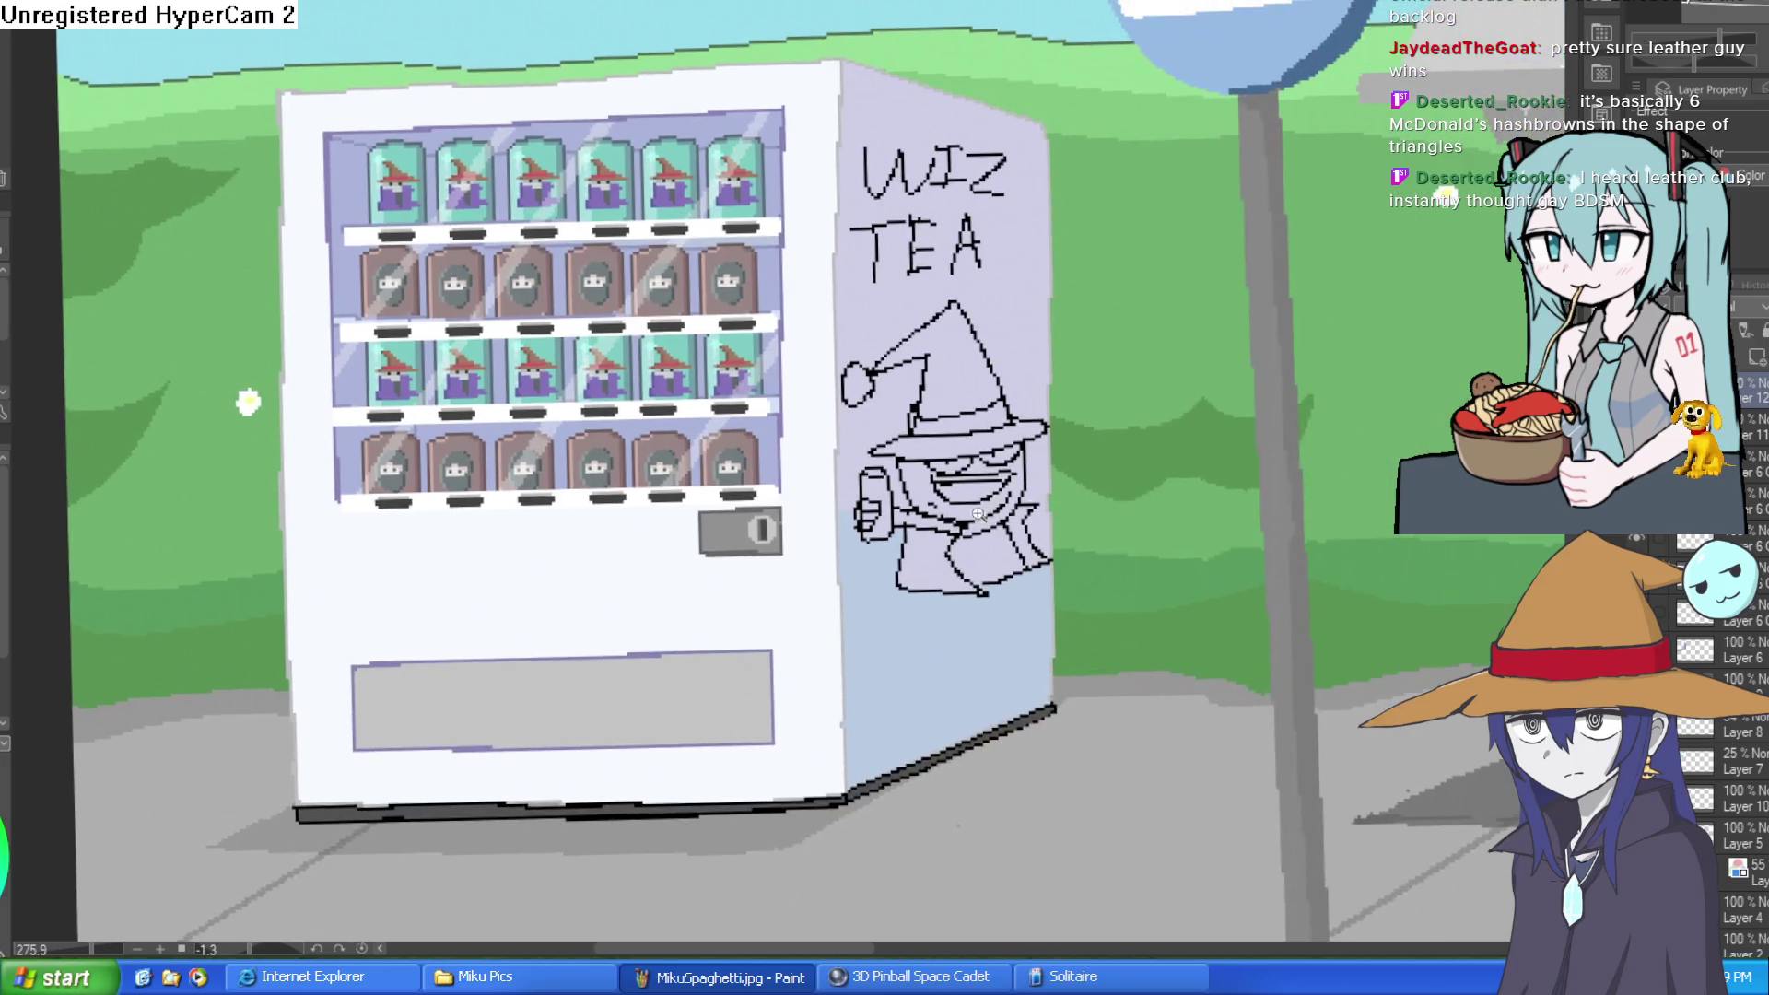
# Step: Zoom in on the wizard doodle and trace a lasso selection down the panel's left edge and around its bottom
pyautogui.scroll(3, 922, 636)
pyautogui.moveTo(1225, 531); pyautogui.dragTo(1068, 619)
pyautogui.scroll(-2, 1067, 620)
pyautogui.scroll(2, 986, 659)
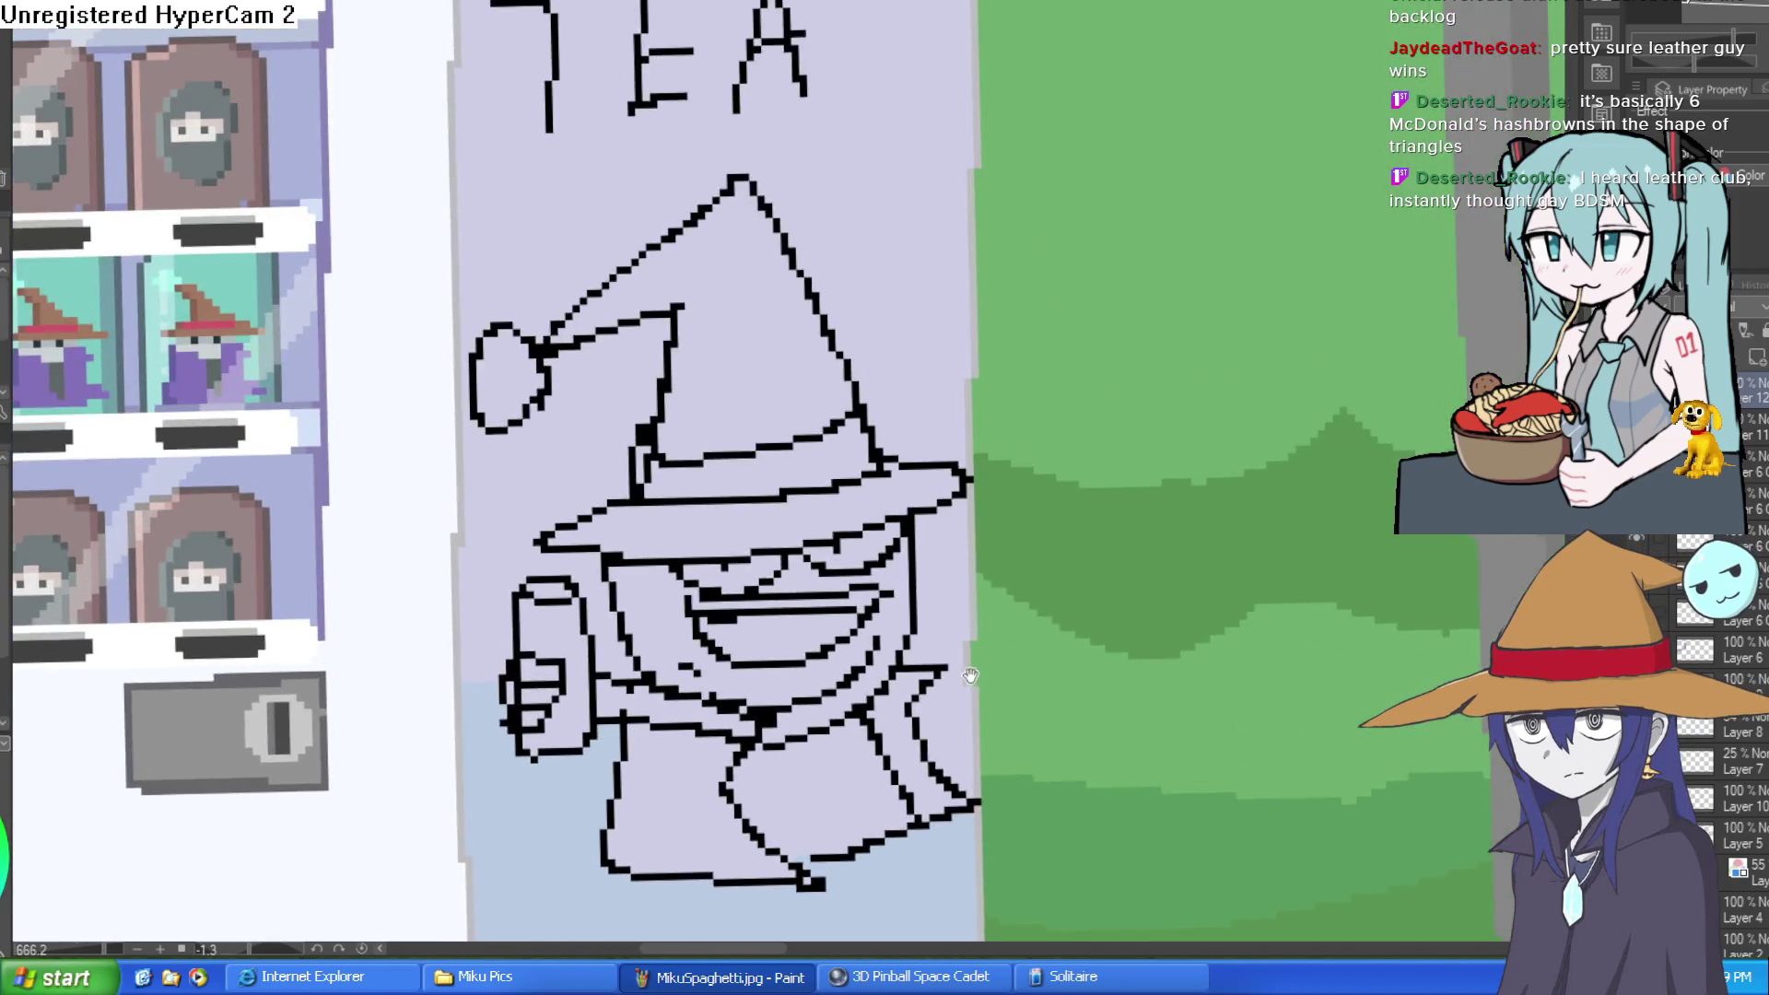
pyautogui.scroll(-2, 986, 645)
pyautogui.scroll(2, 971, 574)
pyautogui.scroll(-2, 971, 574)
pyautogui.scroll(1, 949, 580)
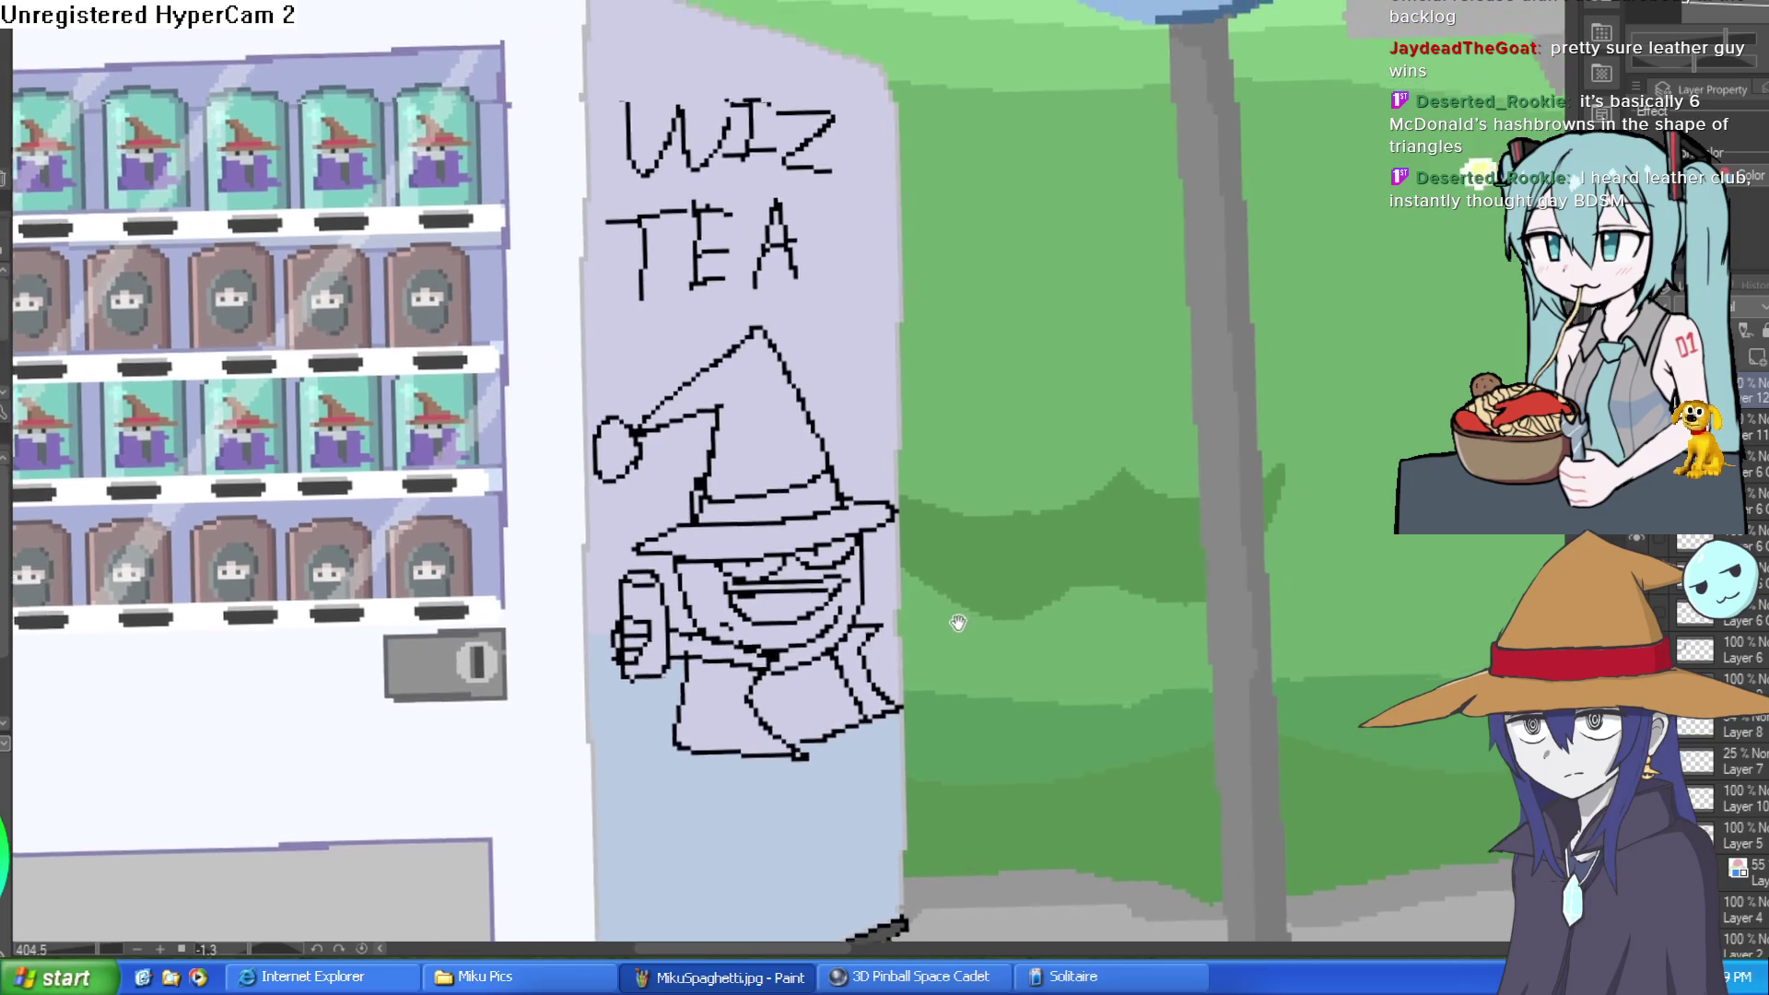
pyautogui.moveTo(894, 645); pyautogui.dragTo(935, 686)
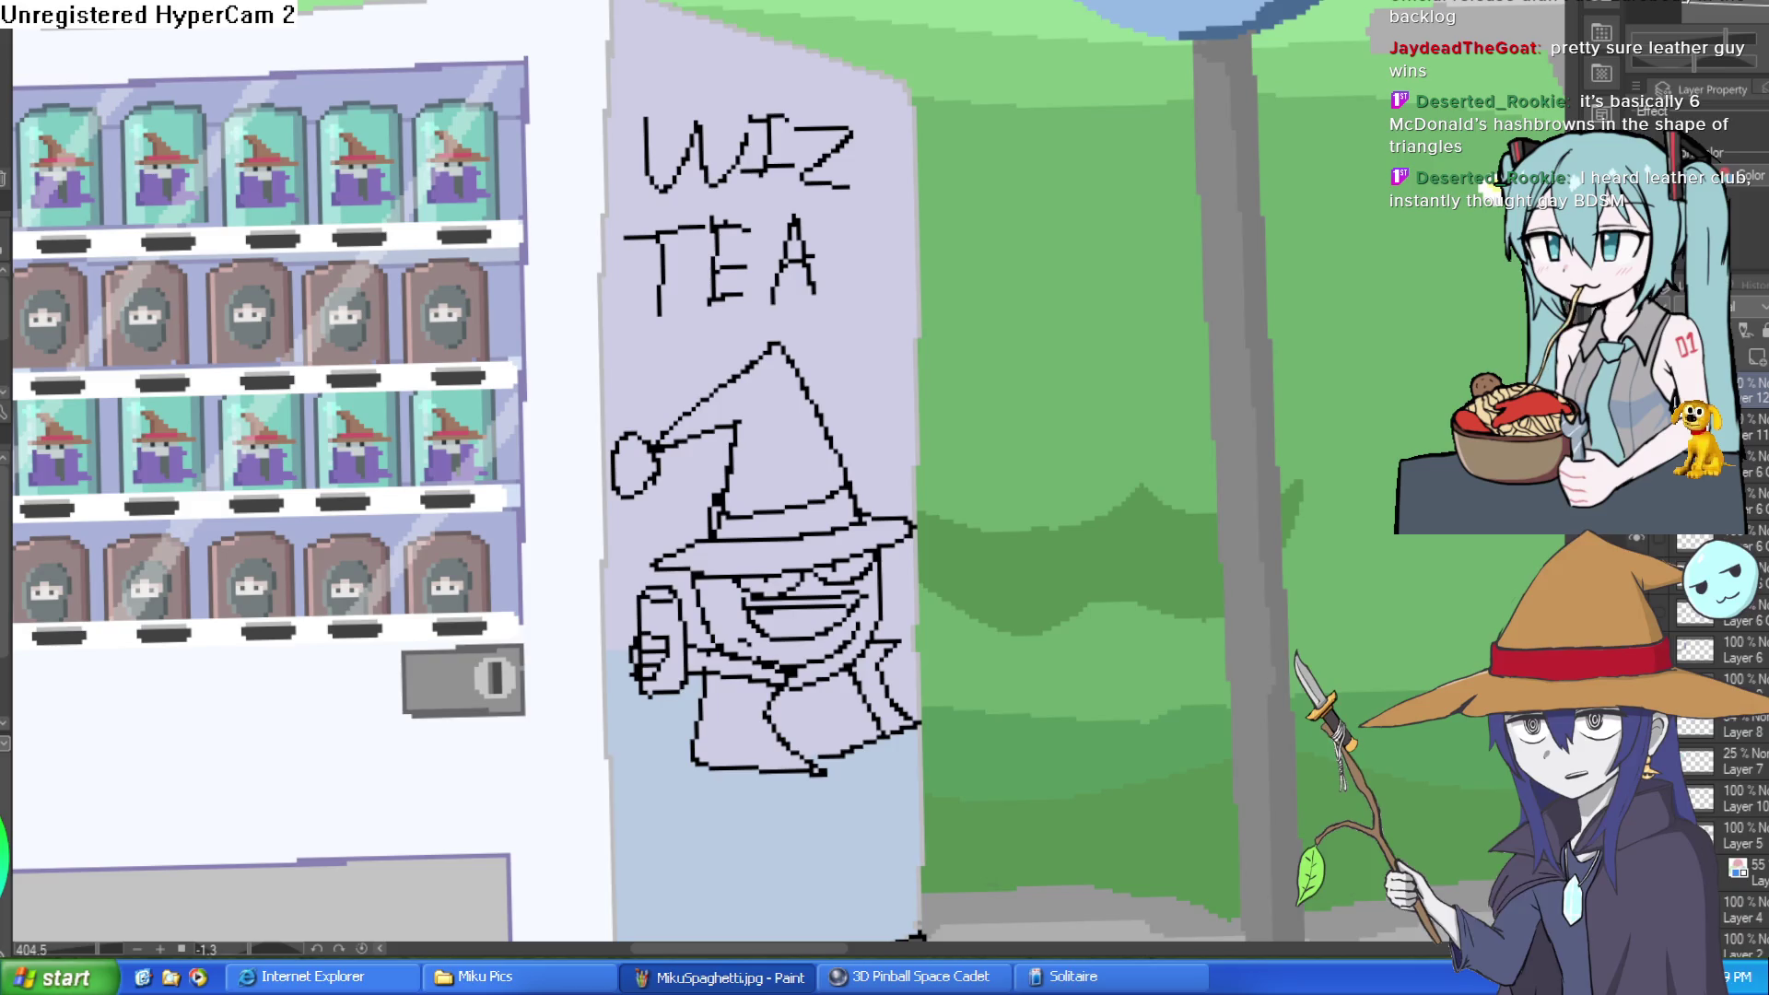
pyautogui.moveTo(960, 462); pyautogui.dragTo(947, 346)
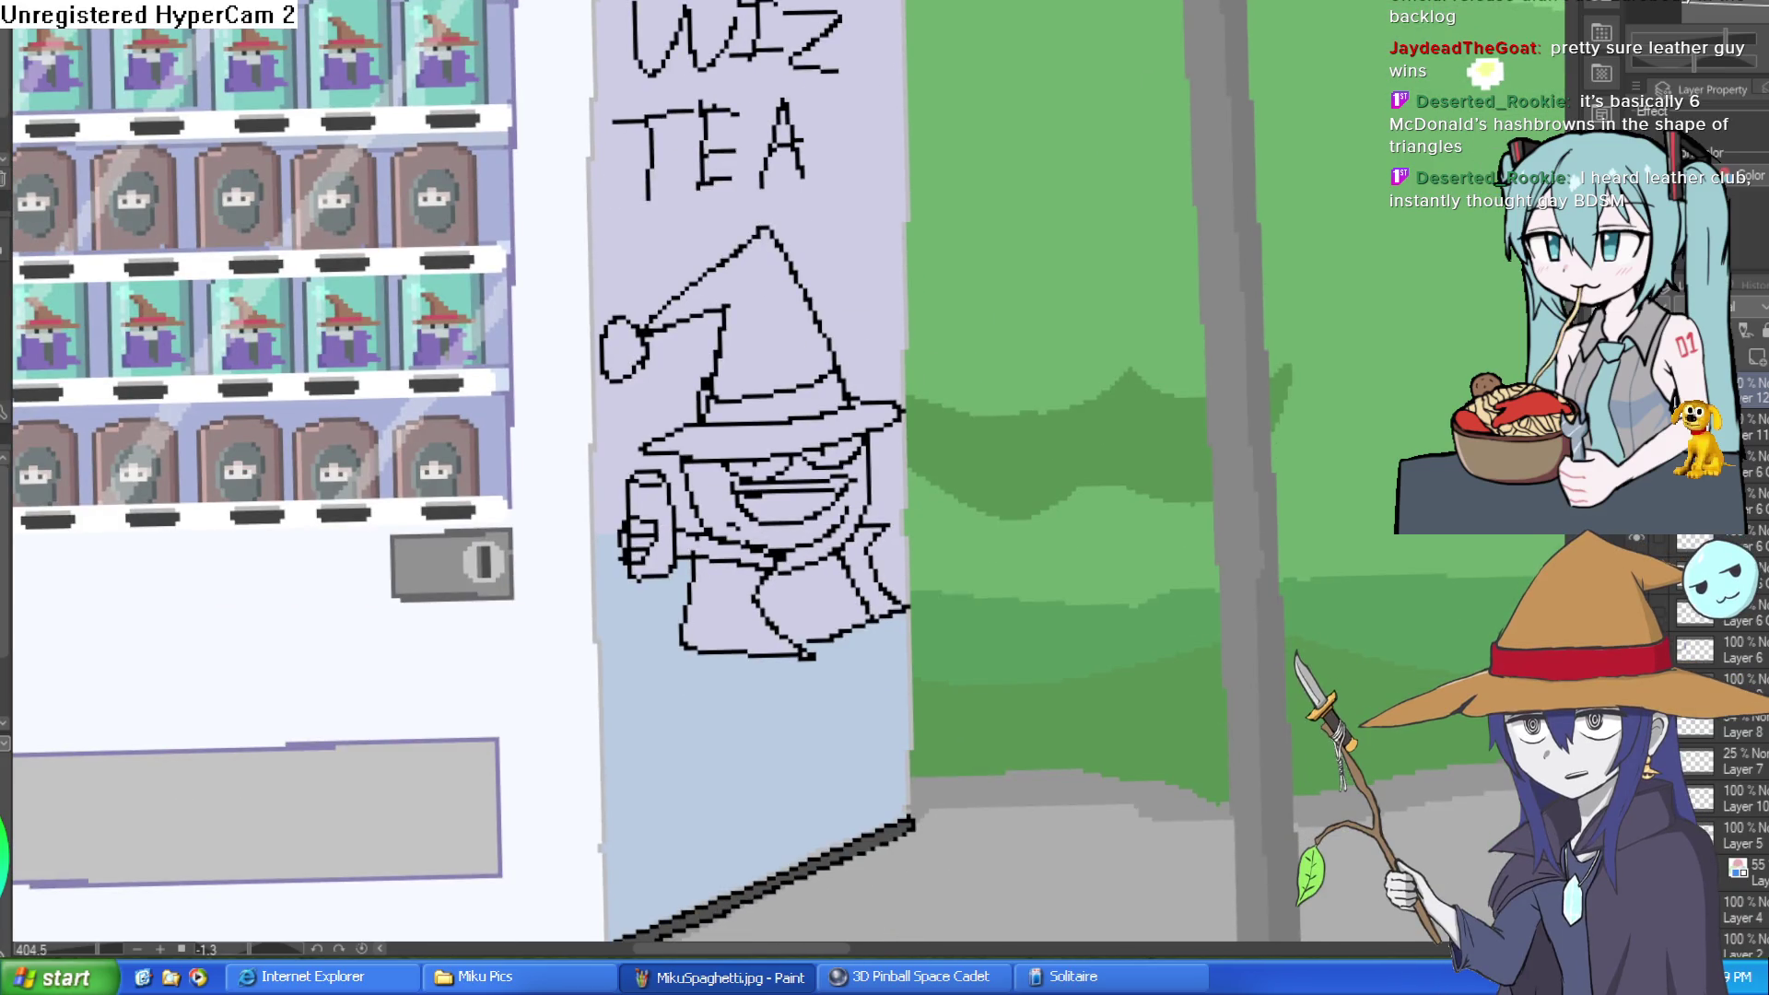
pyautogui.moveTo(610, 2); pyautogui.dragTo(612, 440)
pyautogui.moveTo(776, 721); pyautogui.dragTo(889, 661)
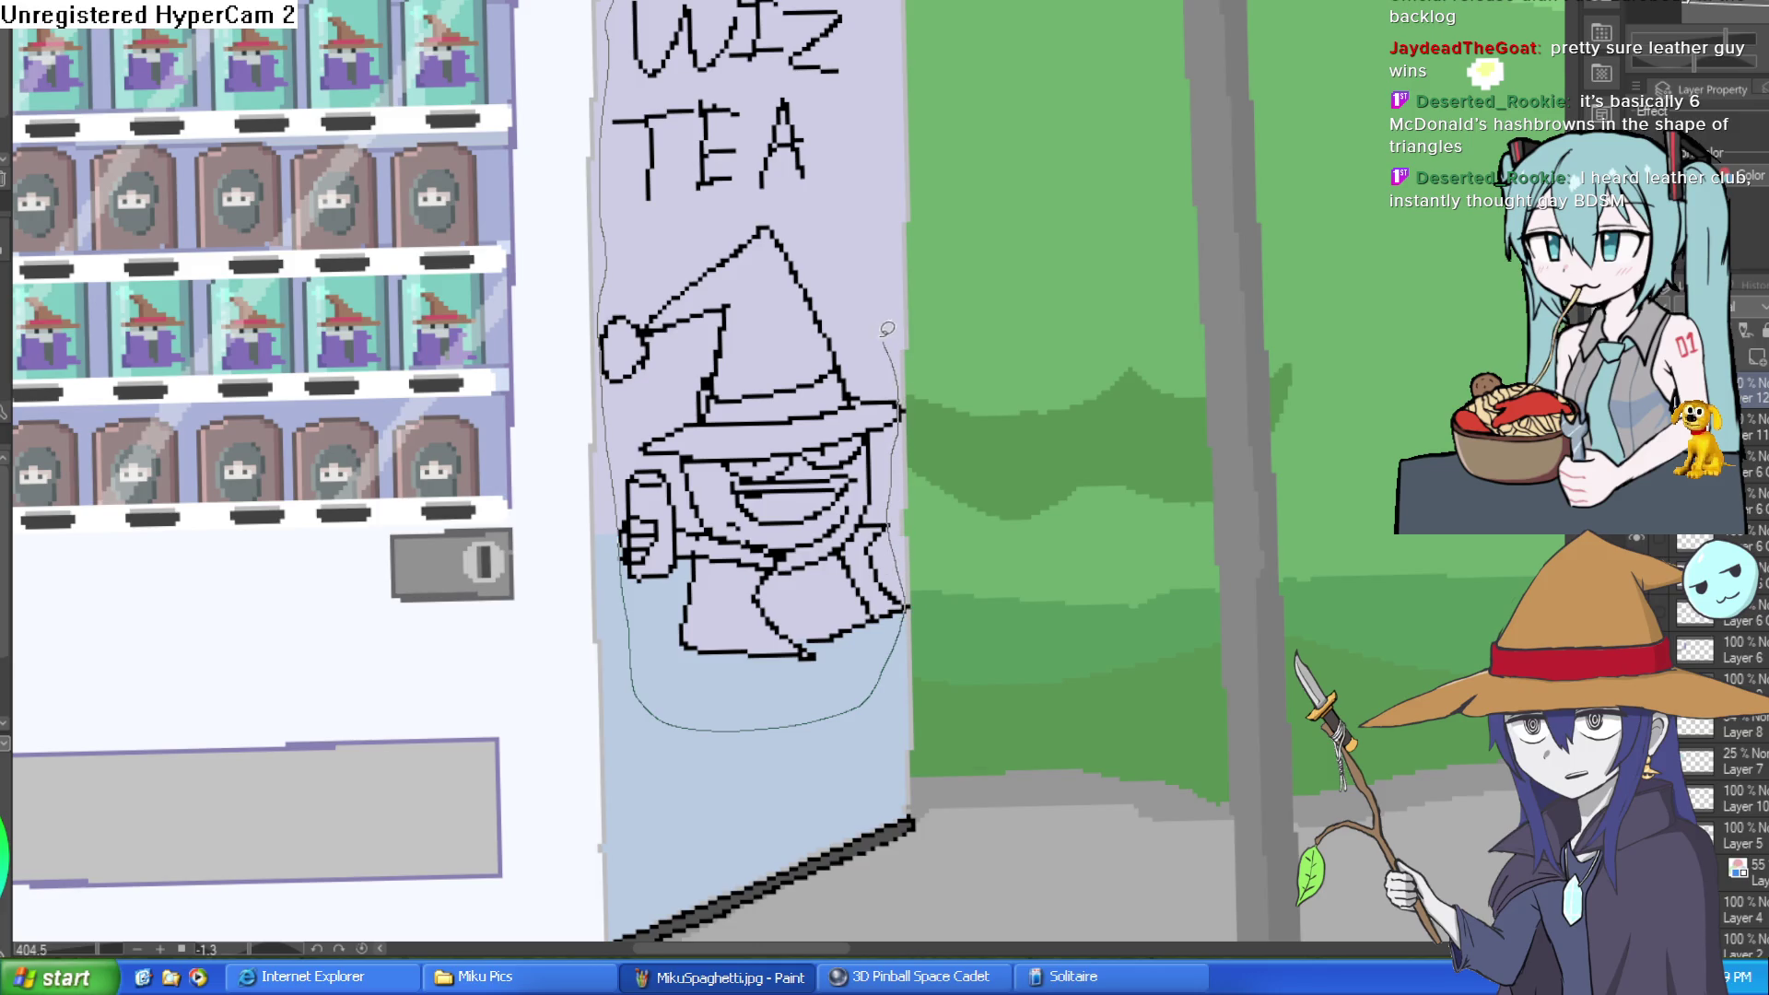
# Step: Close the lasso loop around the WIZ TEA wizard doodle to complete the selection
pyautogui.moveTo(874, 4); pyautogui.dragTo(876, 3)
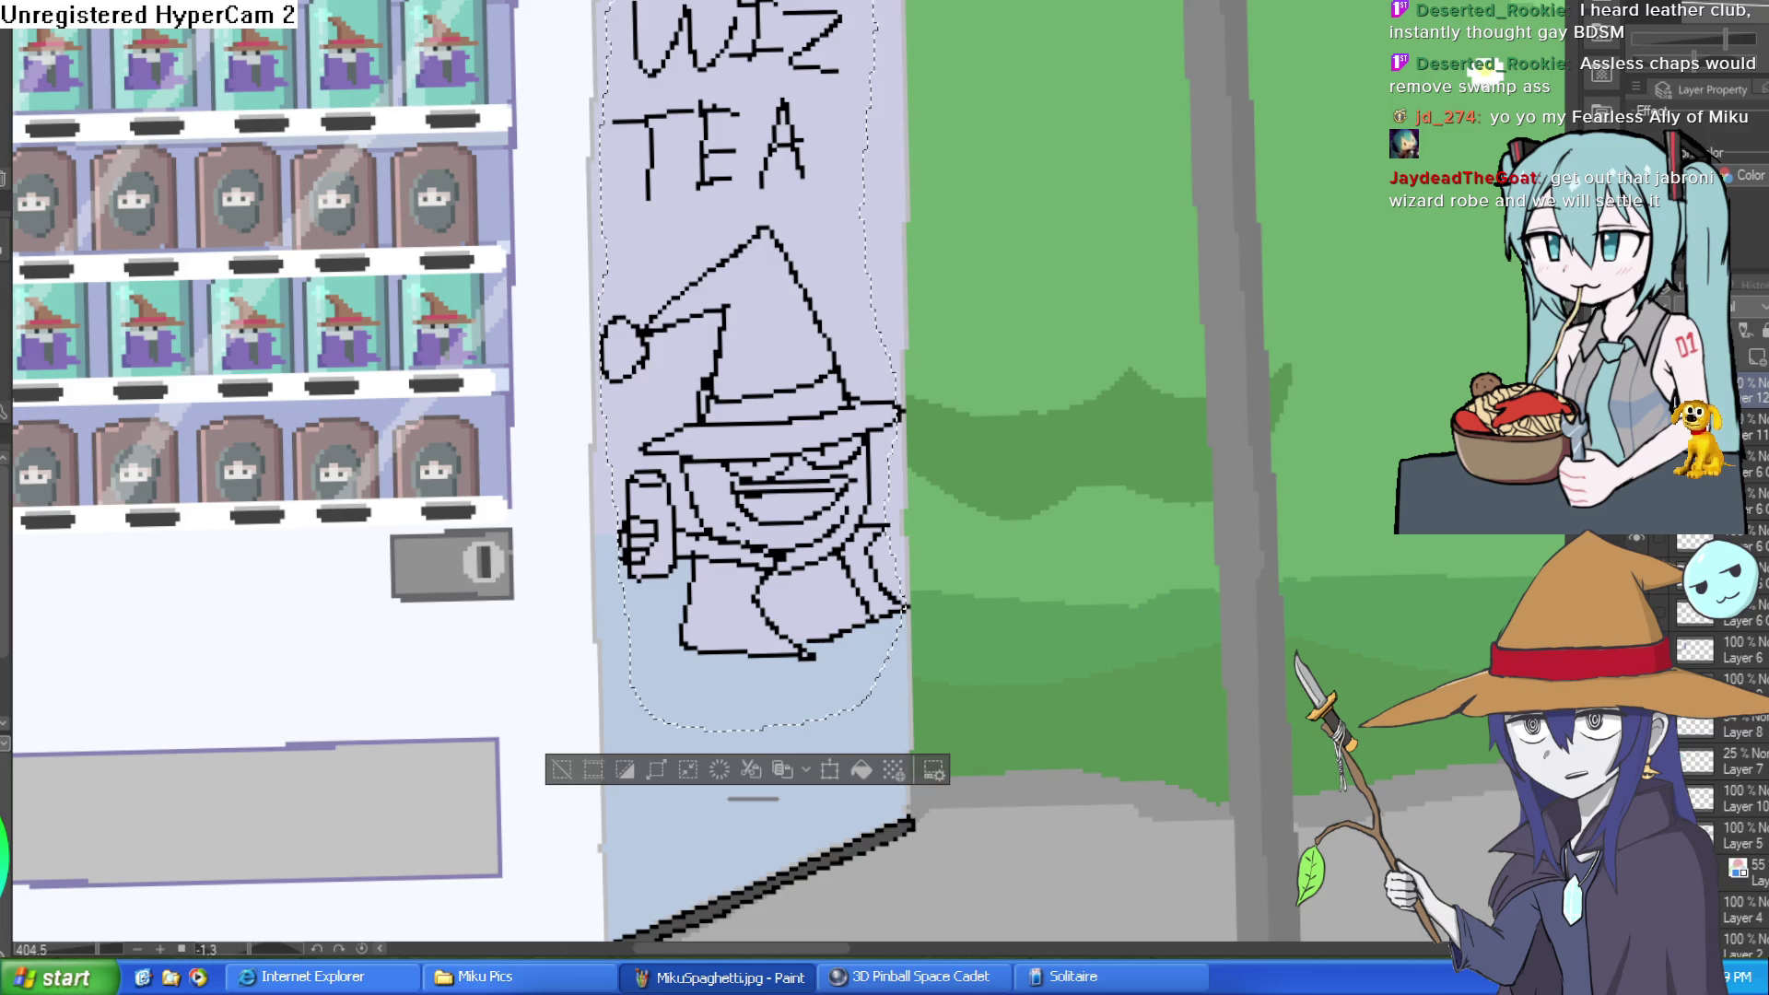
# Step: Bring the vending machine's side panel into view and lasso around the wizard doodle and TEA lettering
pyautogui.moveTo(866, 605); pyautogui.dragTo(820, 406)
pyautogui.scroll(-3, 820, 405)
pyautogui.scroll(3, 645, 461)
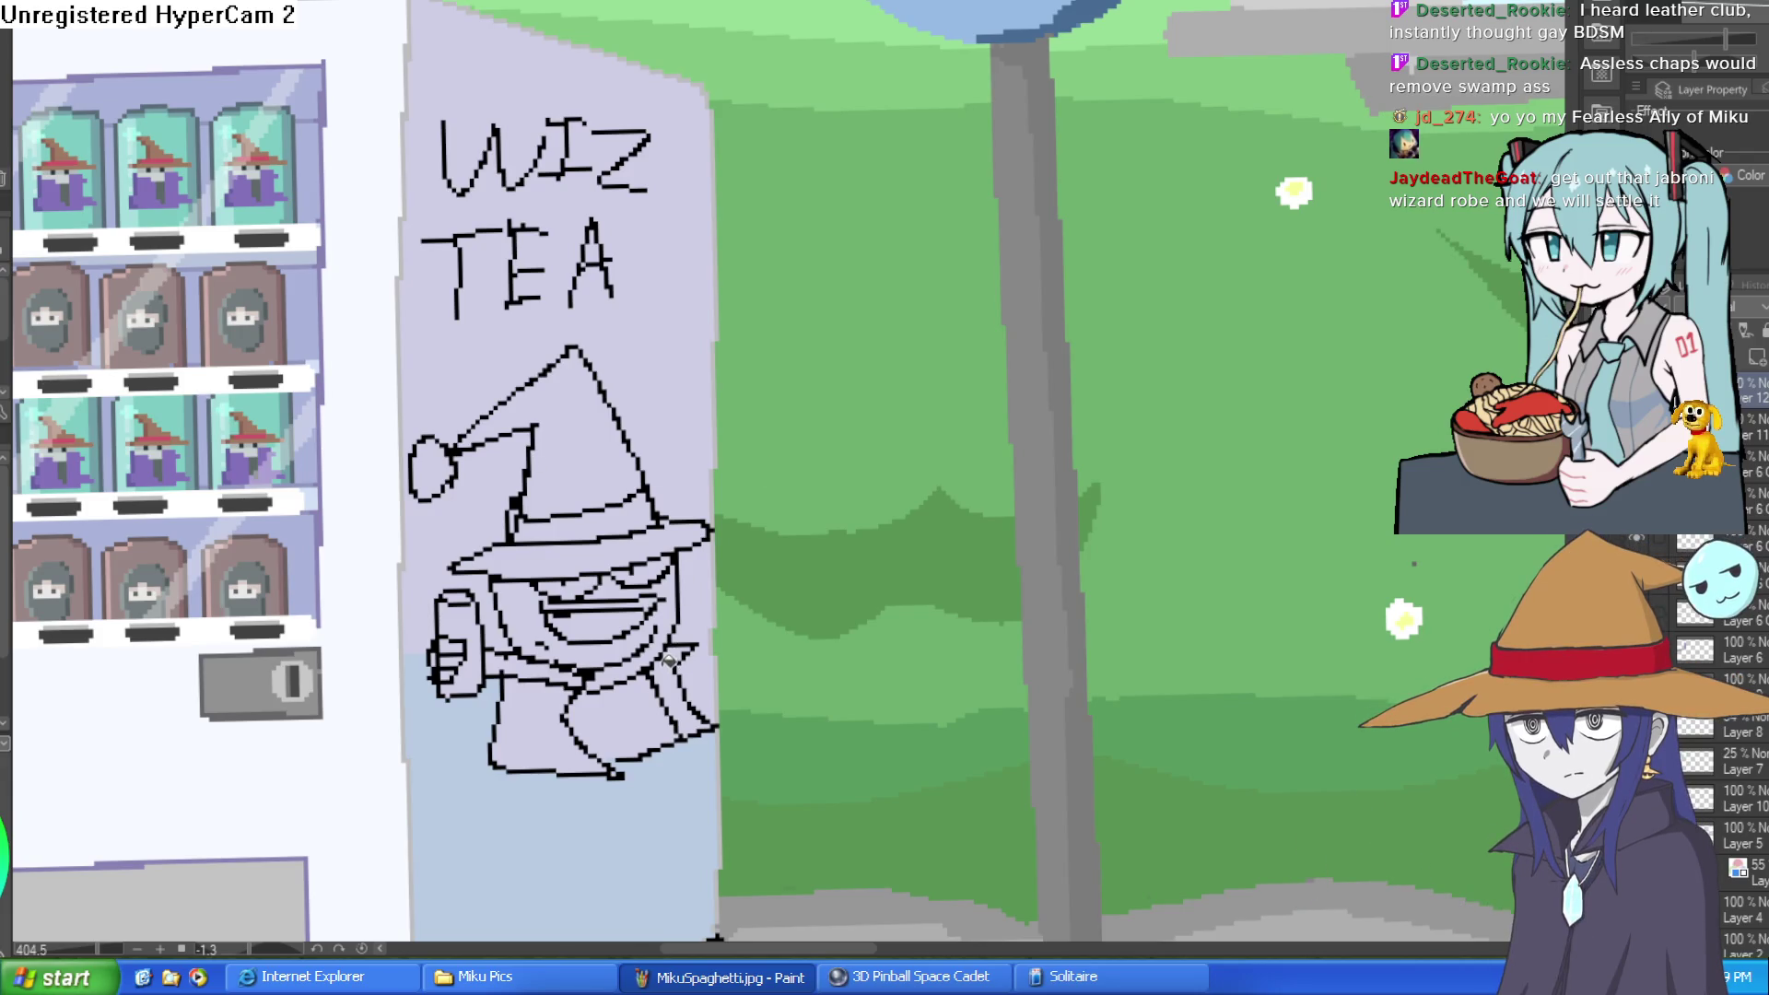
pyautogui.moveTo(700, 761); pyautogui.dragTo(767, 627)
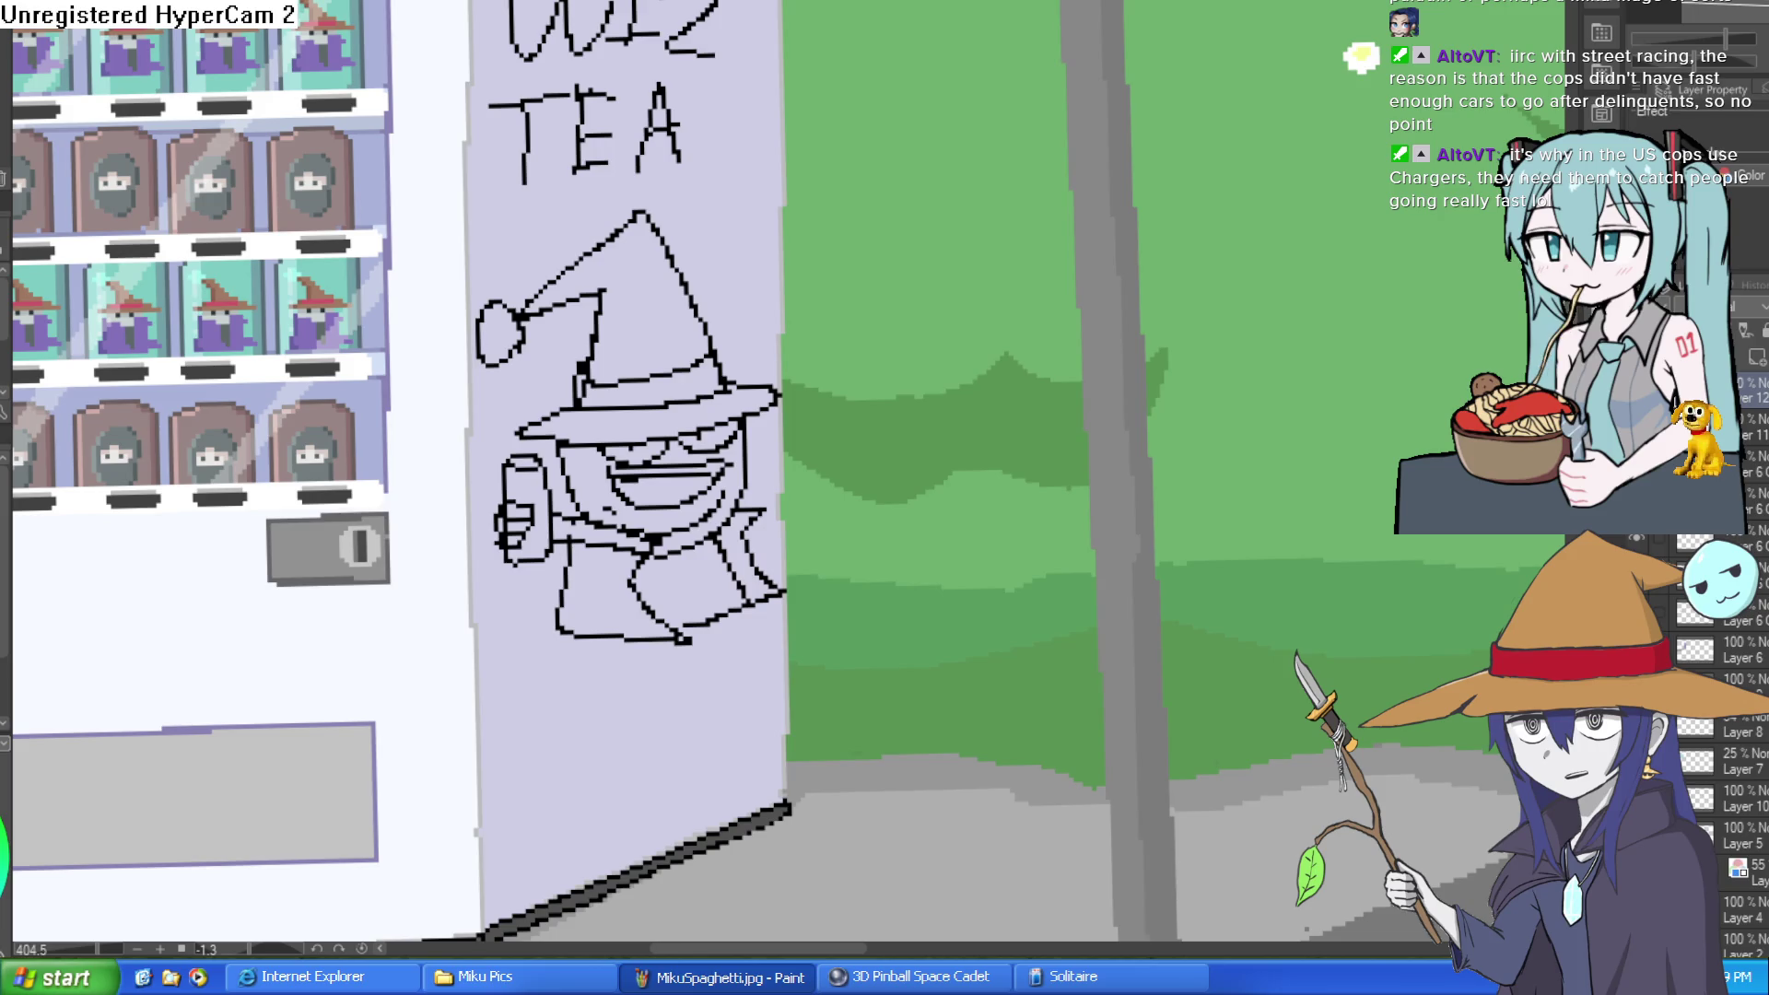
pyautogui.moveTo(485, 2)
pyautogui.mouseDown()
pyautogui.moveTo(489, 474)
pyautogui.moveTo(604, 710)
pyautogui.moveTo(755, 681)
pyautogui.moveTo(789, 580)
pyautogui.moveTo(748, 2)
pyautogui.mouseUp()
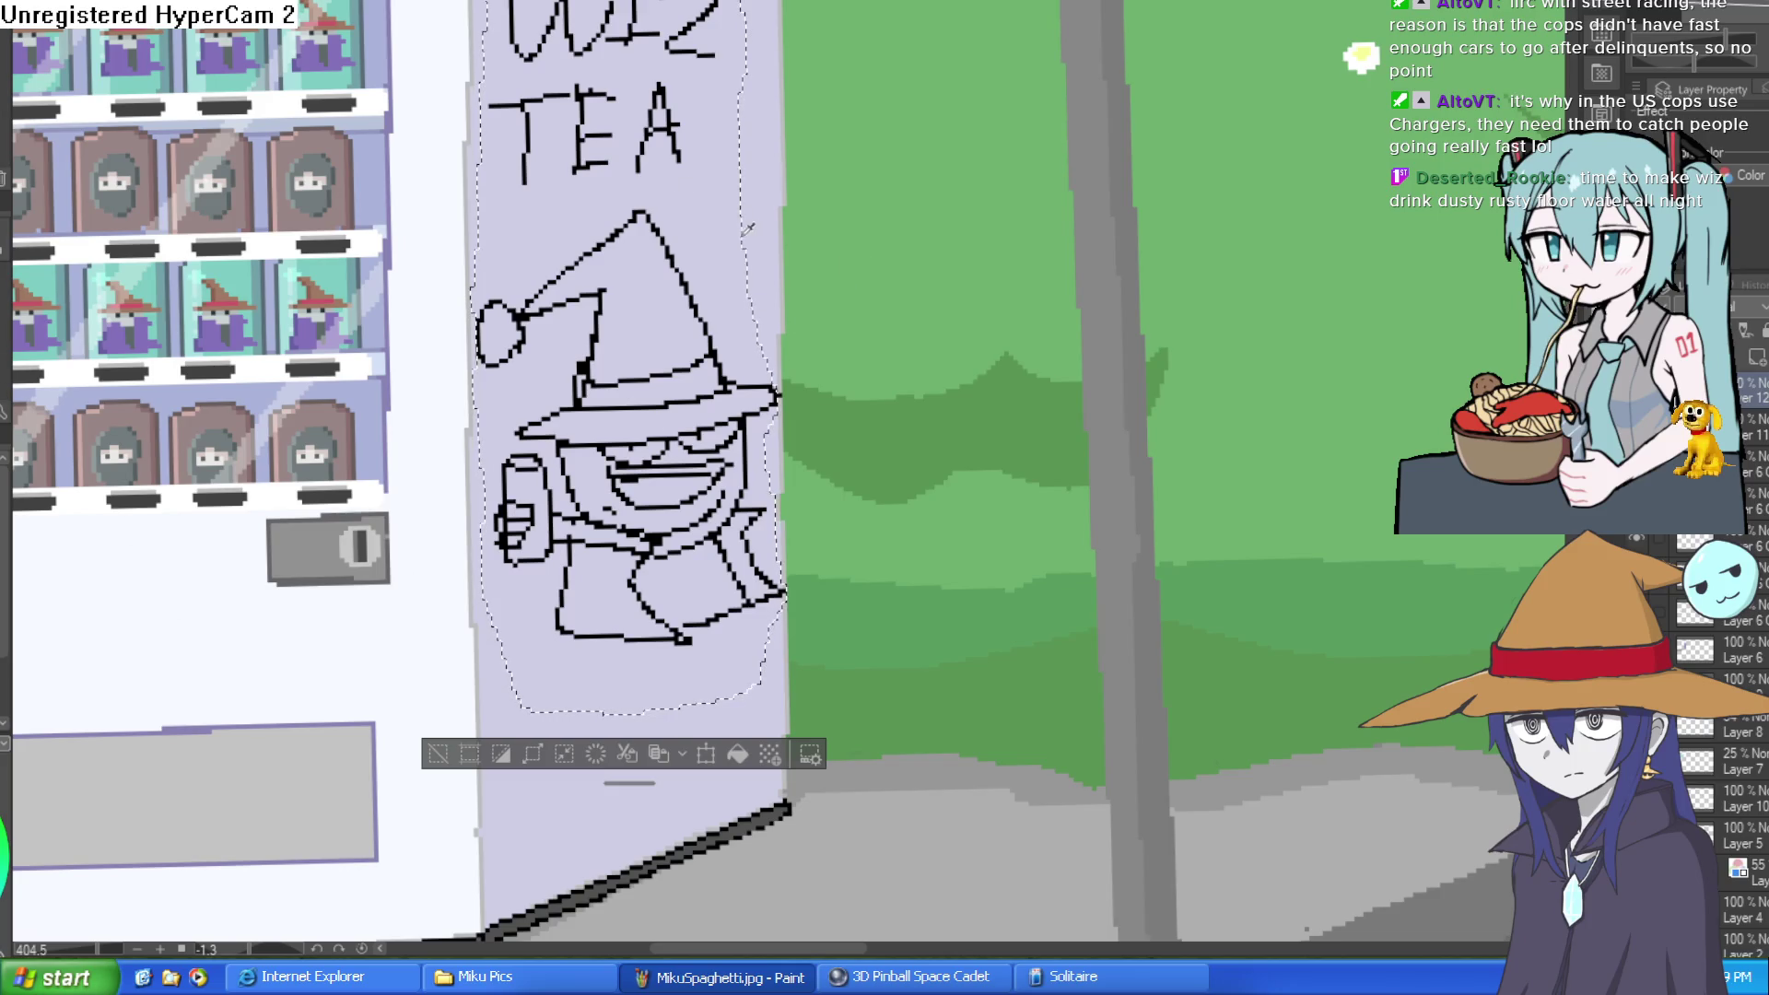
# Step: Erase the wizard doodle and TEA lettering inside the selection, zoom out, then switch to the perspective room sketch
pyautogui.moveTo(516, 350); pyautogui.dragTo(576, 276)
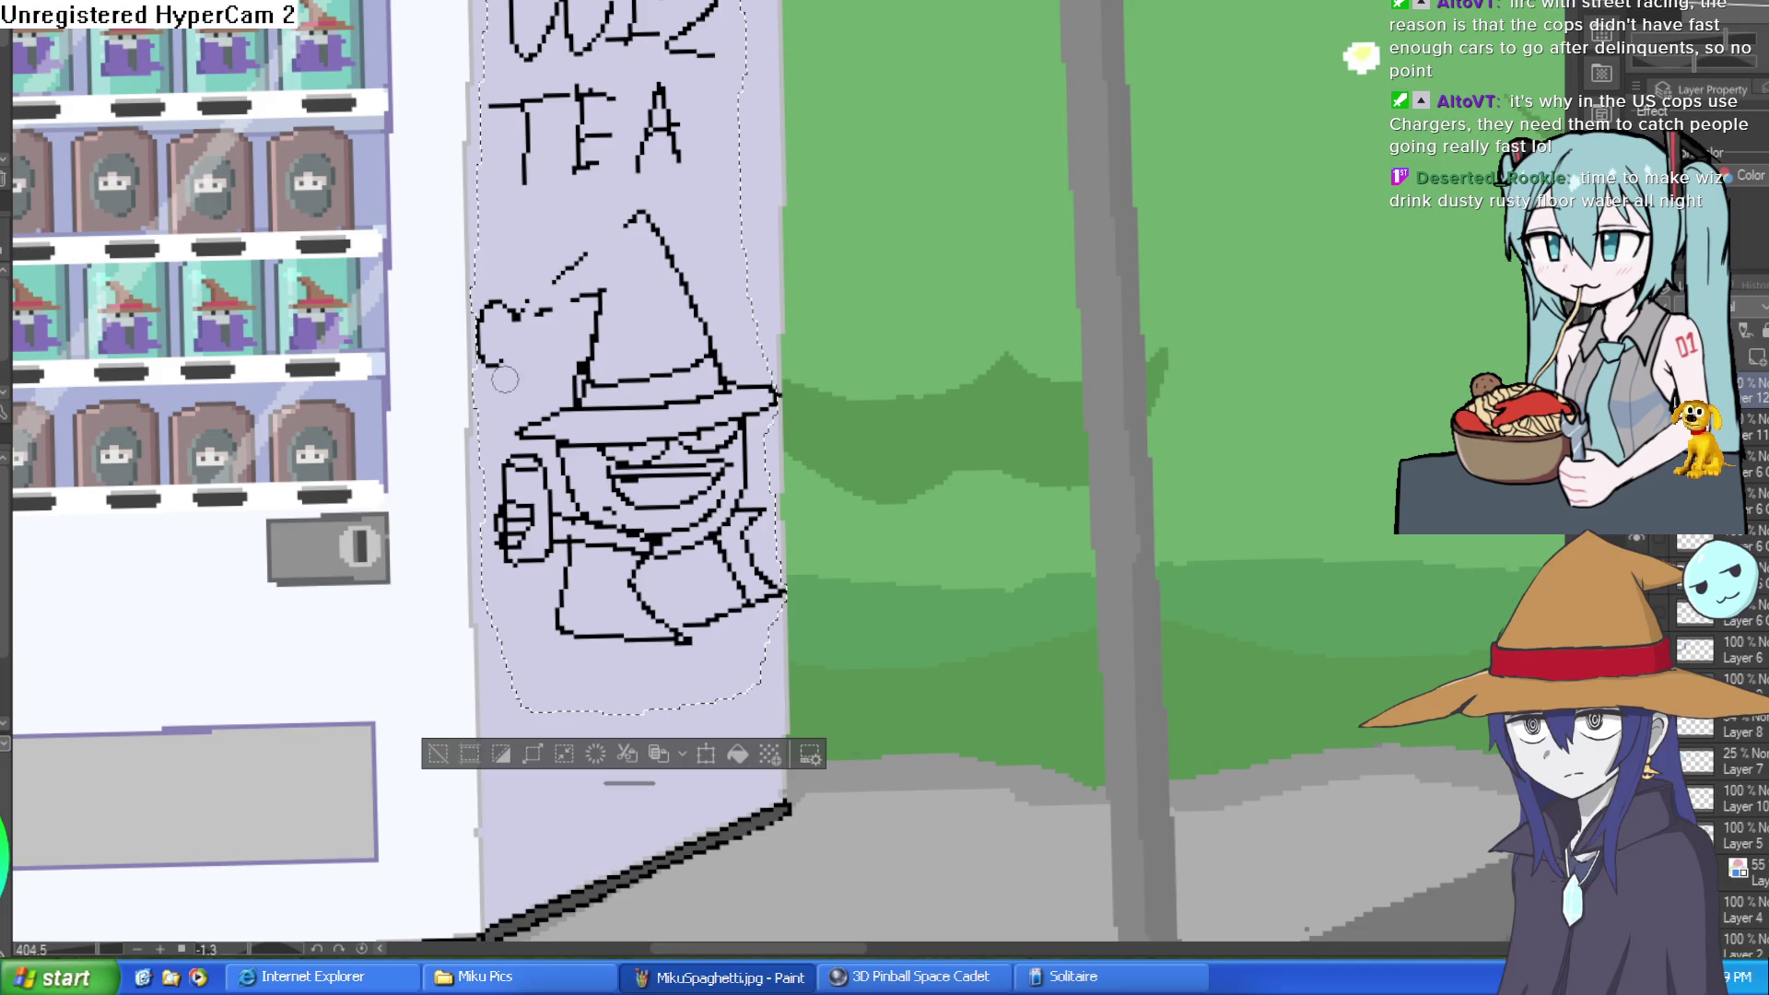
pyautogui.moveTo(341, 498)
pyautogui.mouseDown()
pyautogui.moveTo(553, 433)
pyautogui.moveTo(738, 516)
pyautogui.mouseUp()
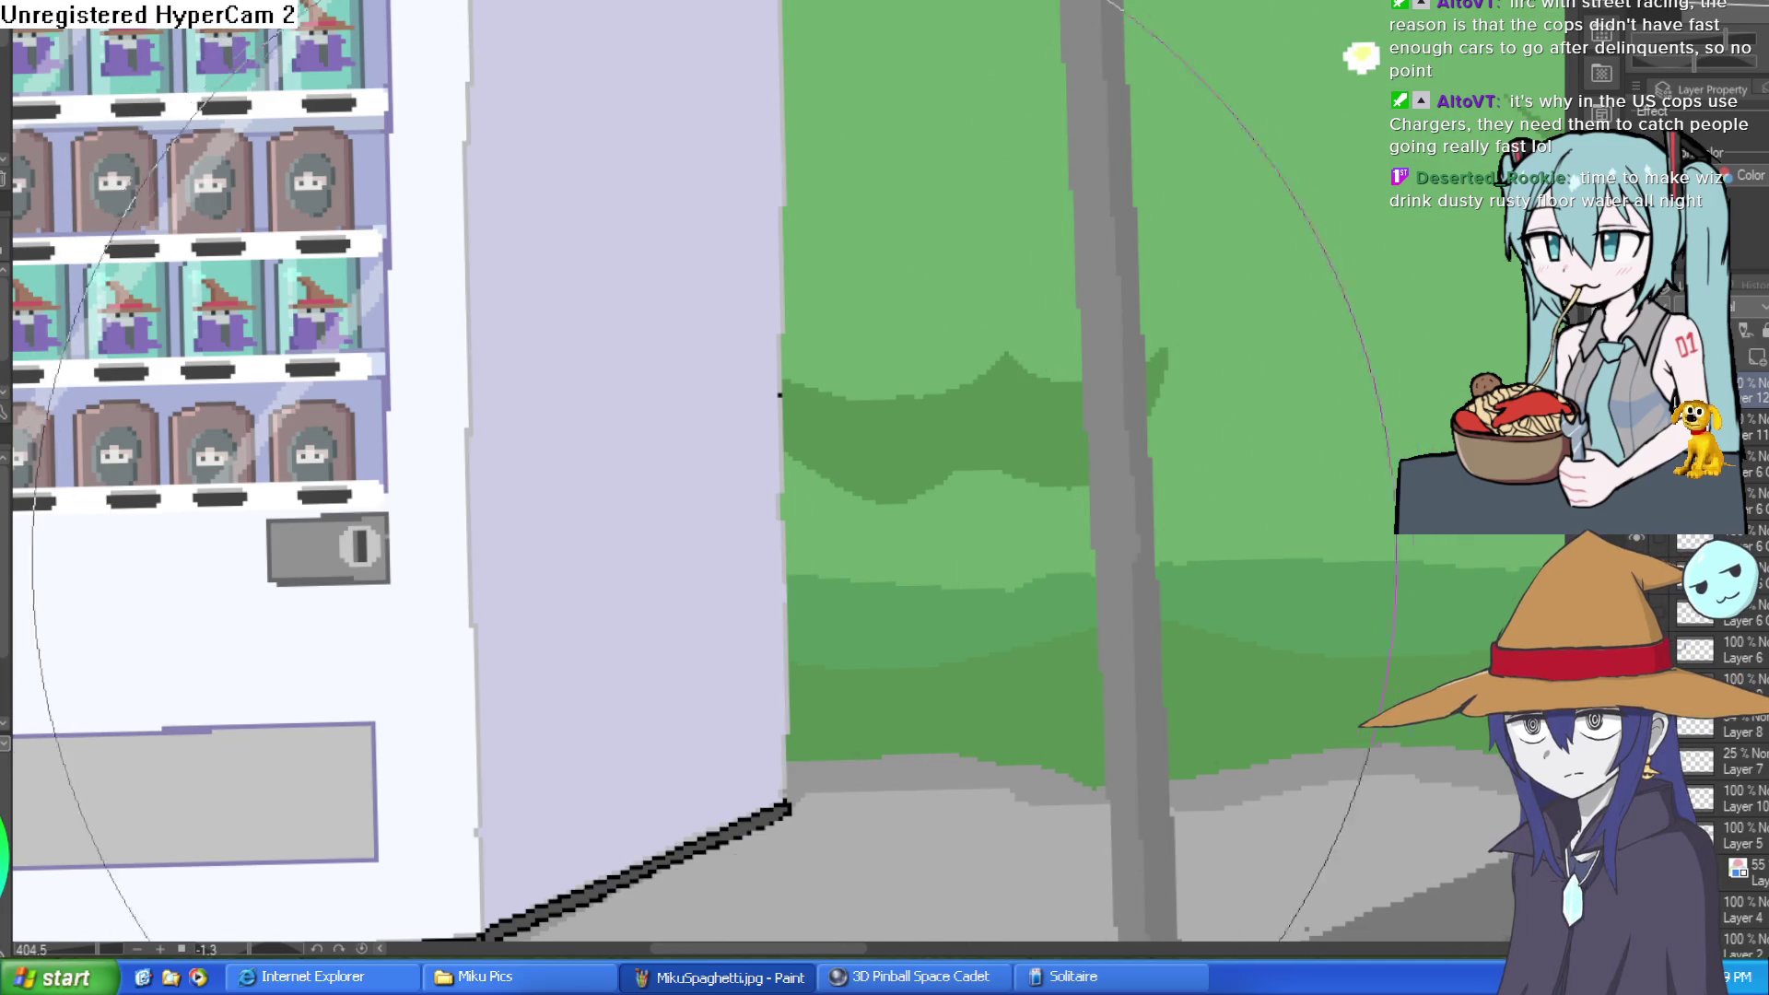
pyautogui.scroll(-5, 931, 543)
pyautogui.scroll(-2, 931, 543)
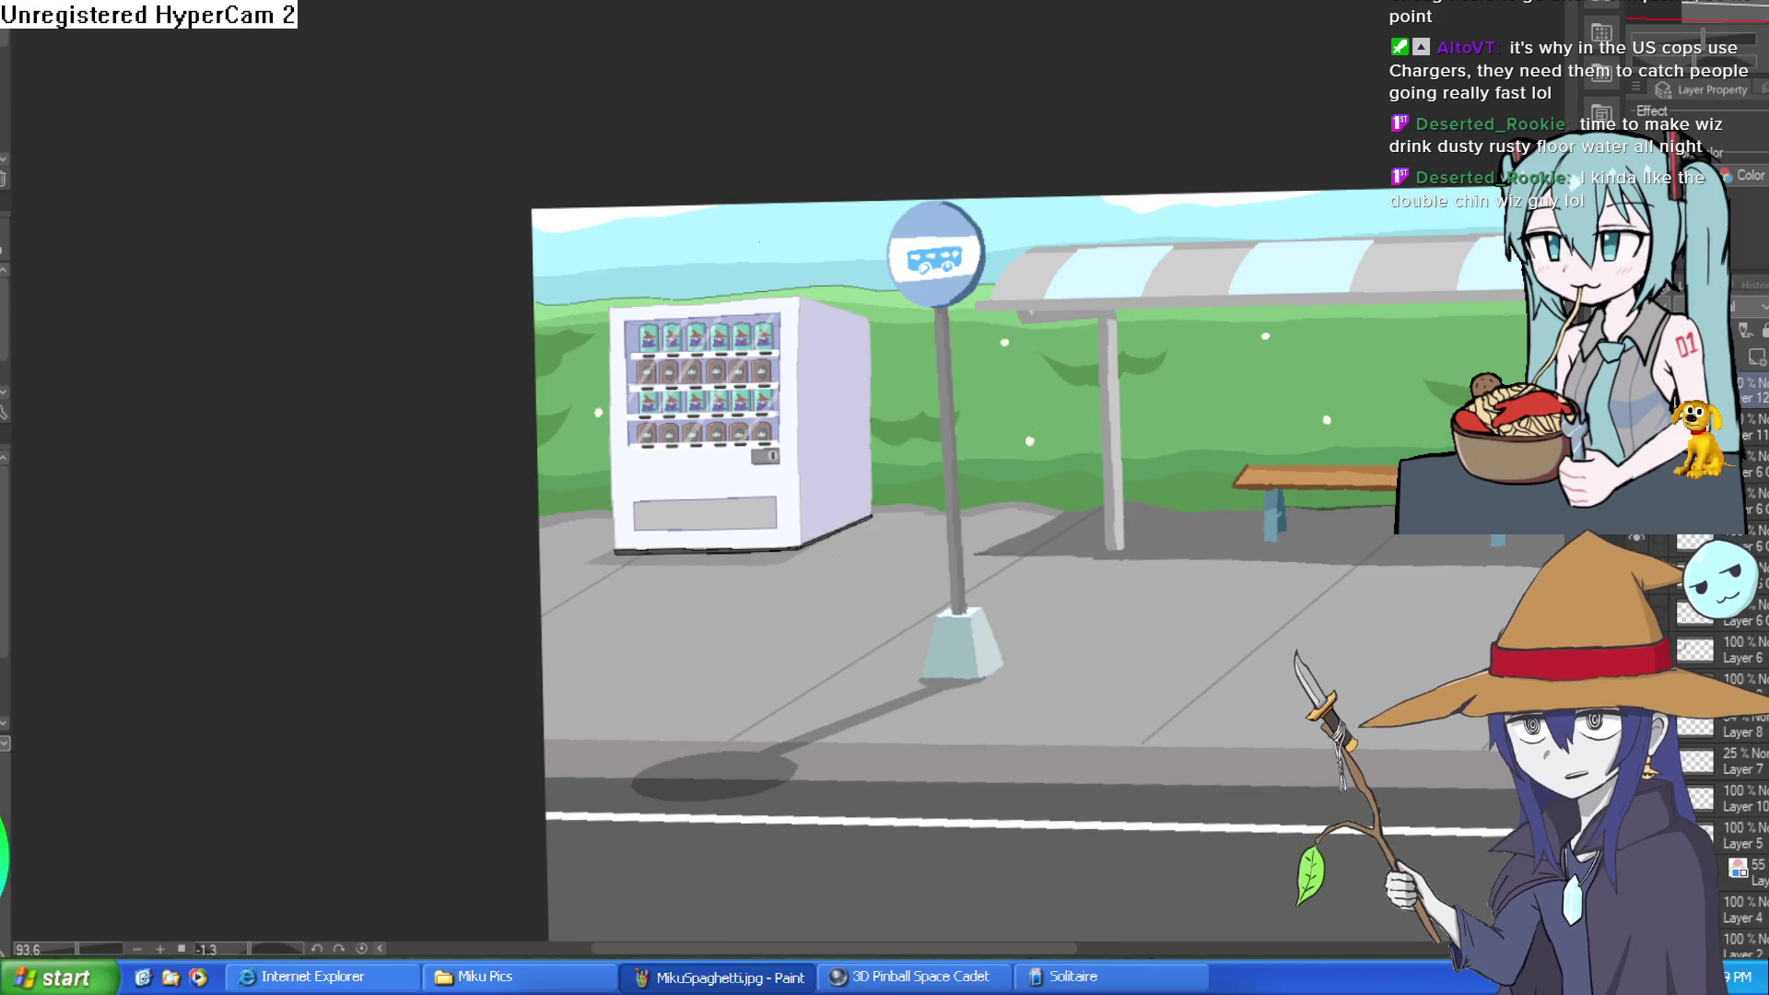
pyautogui.hotkey('ctrl', 'Tab')
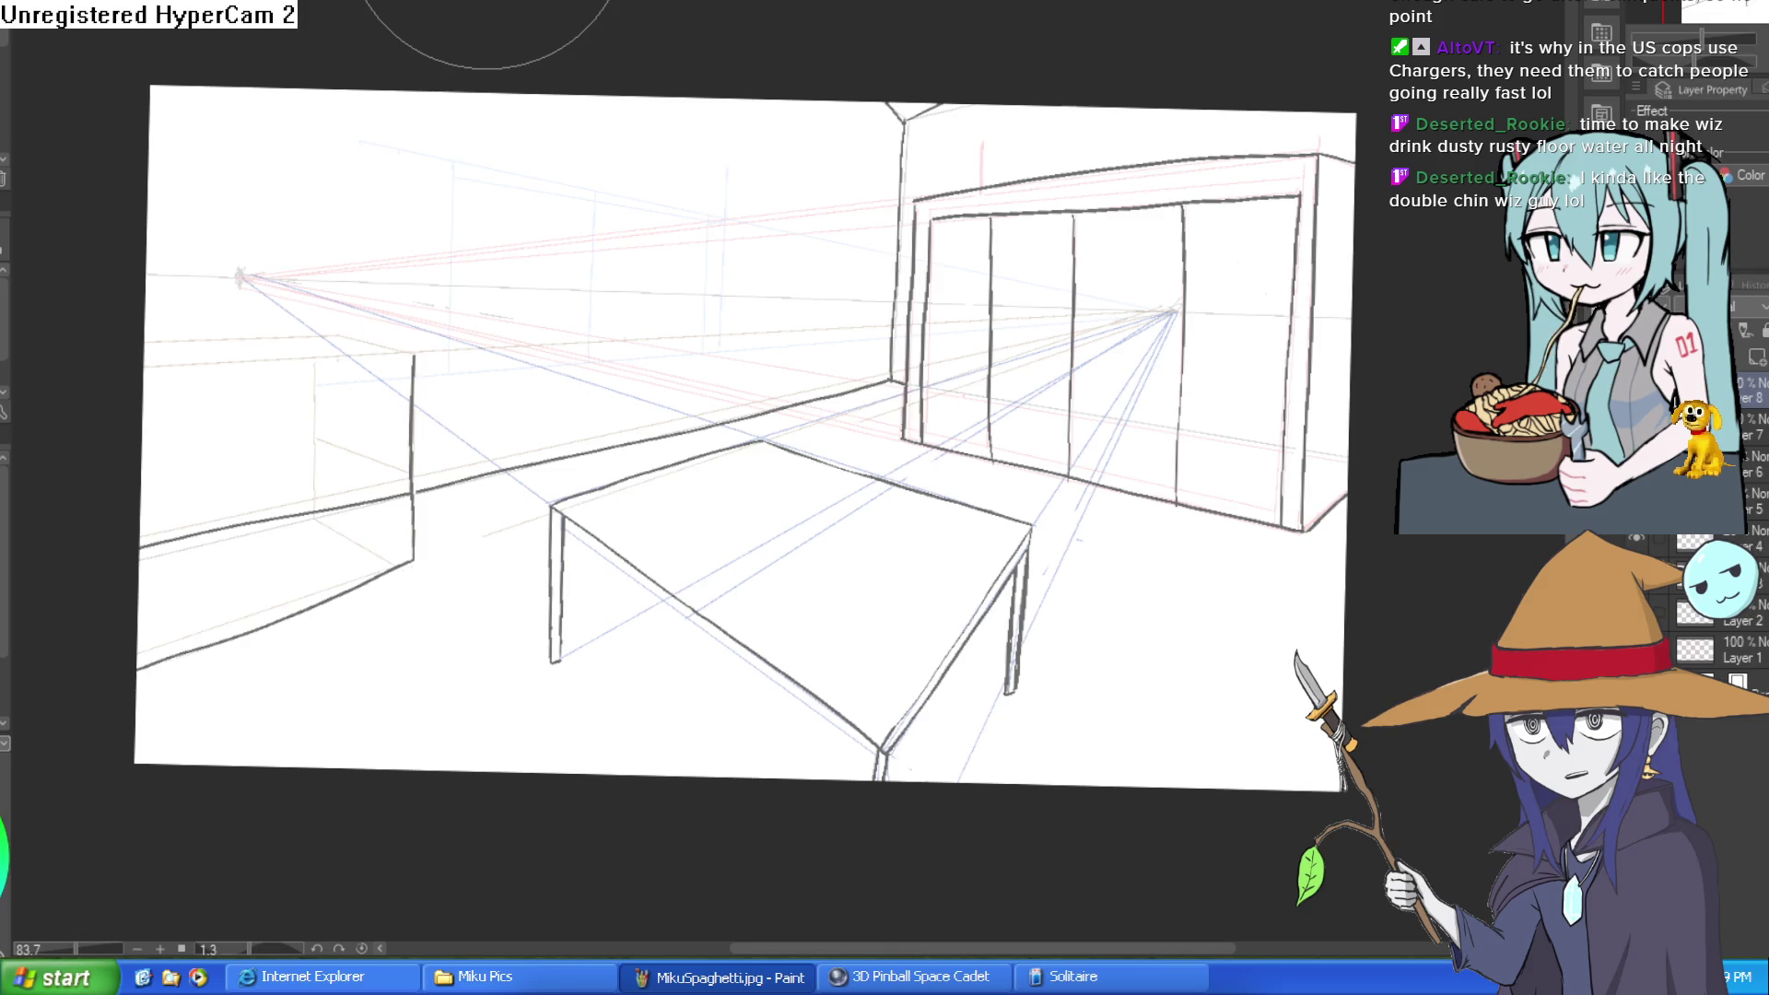
# Step: Cycle through the open artwork canvases until the Moira, ???, Nixie and Willow character lineup is shown
pyautogui.hotkey('ctrl', 'Tab')
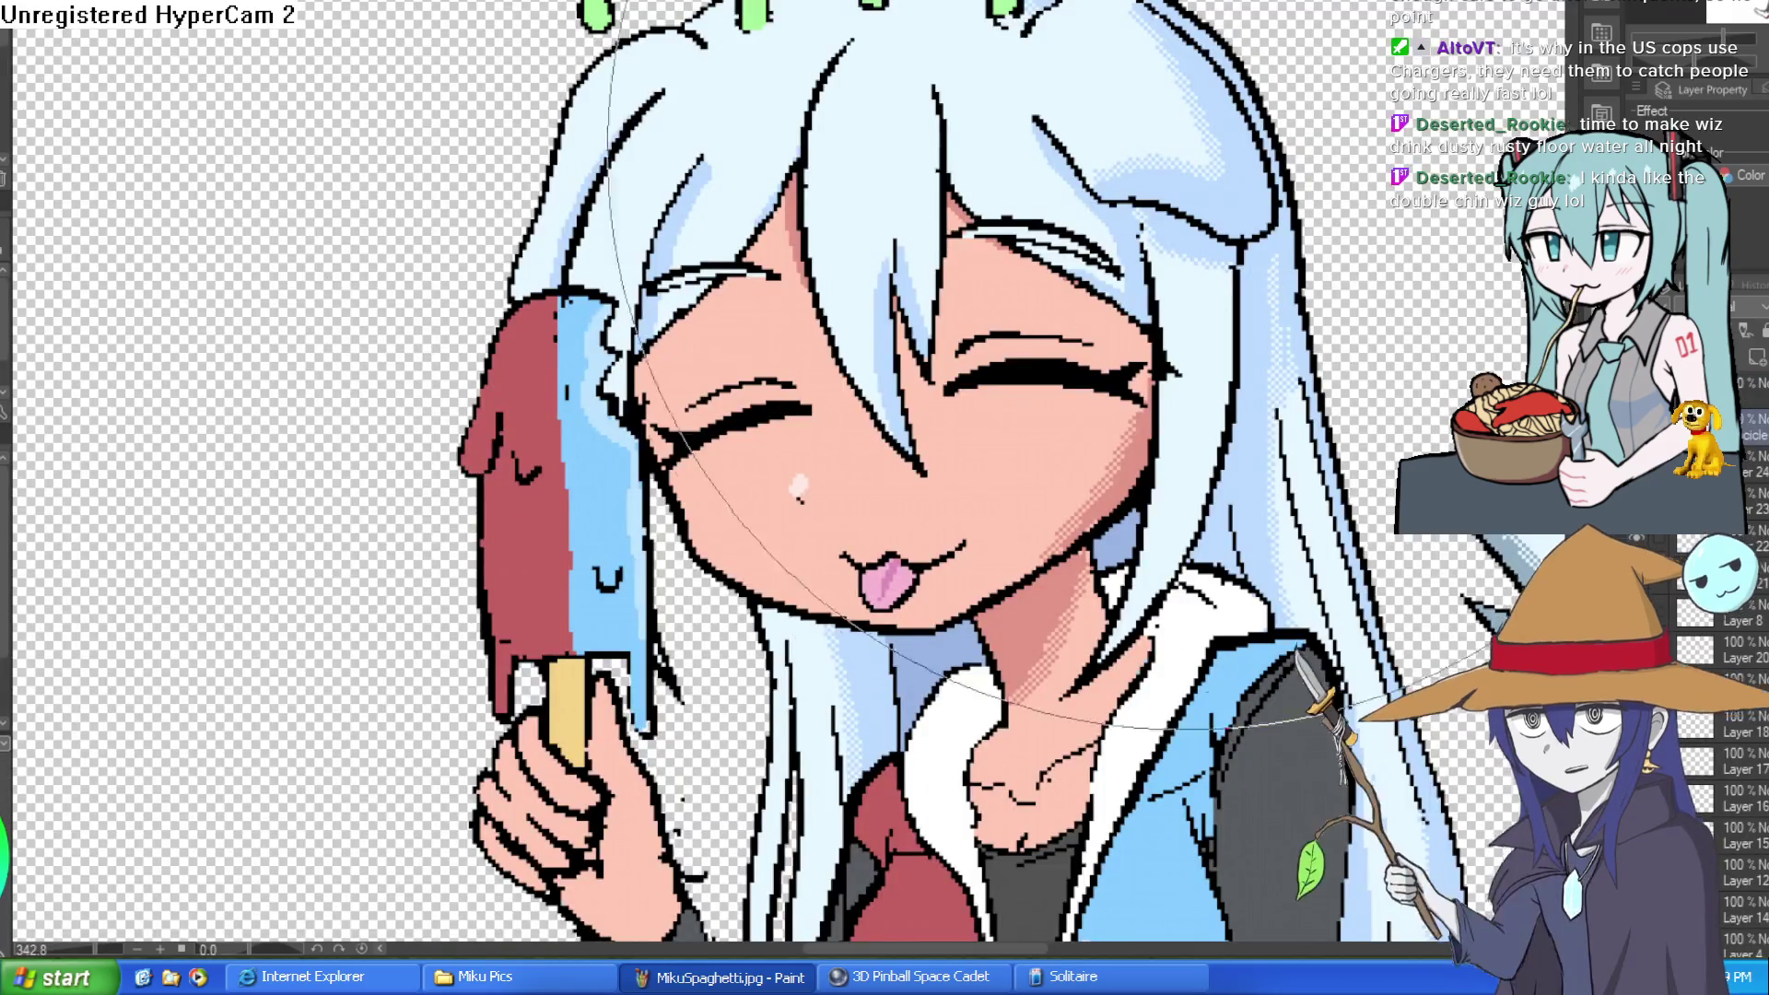
pyautogui.hotkey('ctrl', 'Tab')
pyautogui.hotkey('ctrl', 'Tab')
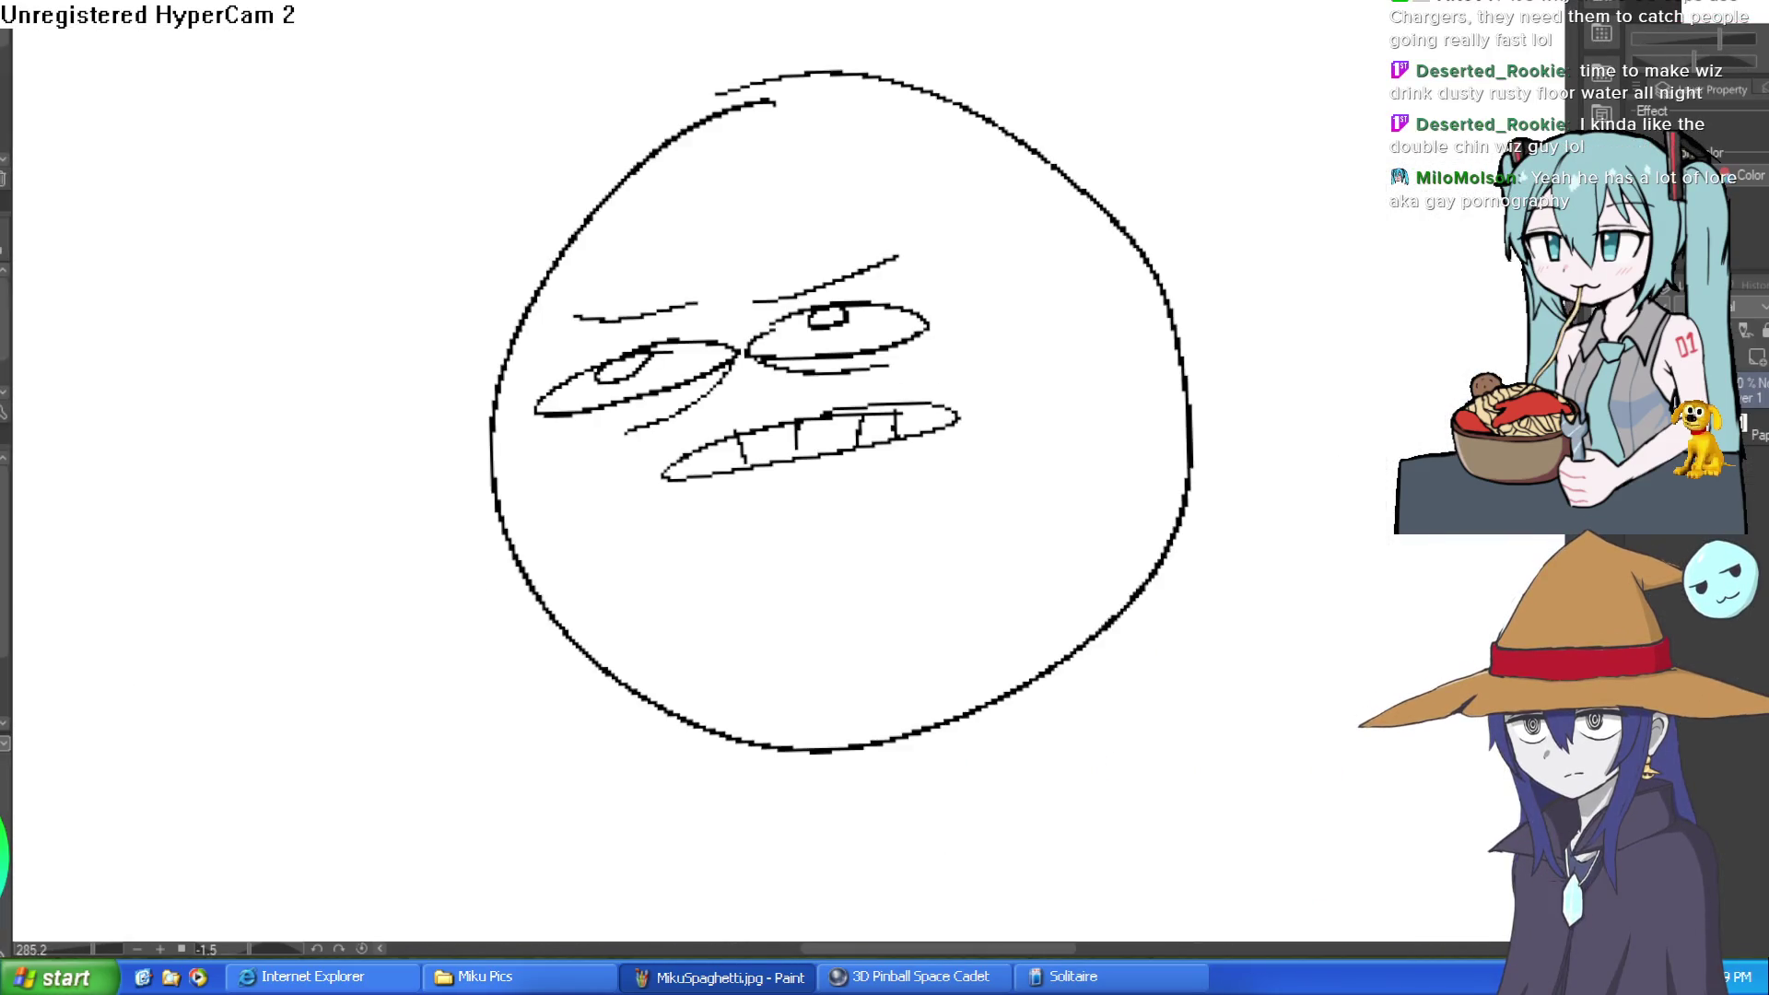
pyautogui.hotkey('ctrl', 'Tab')
pyautogui.hotkey('ctrl', 'Tab')
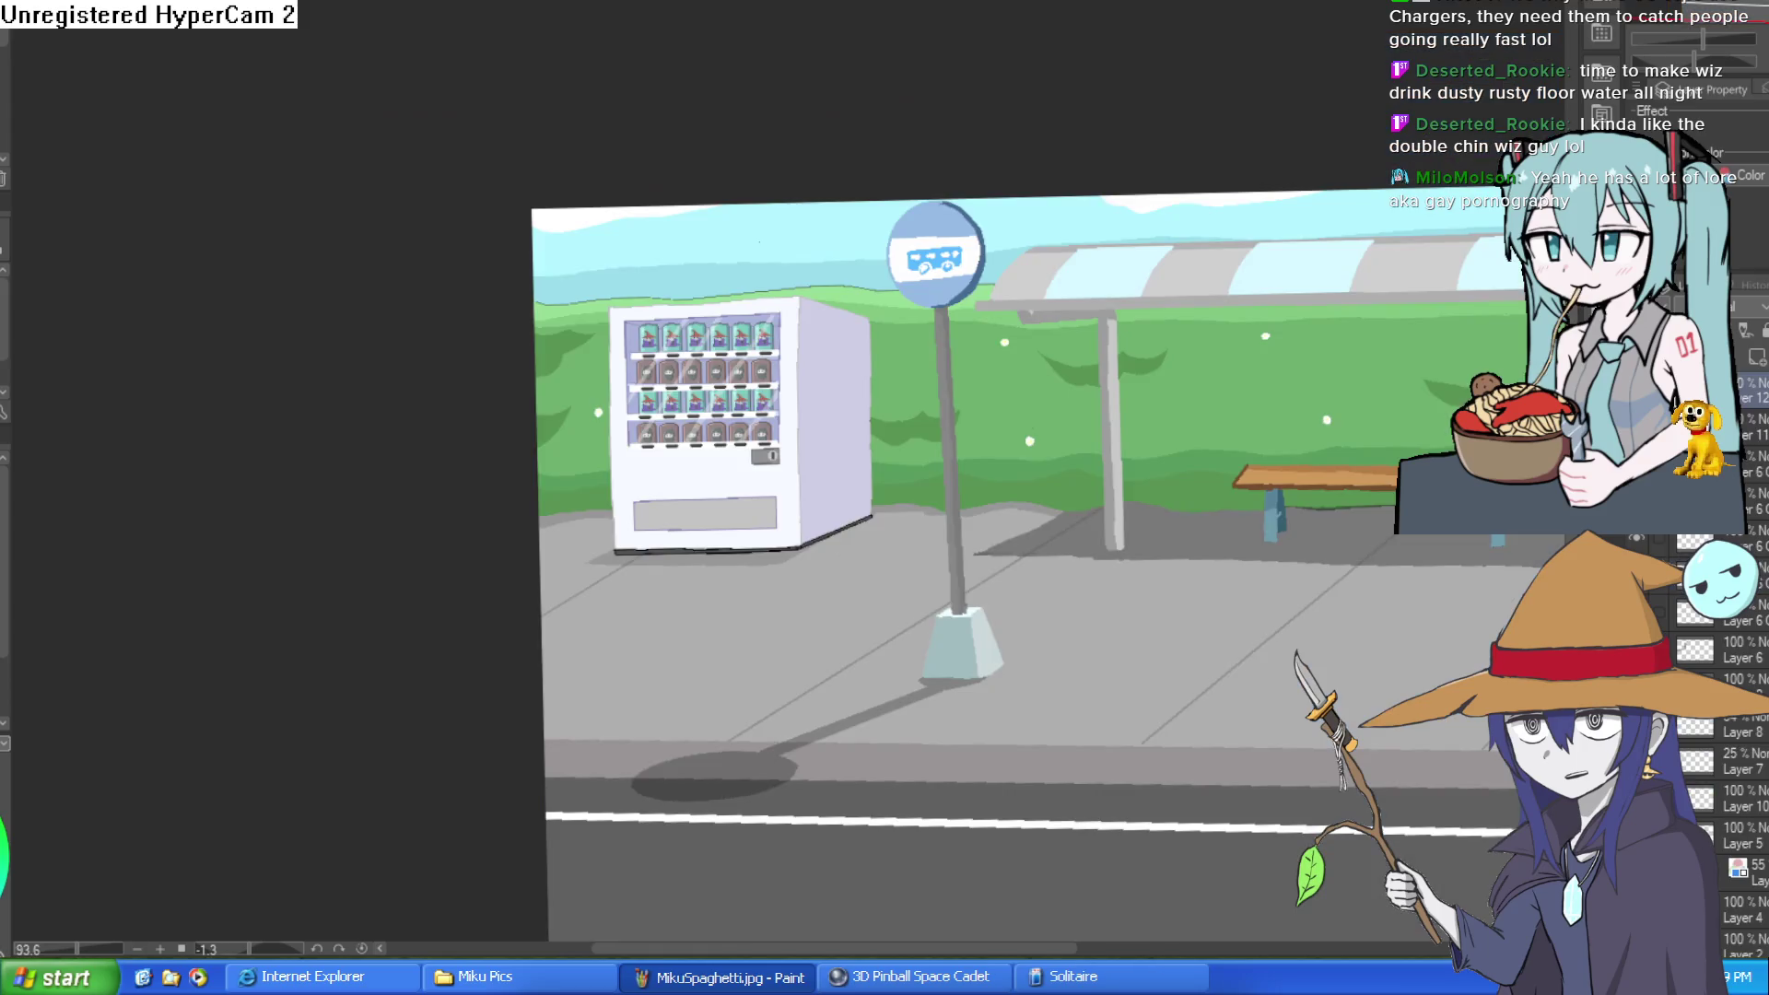
pyautogui.hotkey('ctrl', 'Tab')
pyautogui.hotkey('ctrl', 'Tab')
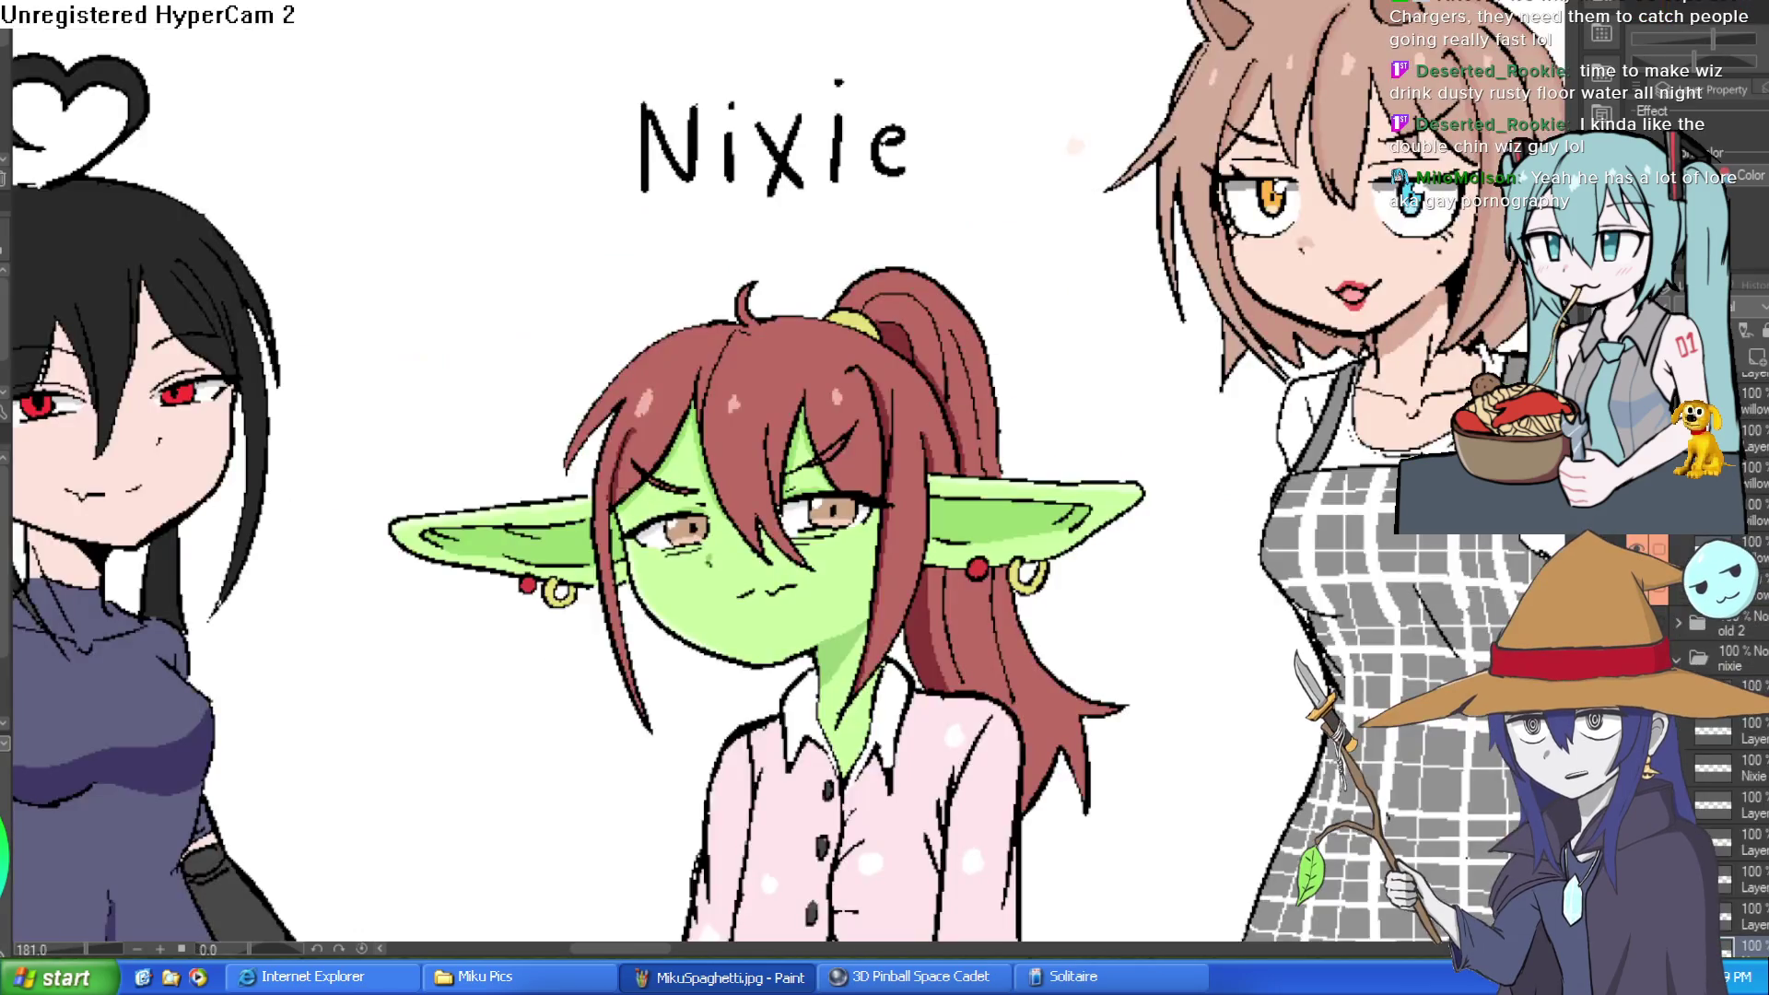
pyautogui.scroll(-5, 874, 341)
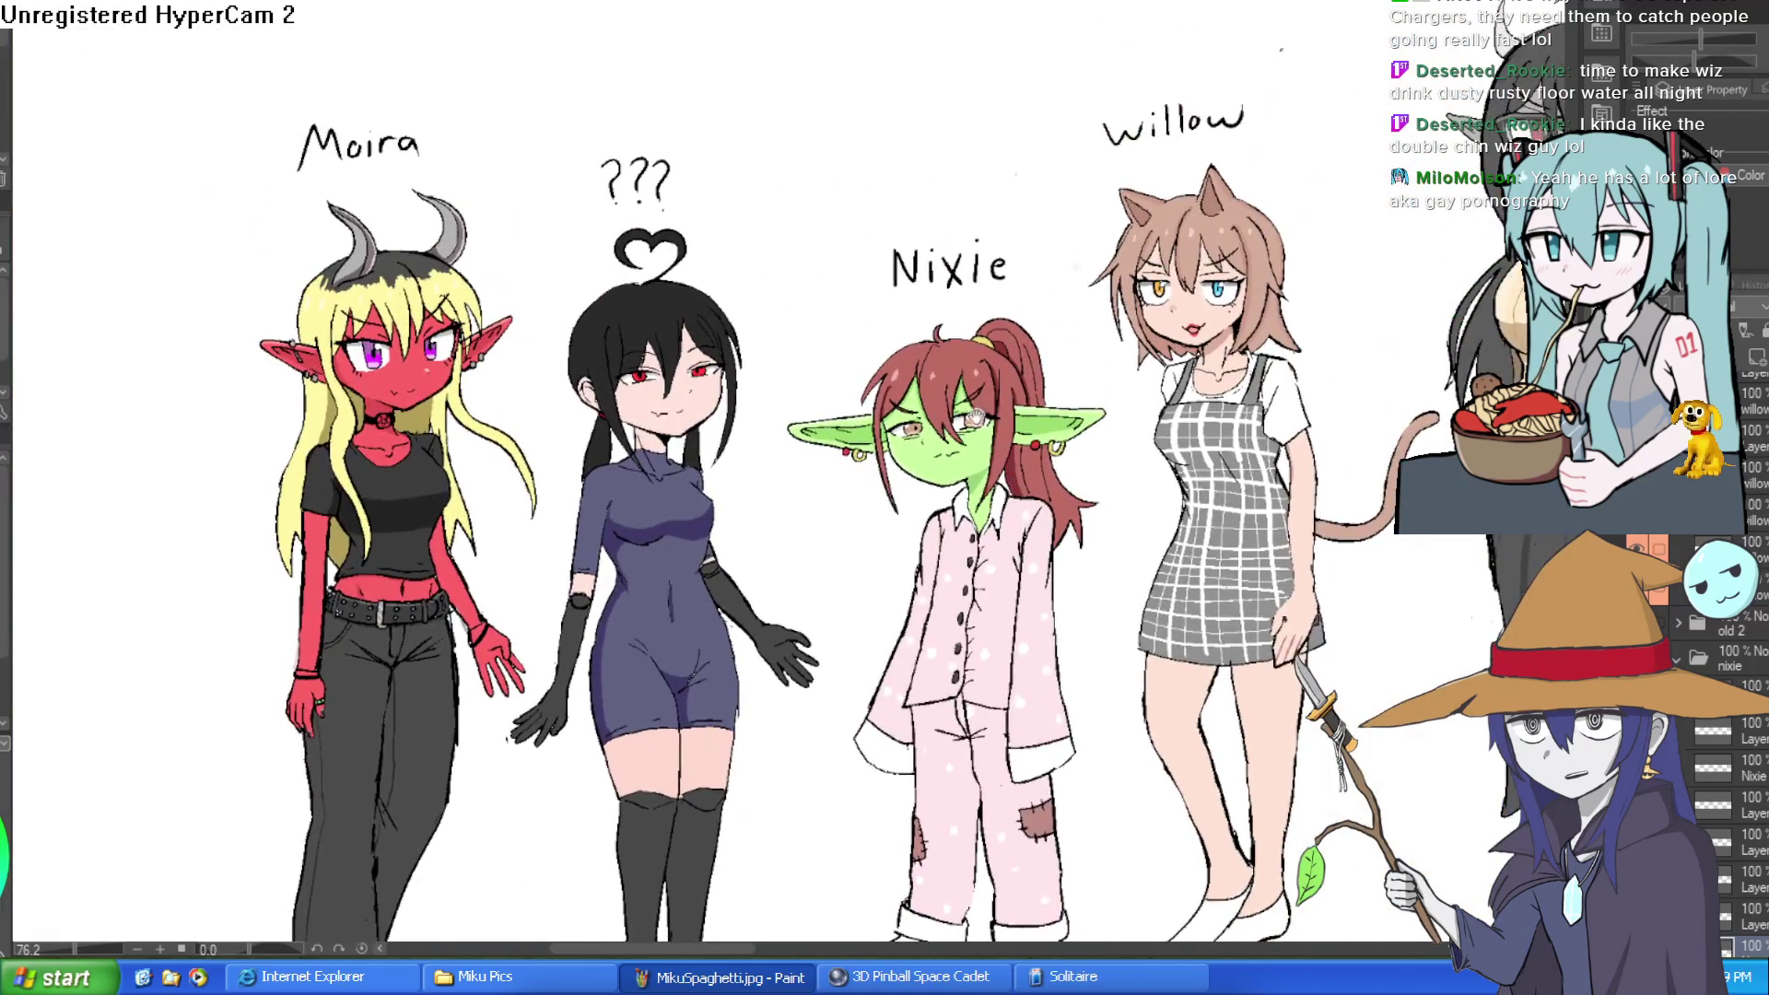
pyautogui.scroll(2, 1051, 268)
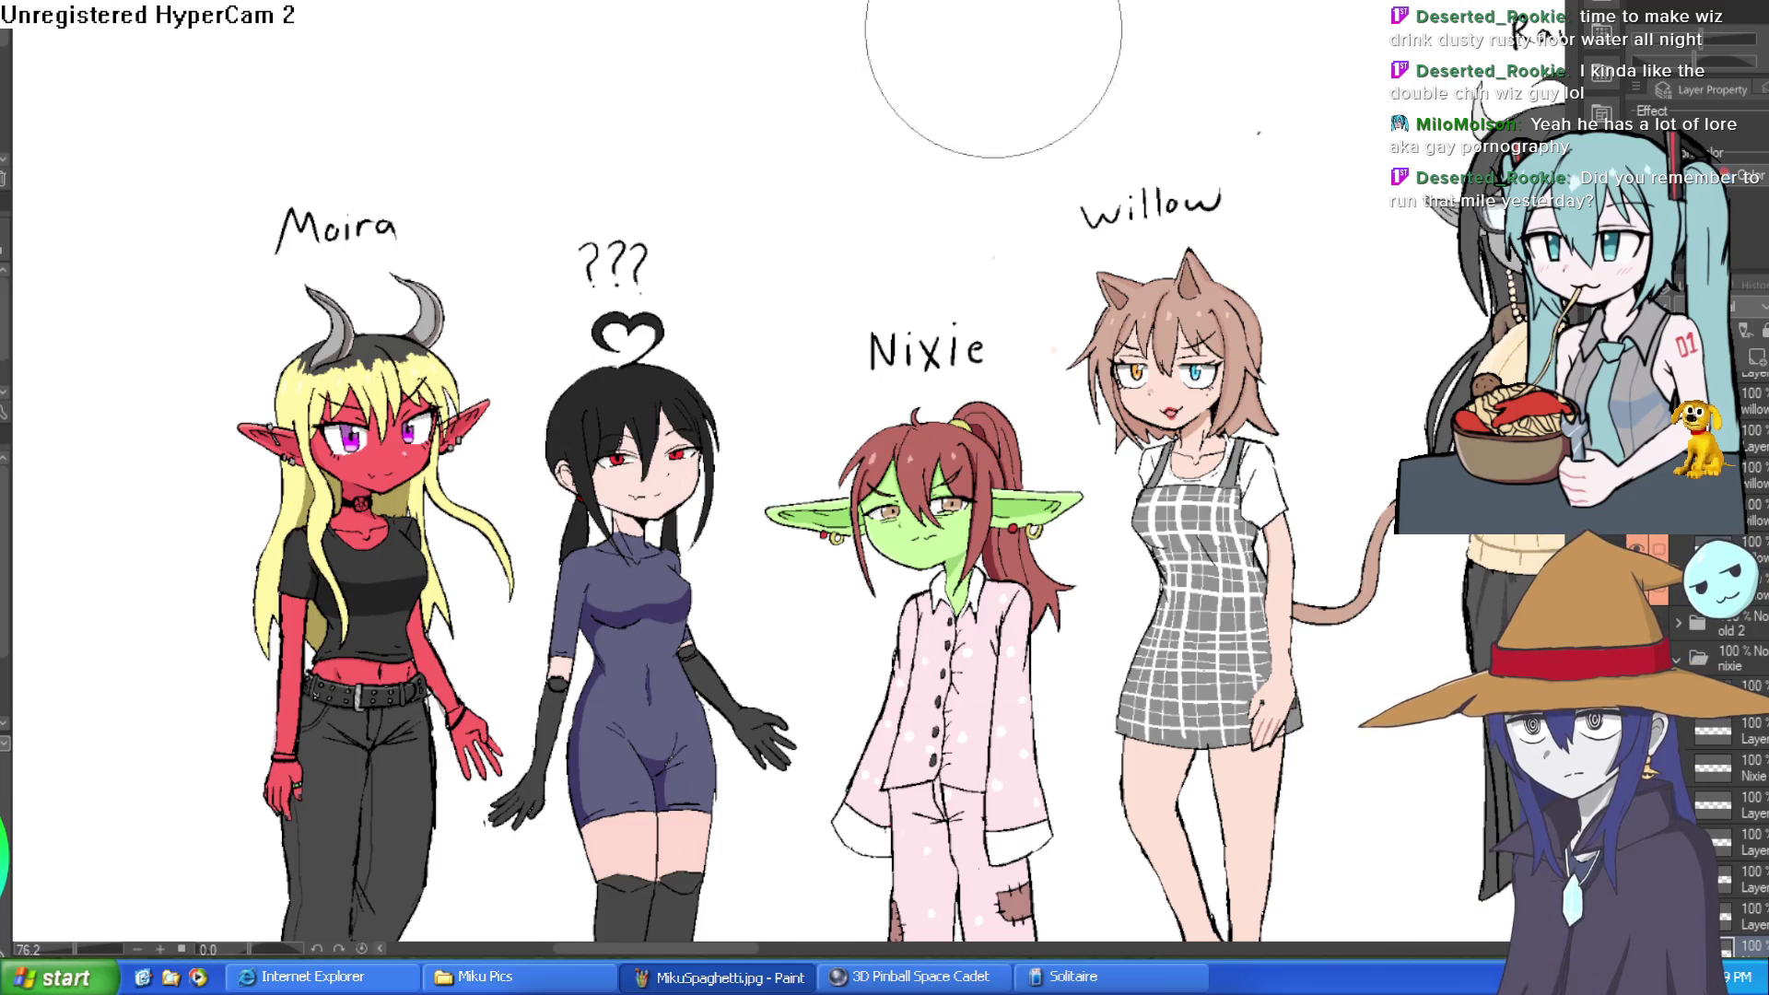
pyautogui.moveTo(1367, 296)
pyautogui.mouseDown()
pyautogui.moveTo(1078, 247)
pyautogui.moveTo(994, 272)
pyautogui.moveTo(944, 456)
pyautogui.moveTo(921, 450)
pyautogui.mouseUp()
# Step: Zoom in on the character lineup canvas
pyautogui.scroll(3, 1078, 247)
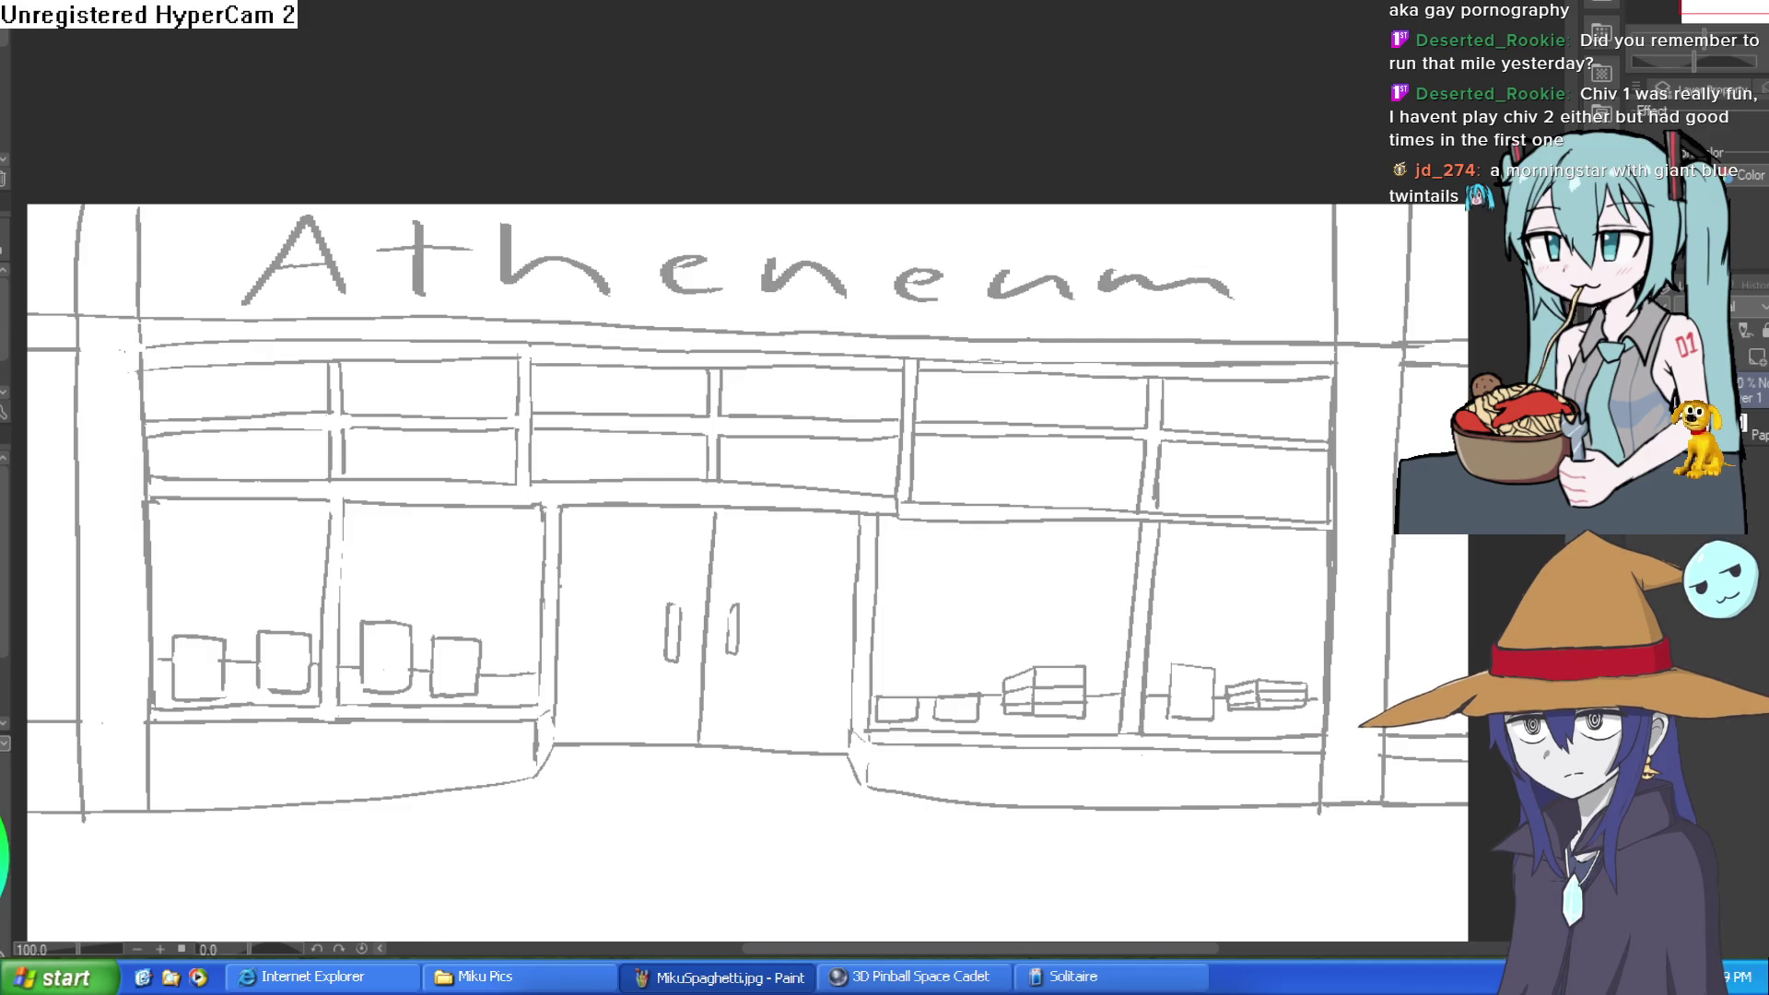
# Step: Cycle back to the vending-machine bus-stop canvas and rotate the tilted view upright
pyautogui.hotkey('ctrl', 'Tab')
pyautogui.hotkey('ctrl', 'Tab')
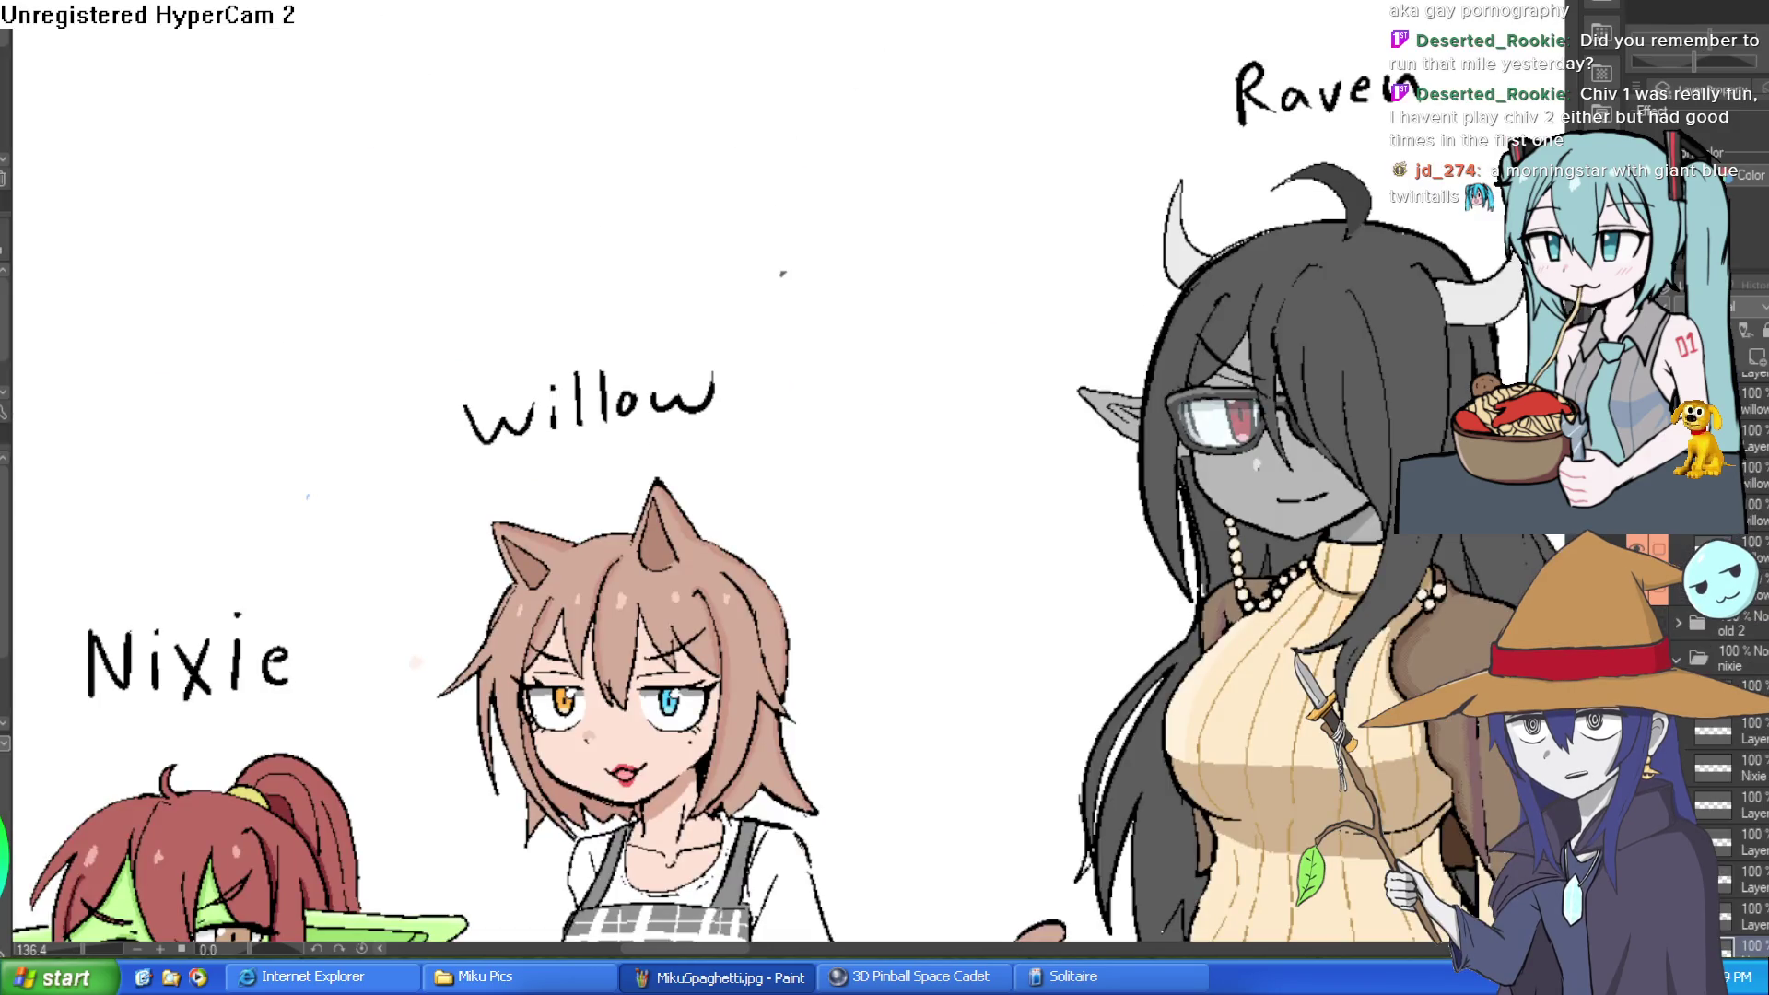
pyautogui.hotkey('ctrl', 'Tab')
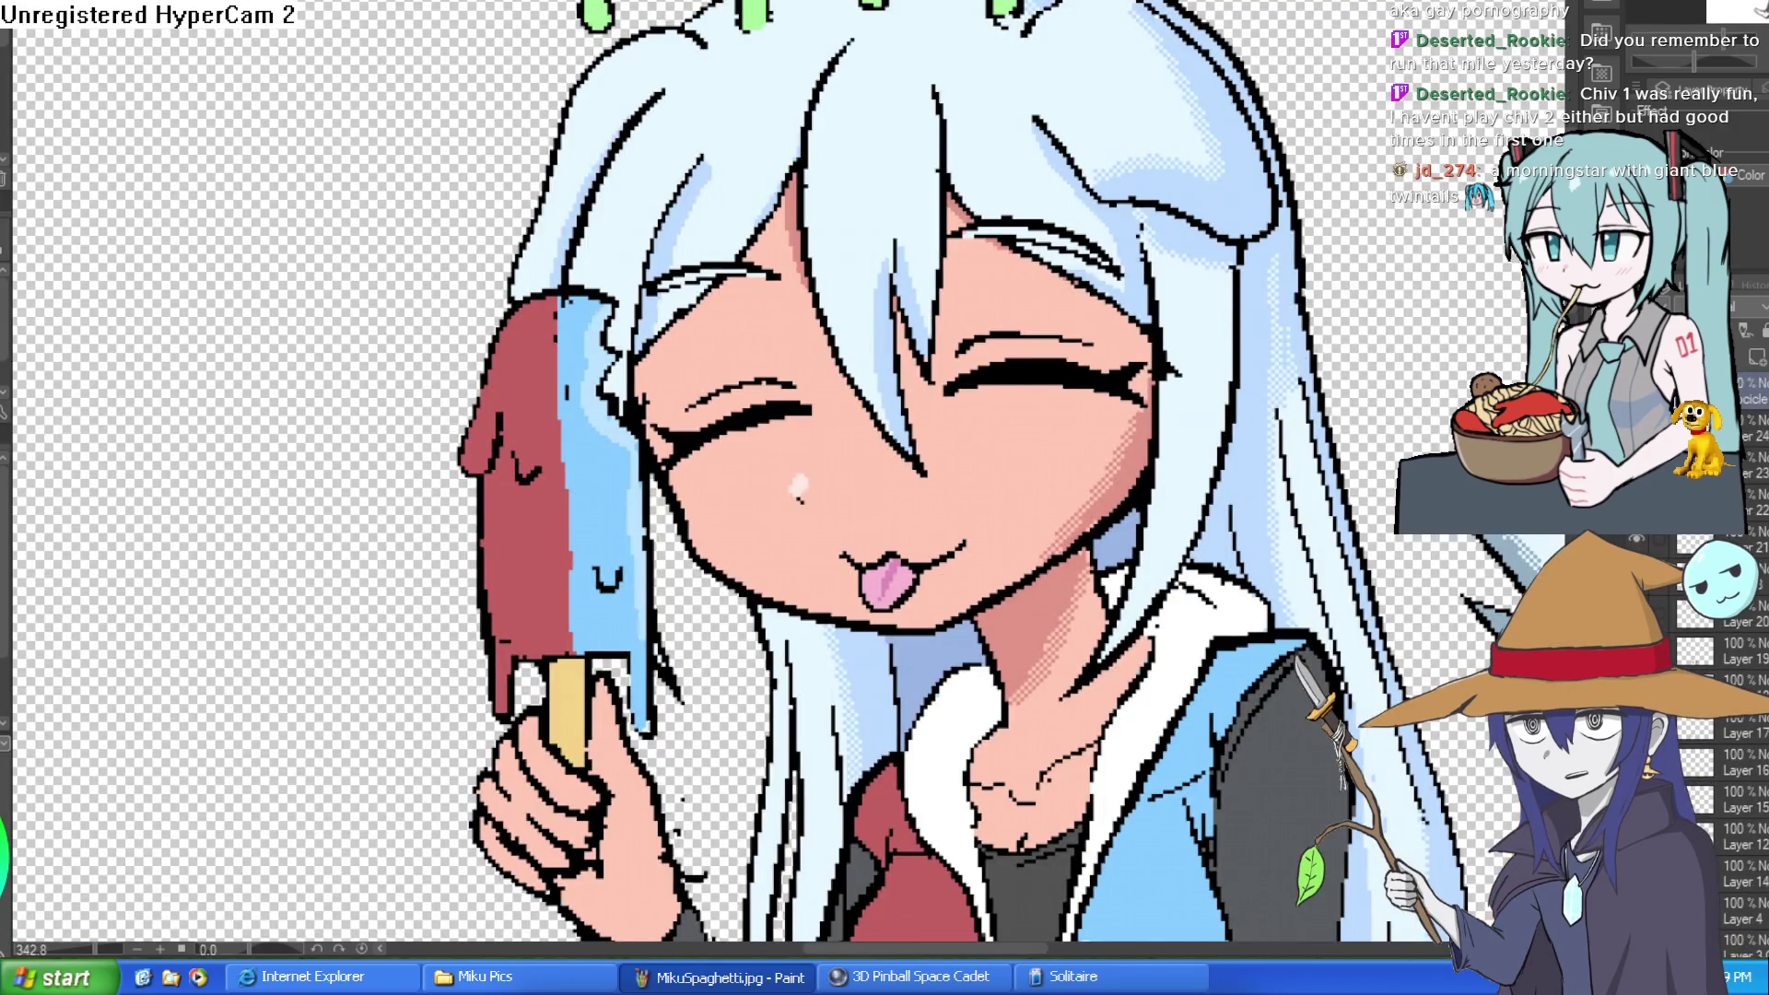
pyautogui.hotkey('ctrl', 'Tab')
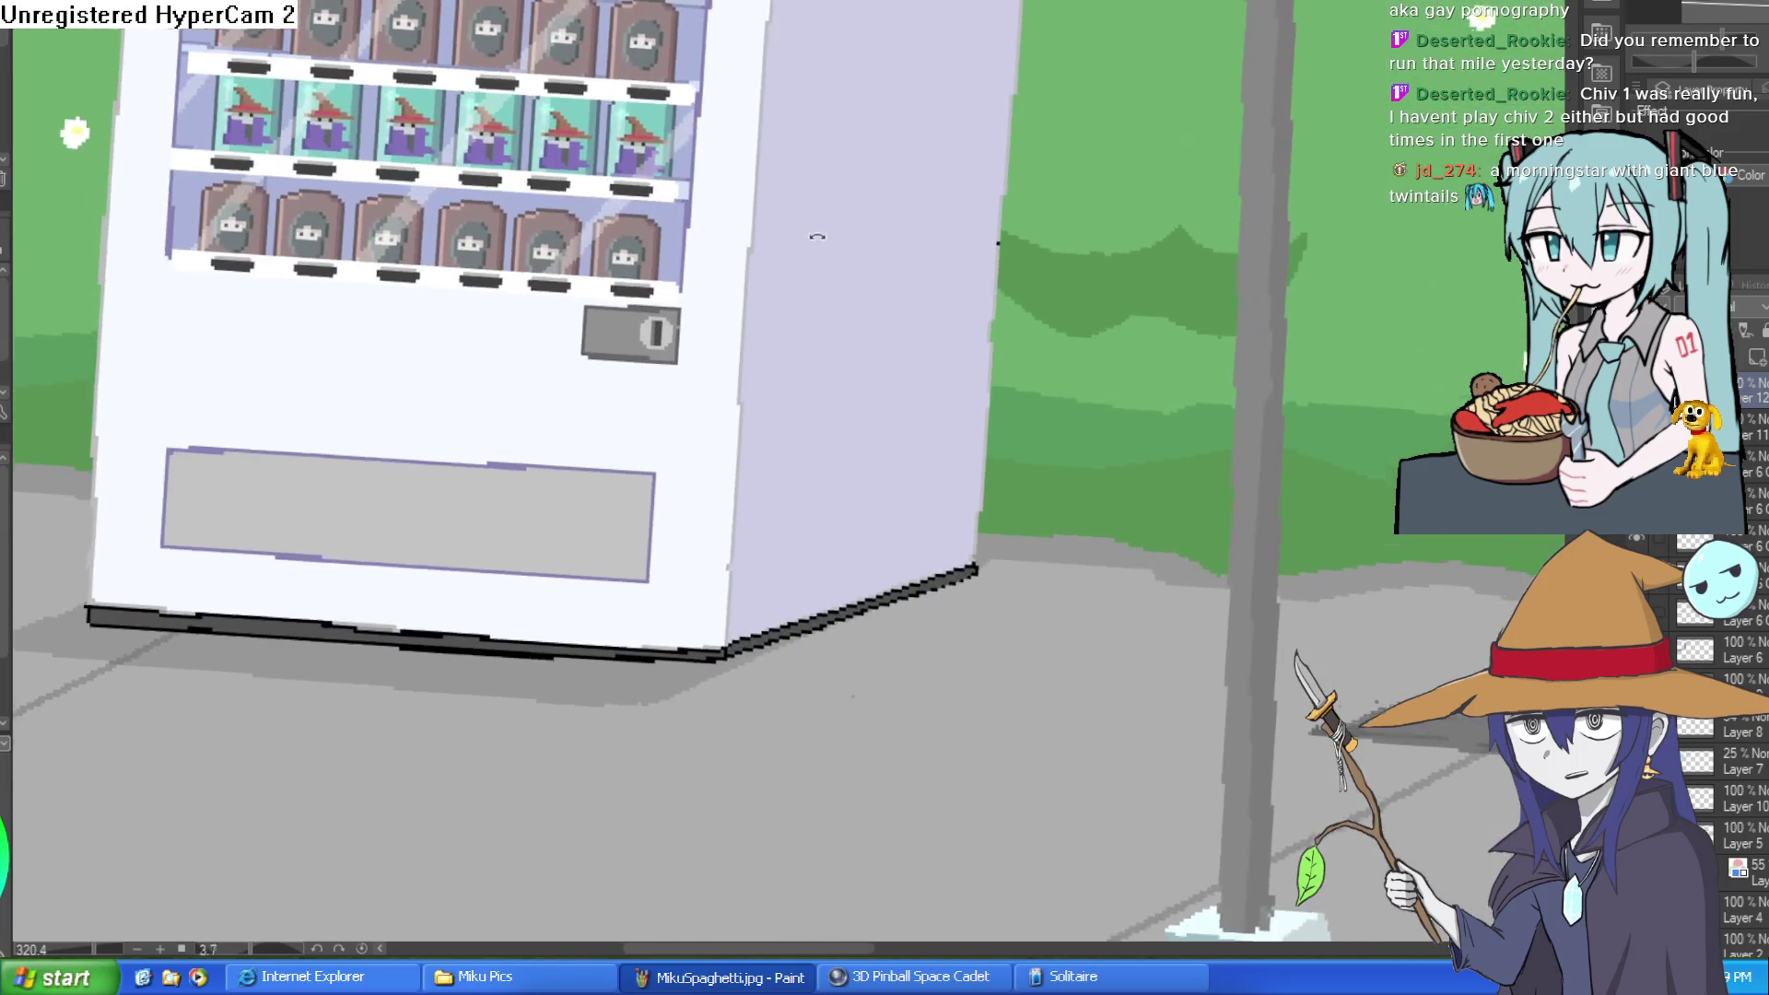
pyautogui.moveTo(817, 237)
pyautogui.mouseDown()
pyautogui.moveTo(979, 316)
pyautogui.moveTo(1042, 540)
pyautogui.mouseUp()
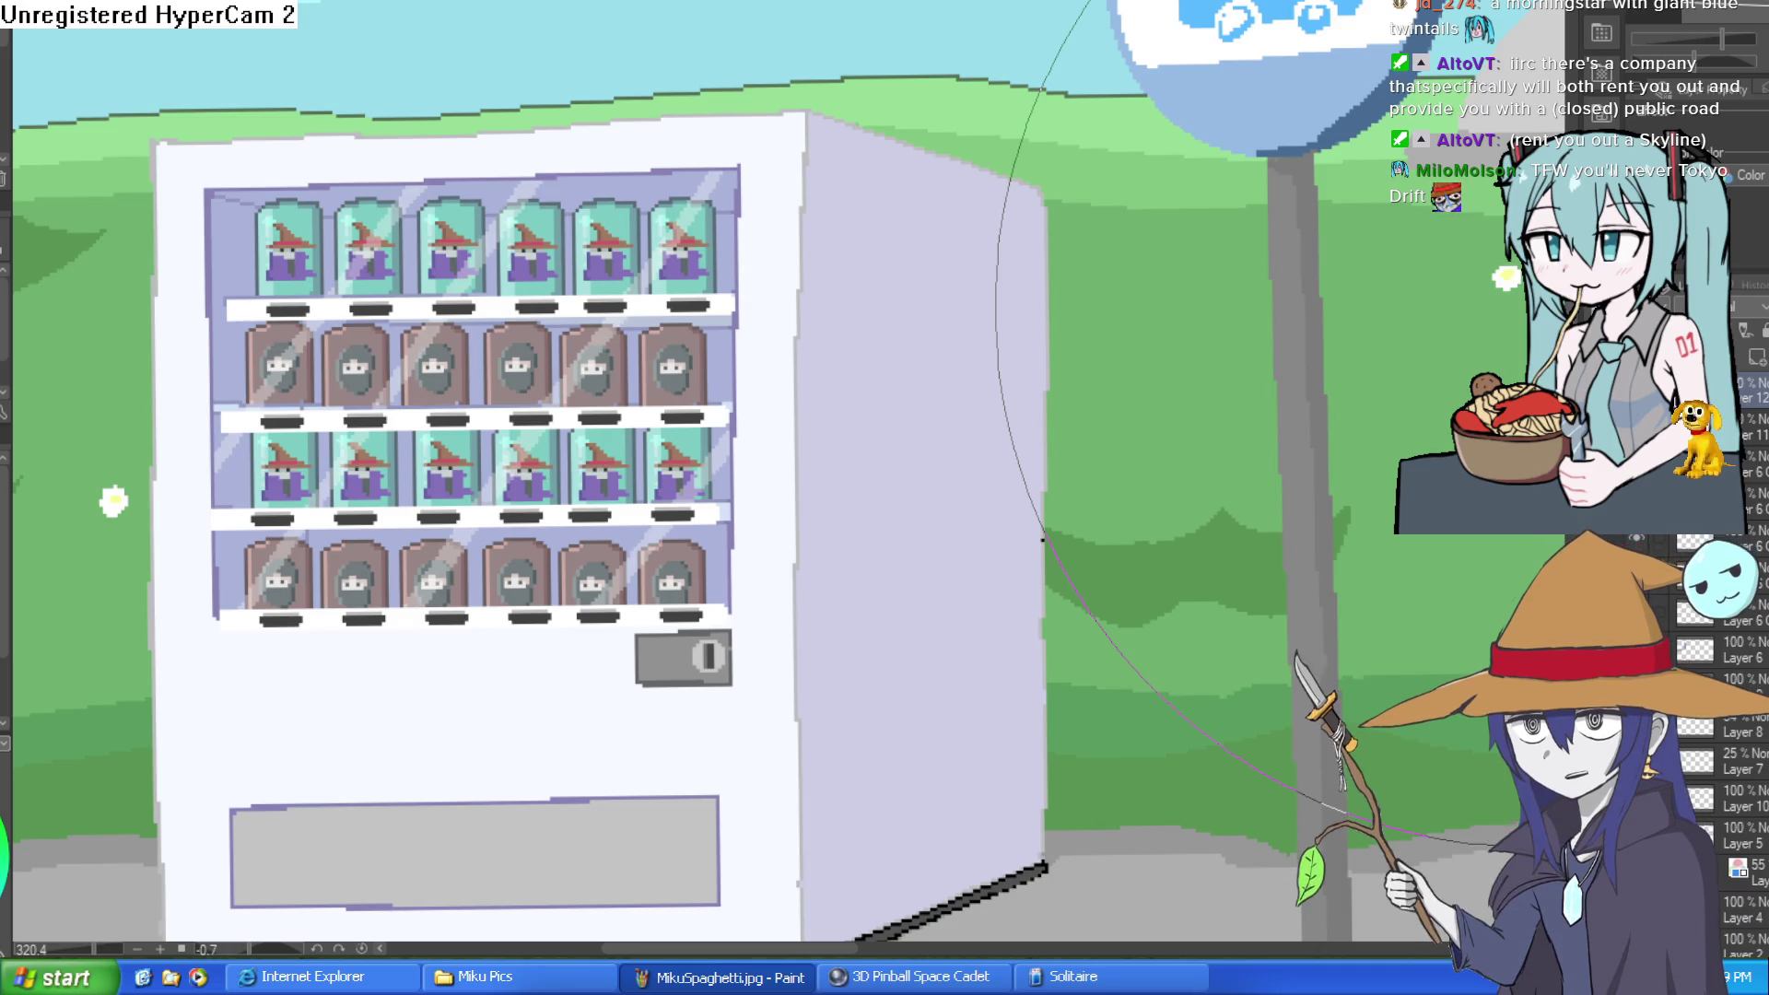
# Step: Nudge the view and zoom out from 320% to about 165% to see the whole bus-stop scene
pyautogui.moveTo(828, 598); pyautogui.dragTo(830, 587)
pyautogui.scroll(-3, 830, 587)
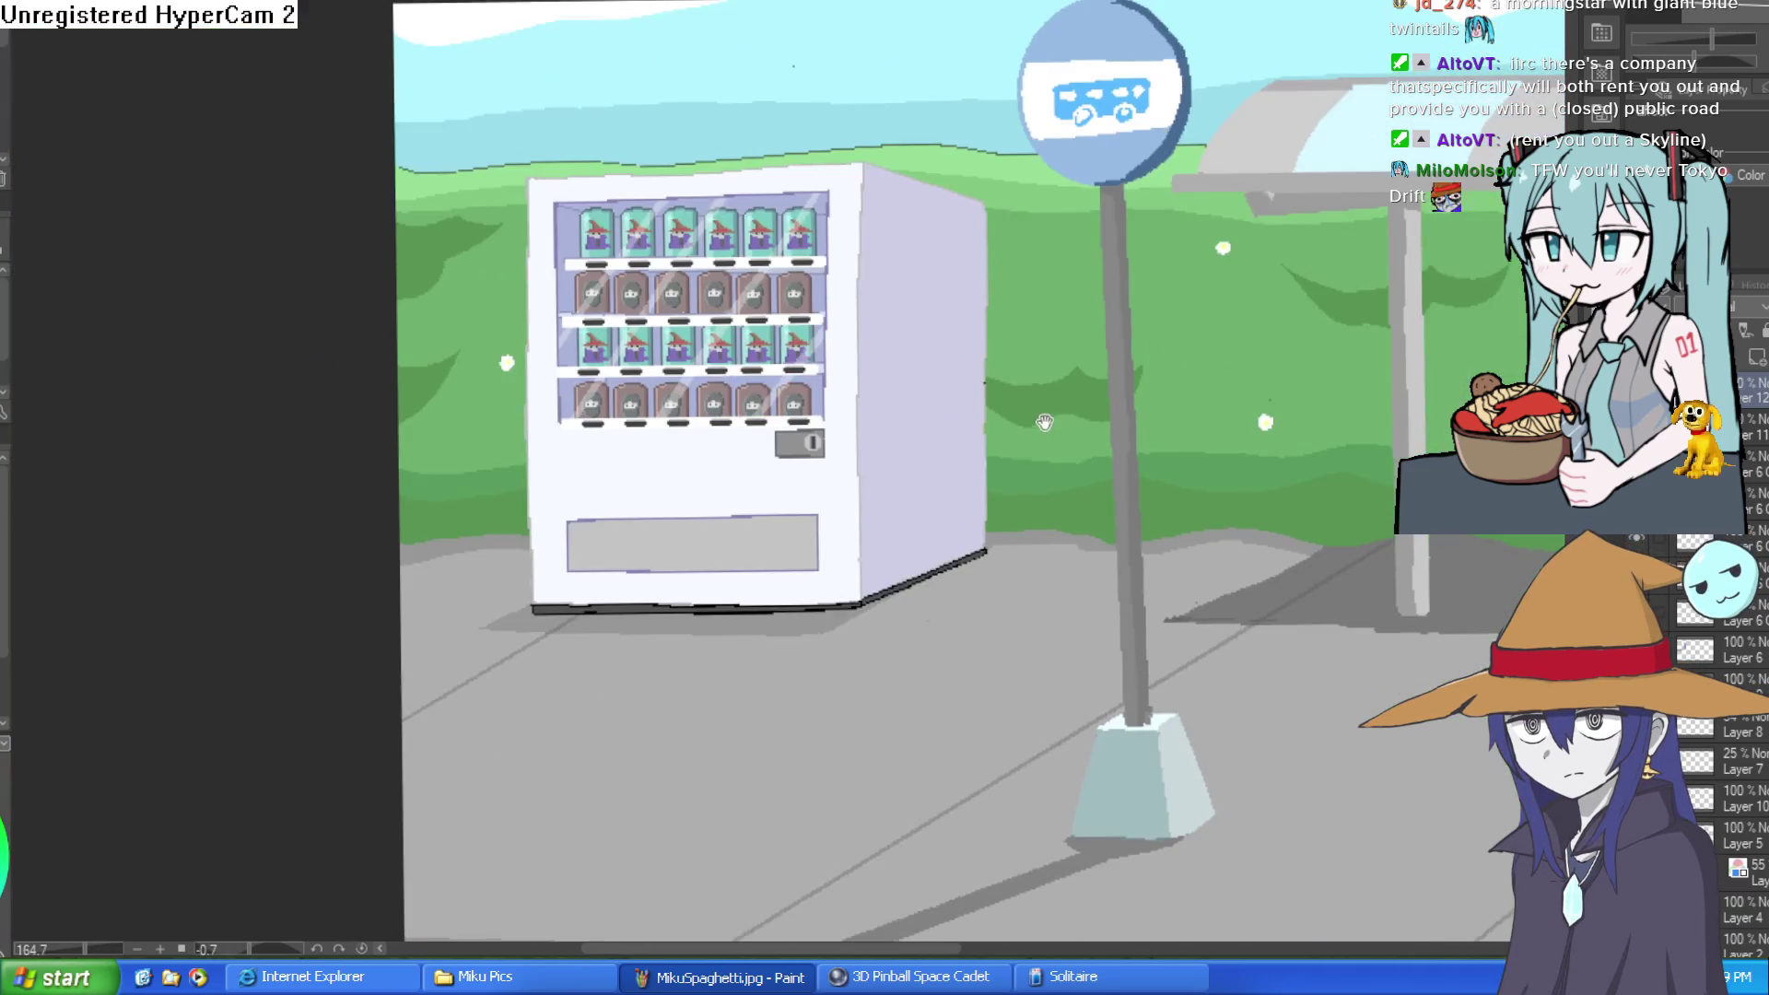
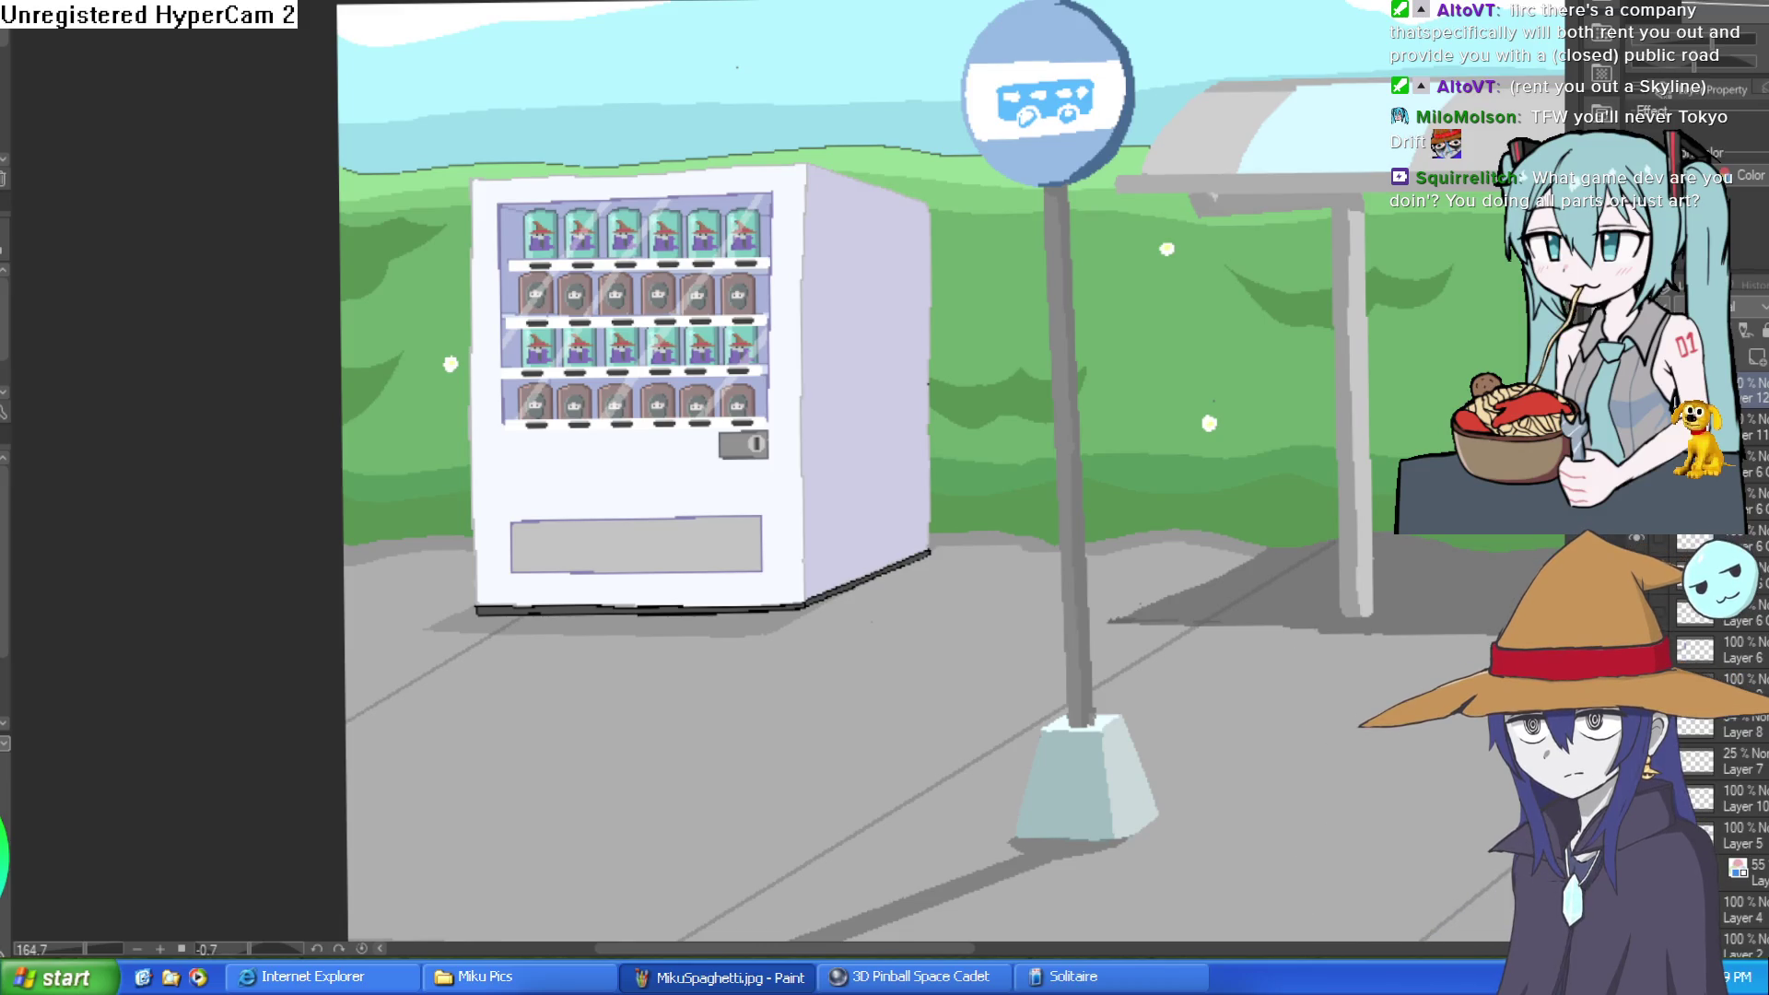
# Step: Dab lavender on the machine, then draw a straight purple vertical line down its white front
pyautogui.click(533, 466)
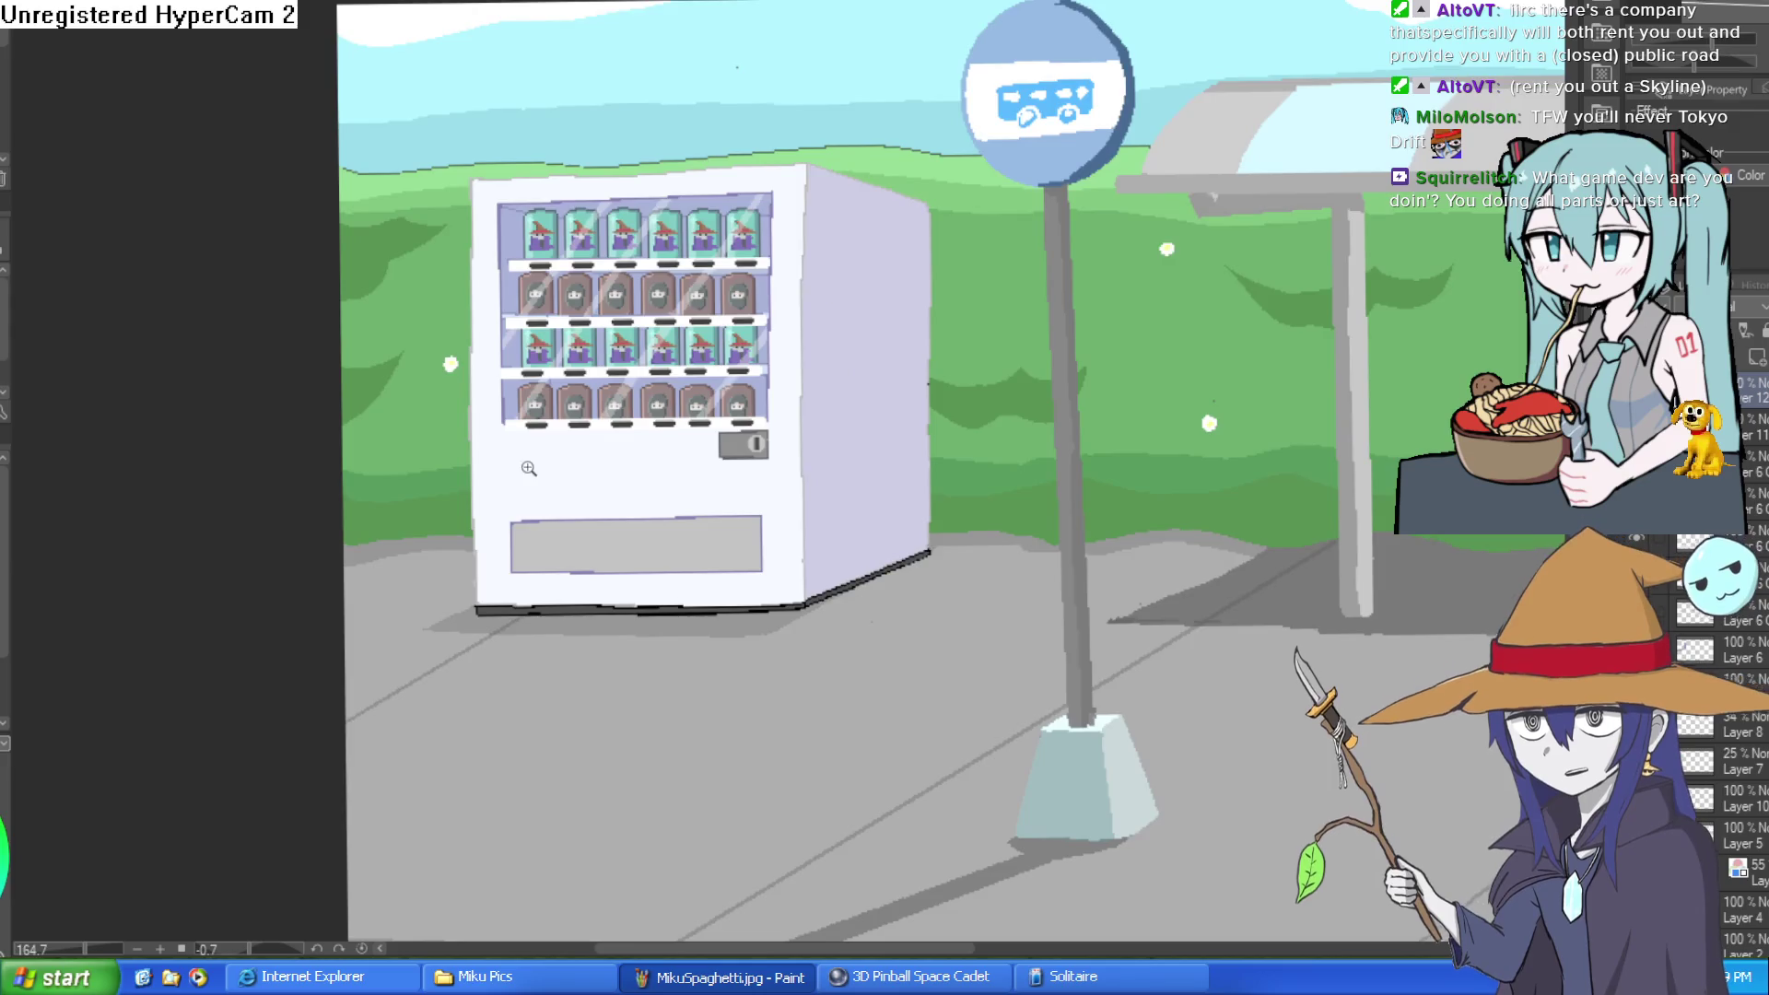
pyautogui.scroll(5, 533, 465)
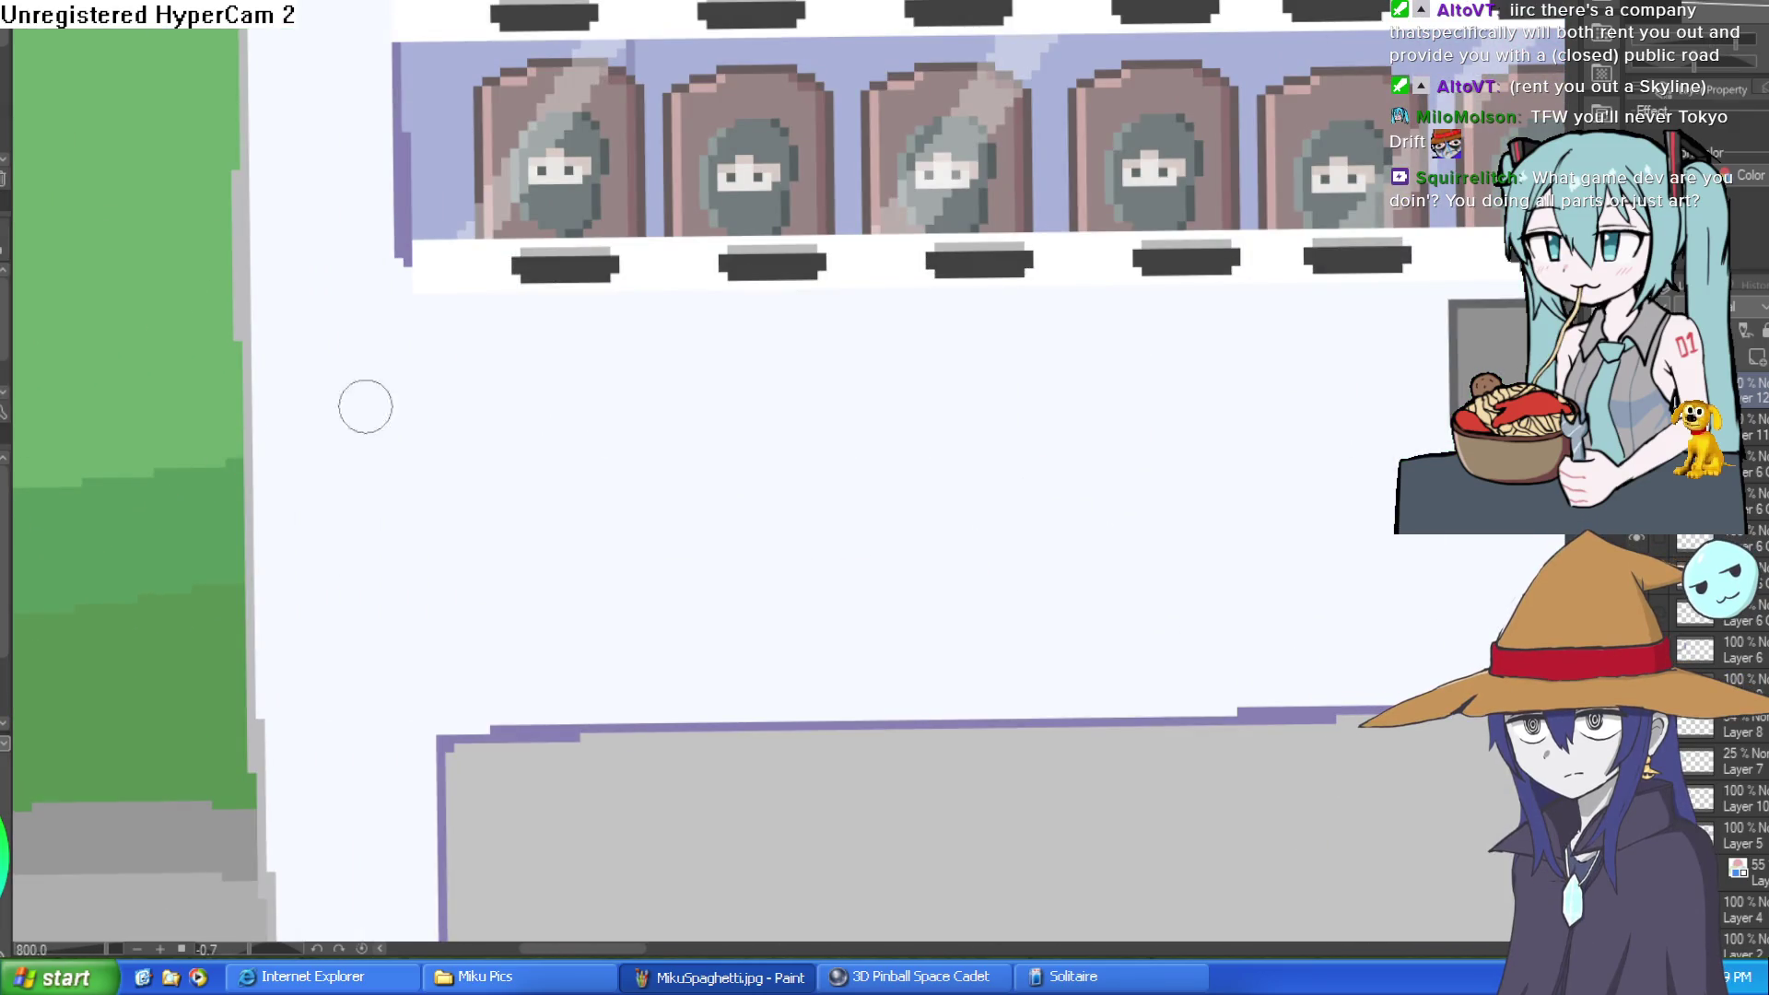
pyautogui.moveTo(636, 392); pyautogui.dragTo(580, 406)
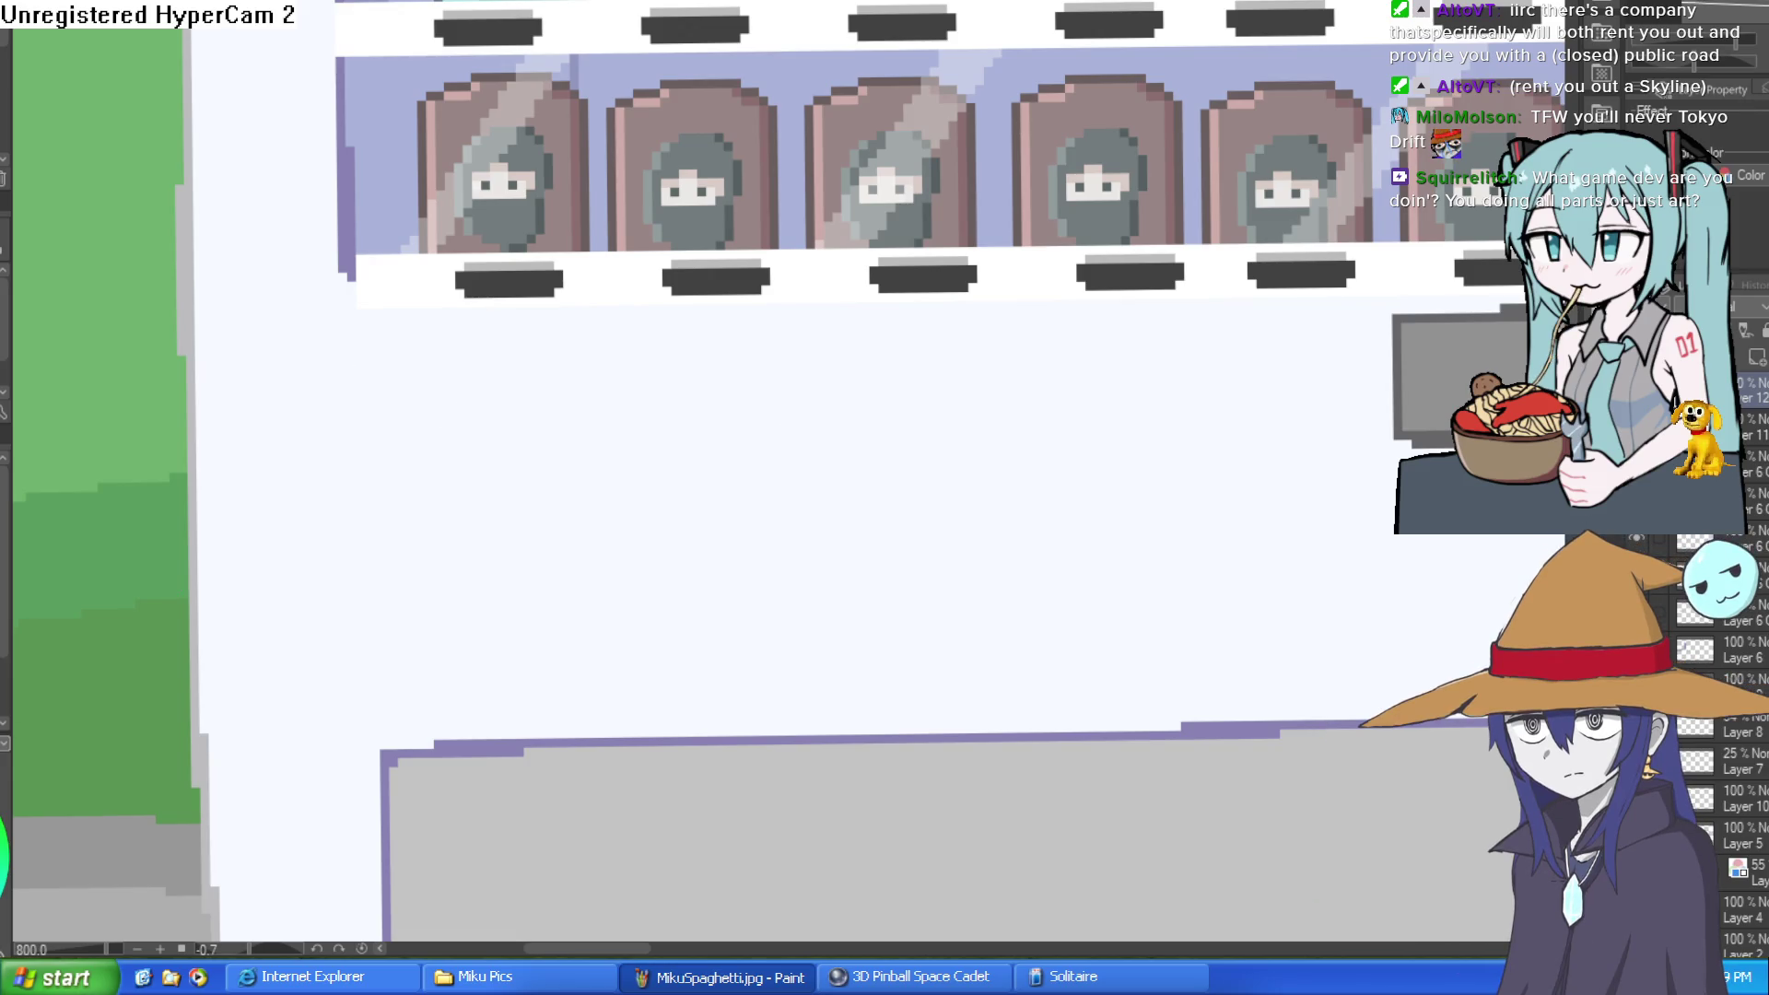
pyautogui.click(360, 350)
pyautogui.moveTo(361, 348)
pyautogui.mouseDown()
pyautogui.moveTo(360, 695)
pyautogui.moveTo(855, 683)
pyautogui.moveTo(840, 343)
pyautogui.moveTo(361, 348)
pyautogui.mouseUp()
pyautogui.hotkey('ctrl', '0')
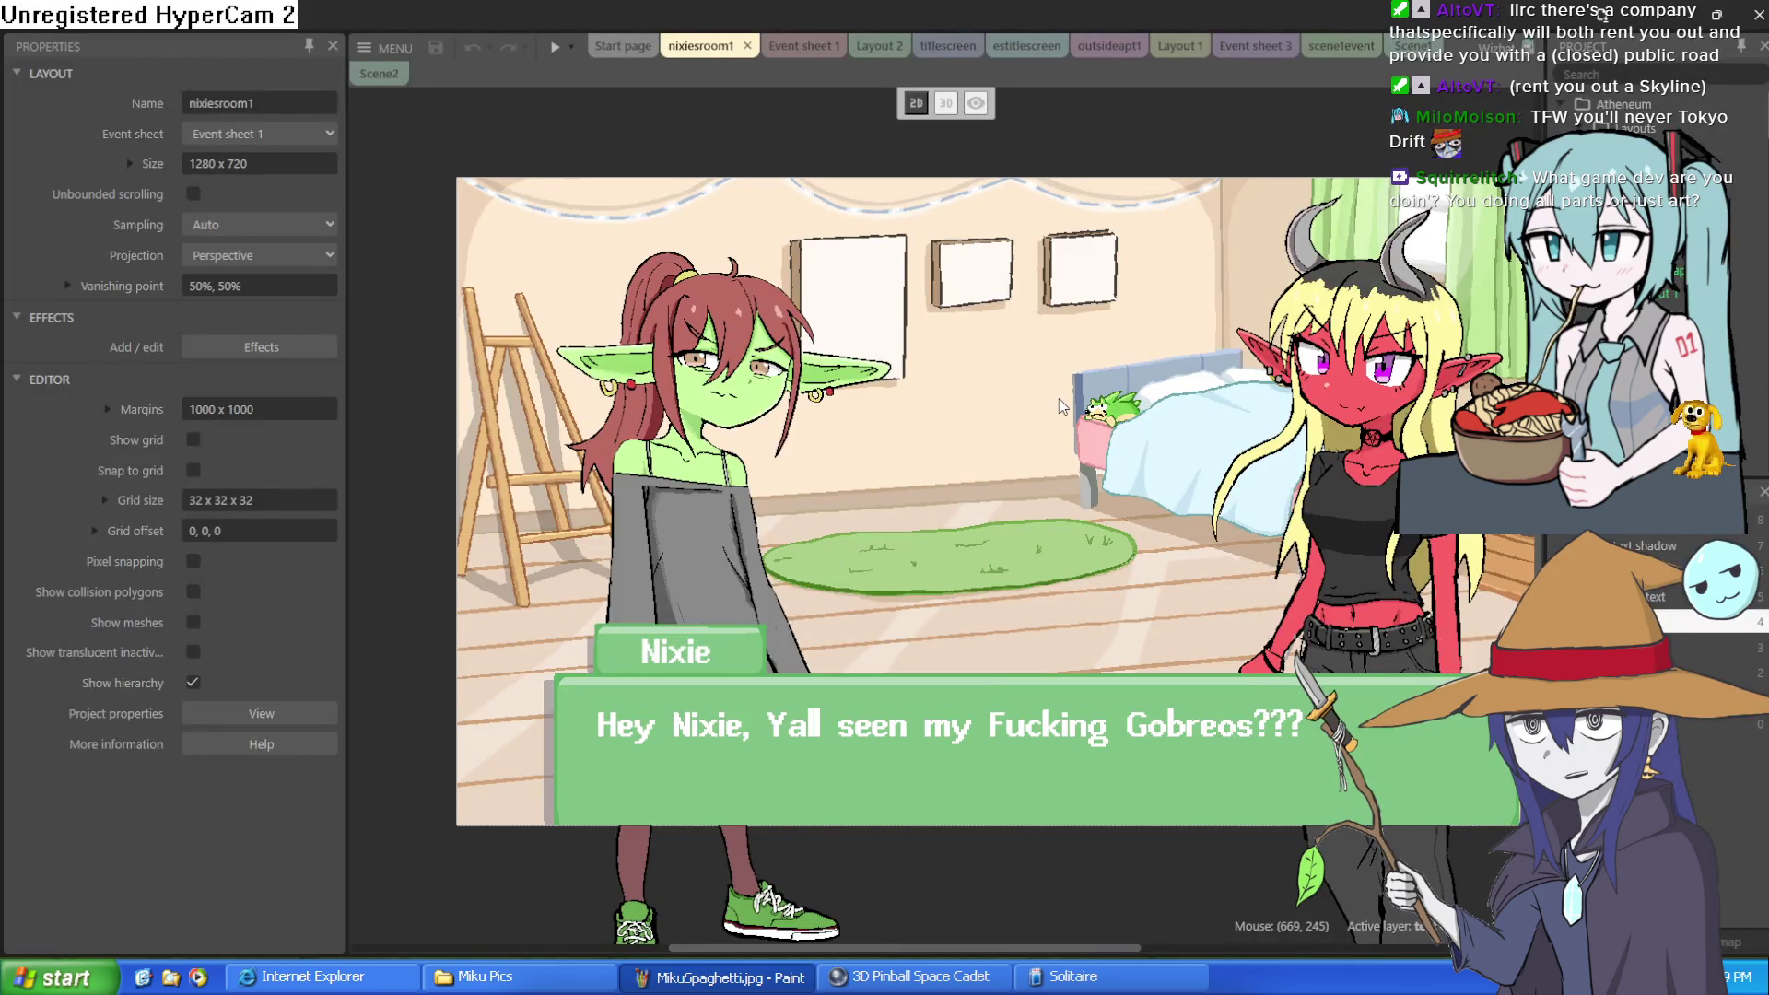
# Step: Check the Event sheet 3, Layout 1 and scene1event tabs, collapse the last event group, and minimize Construct
pyautogui.click(1254, 45)
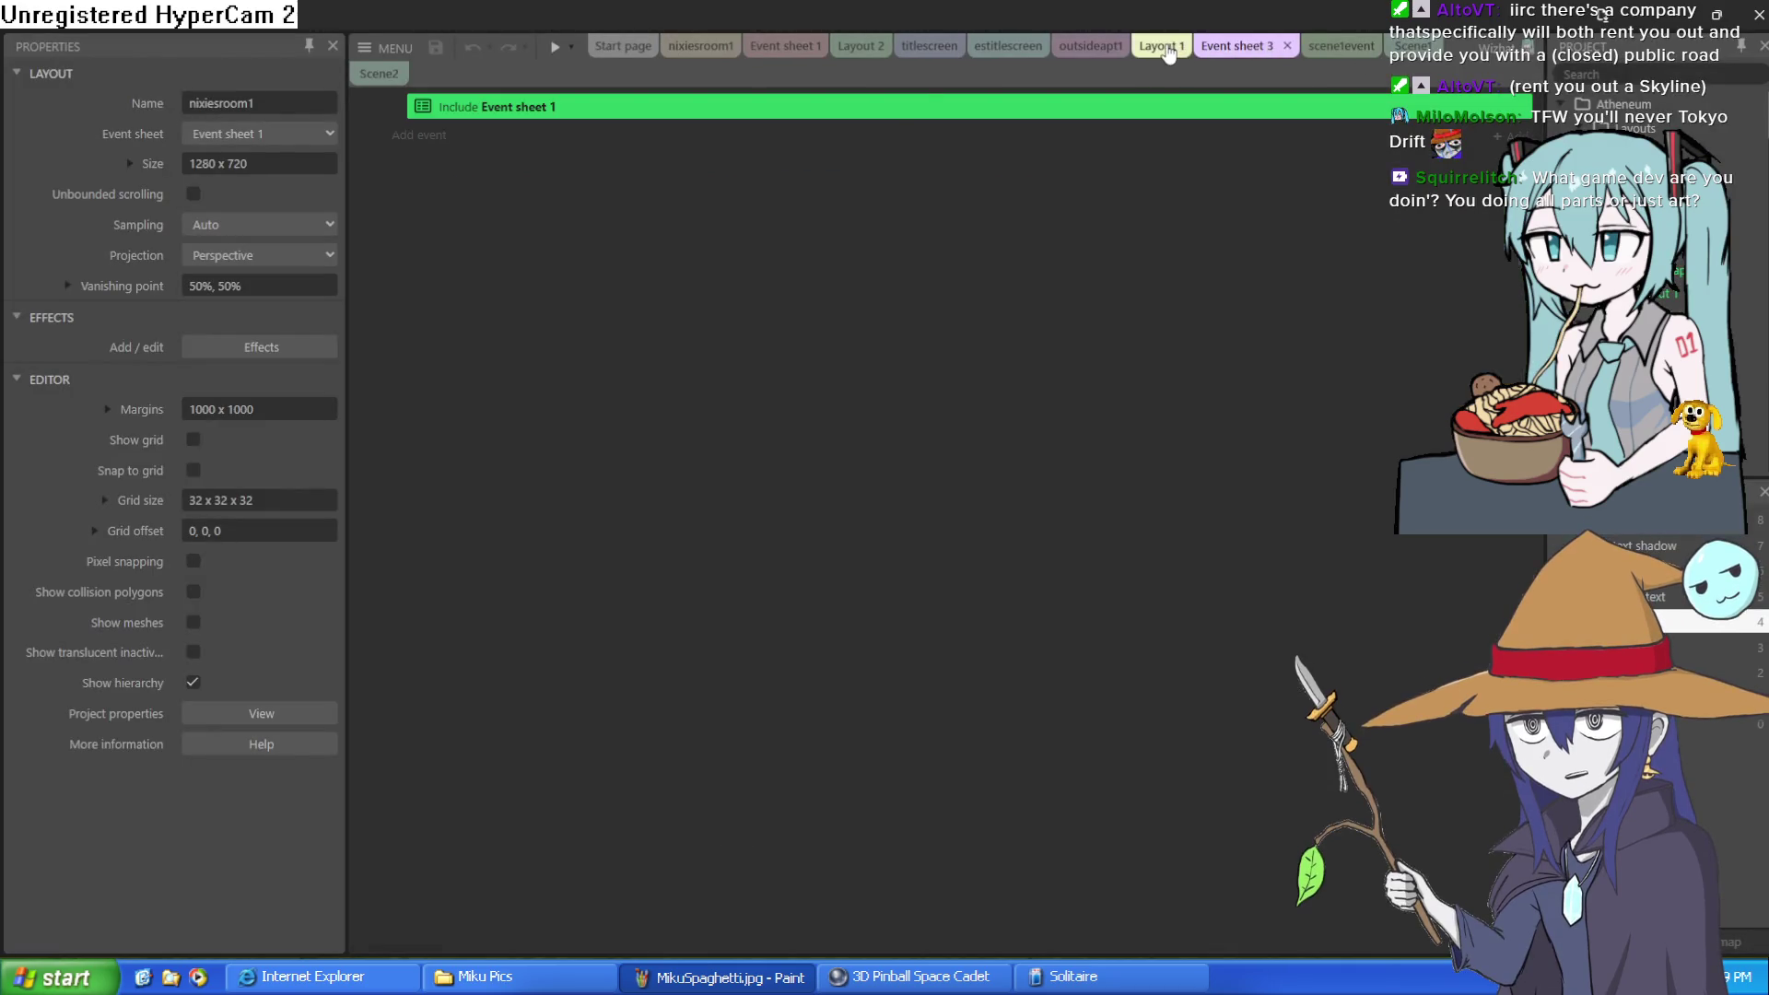
pyautogui.click(1163, 46)
pyautogui.click(1338, 46)
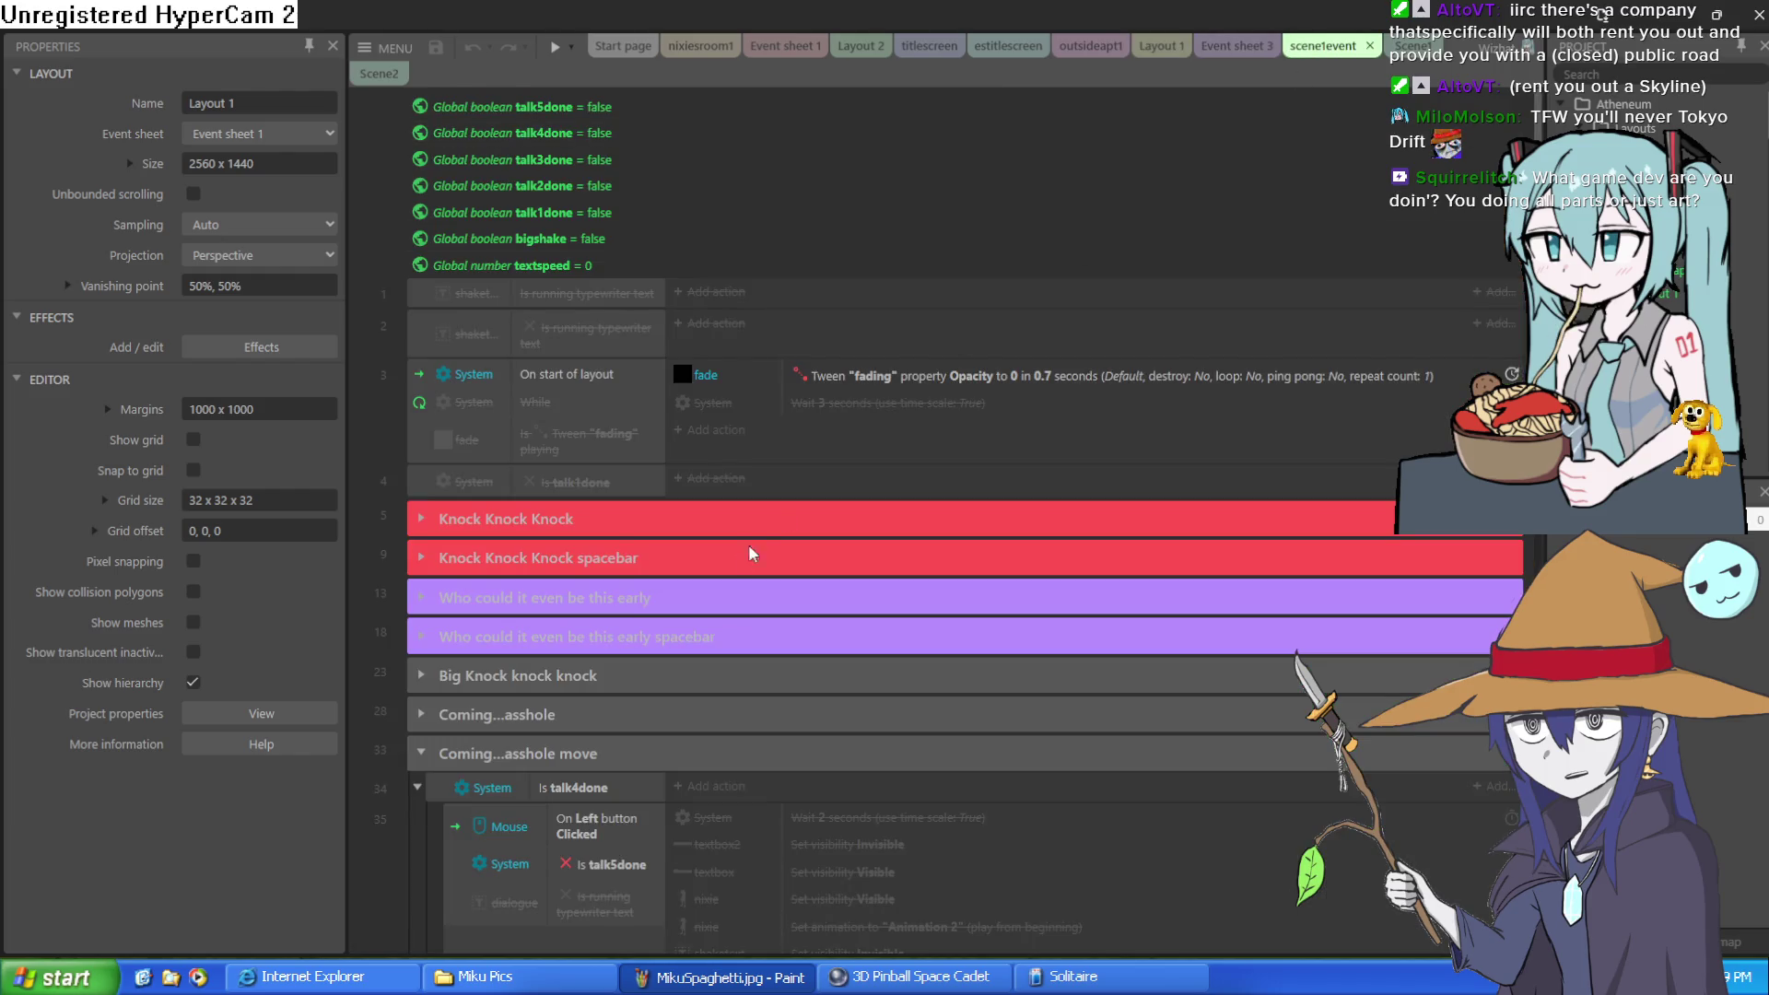
pyautogui.click(420, 753)
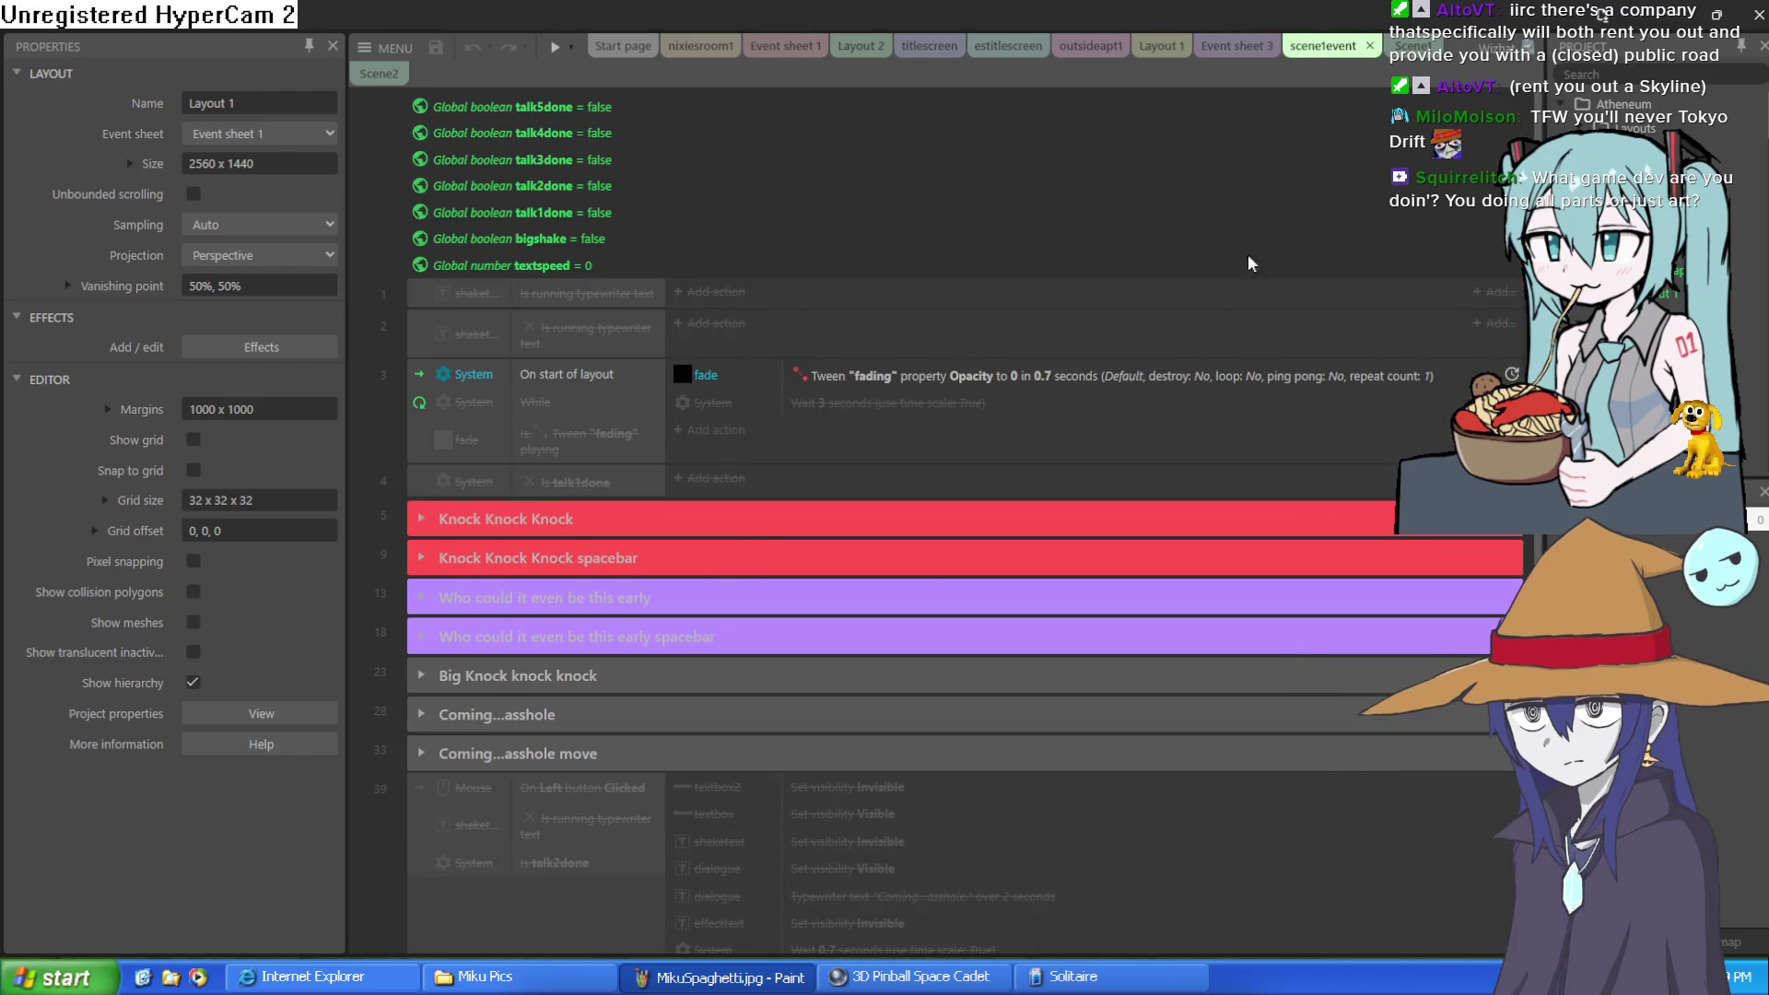
pyautogui.click(1671, 17)
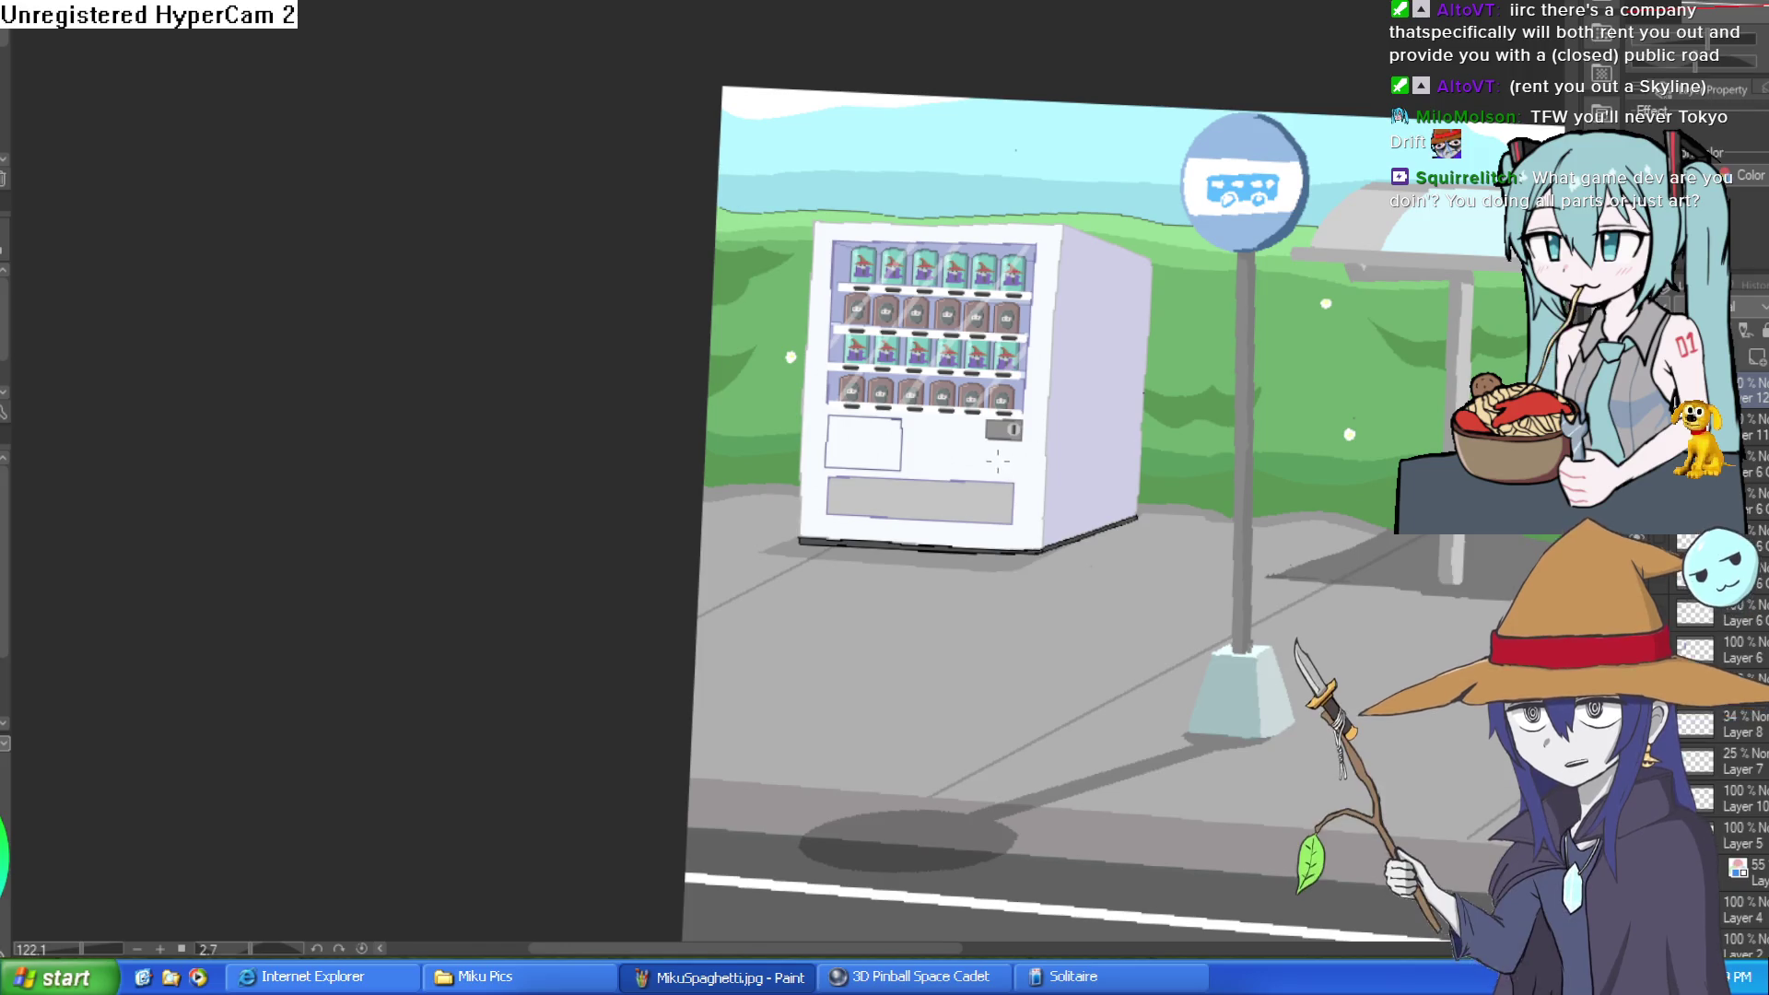
pyautogui.moveTo(1007, 462); pyautogui.dragTo(899, 466)
pyautogui.scroll(-3, 900, 465)
pyautogui.moveTo(1279, 443)
pyautogui.mouseDown()
pyautogui.moveTo(957, 409)
pyautogui.moveTo(990, 247)
pyautogui.mouseUp()
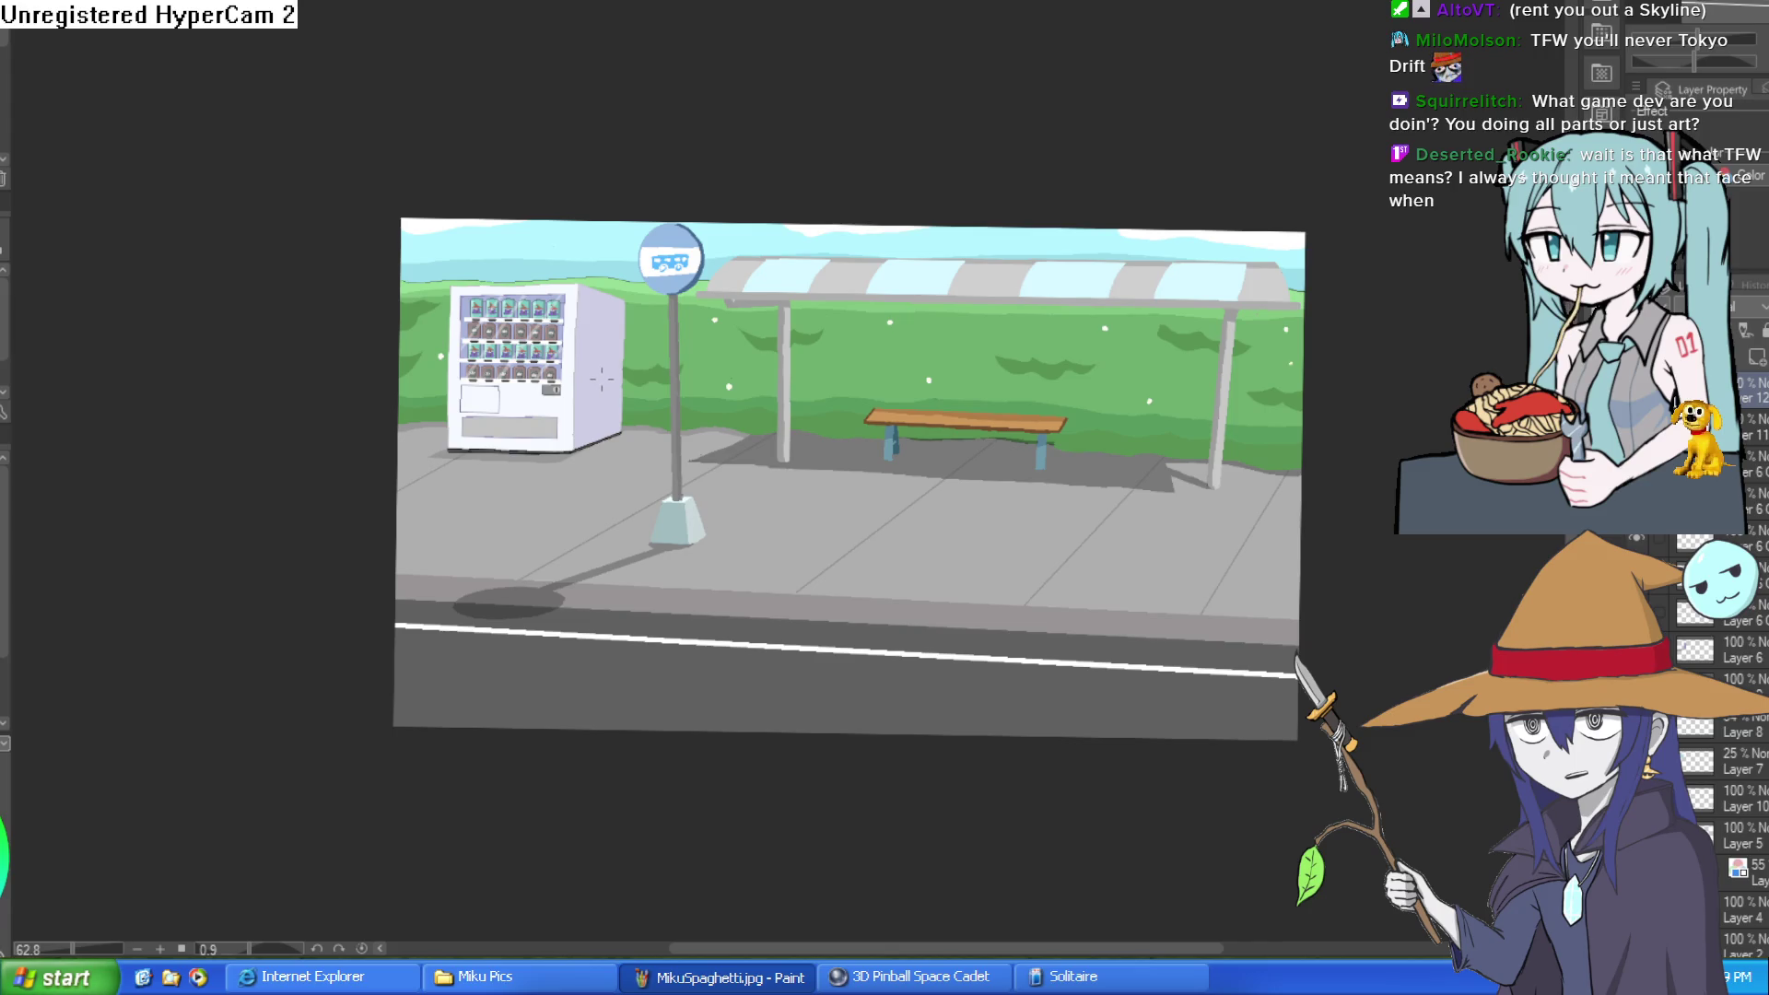
pyautogui.scroll(3, 602, 377)
pyautogui.scroll(5, 592, 464)
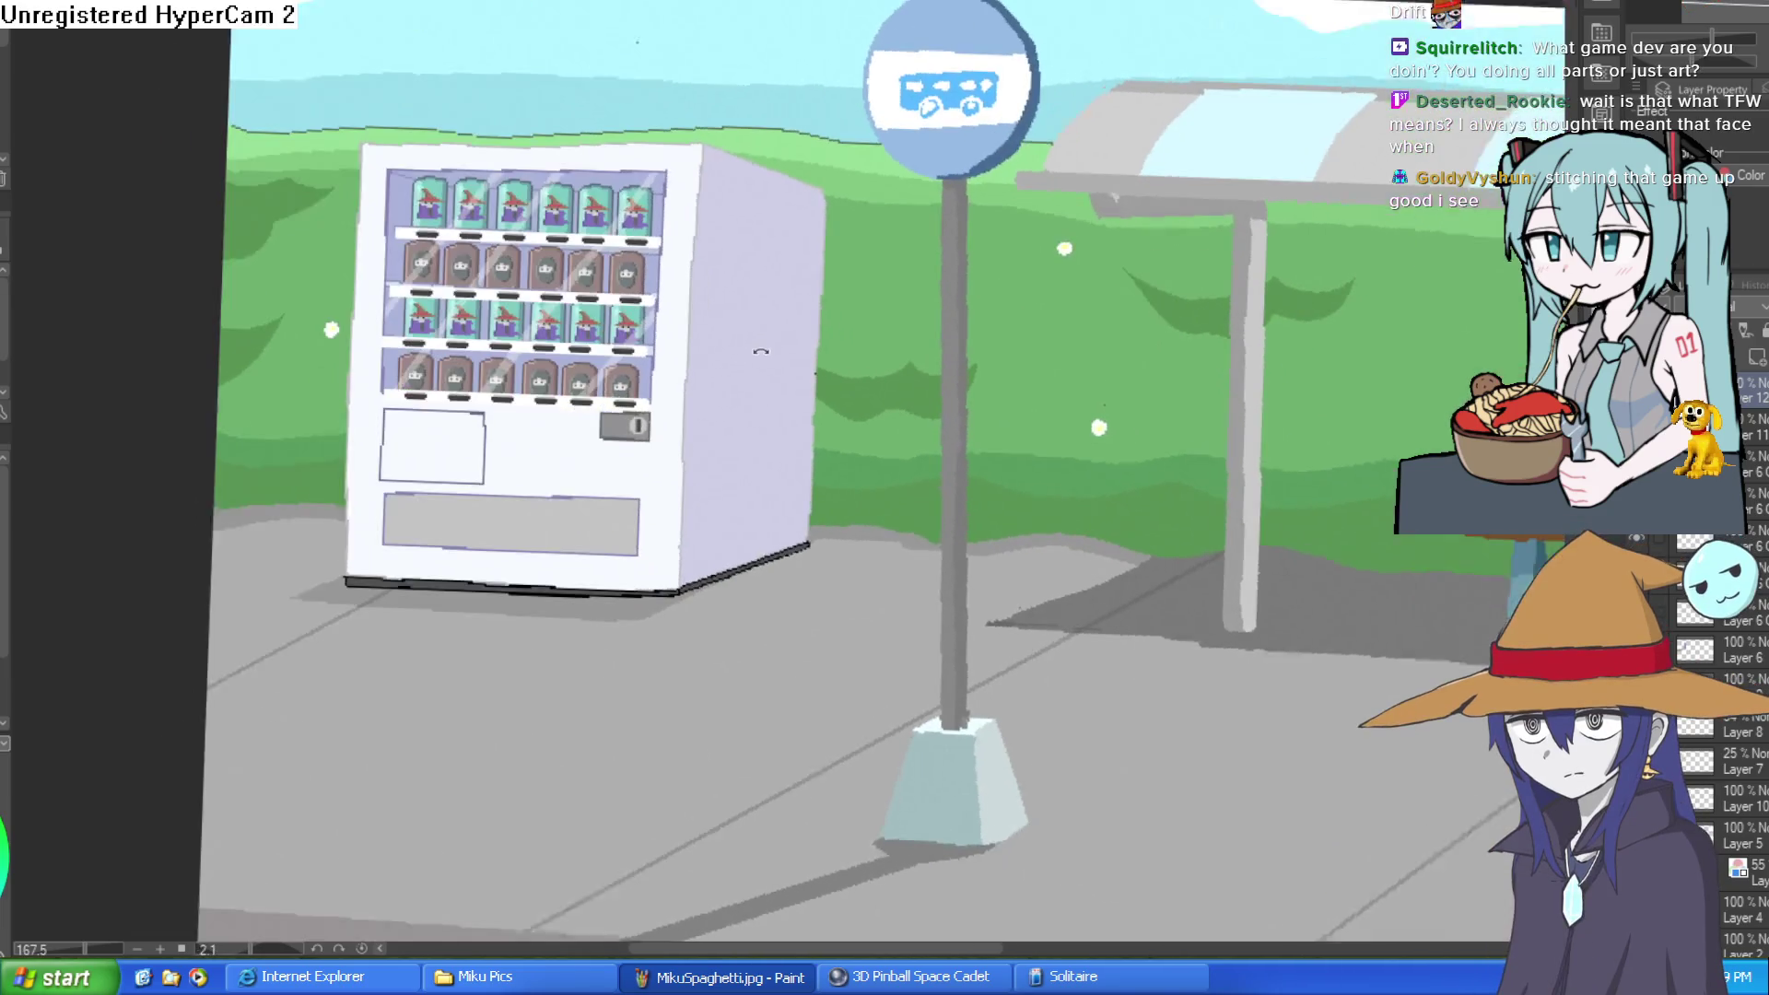
pyautogui.moveTo(761, 351)
pyautogui.mouseDown()
pyautogui.moveTo(898, 318)
pyautogui.moveTo(1086, 217)
pyautogui.mouseUp()
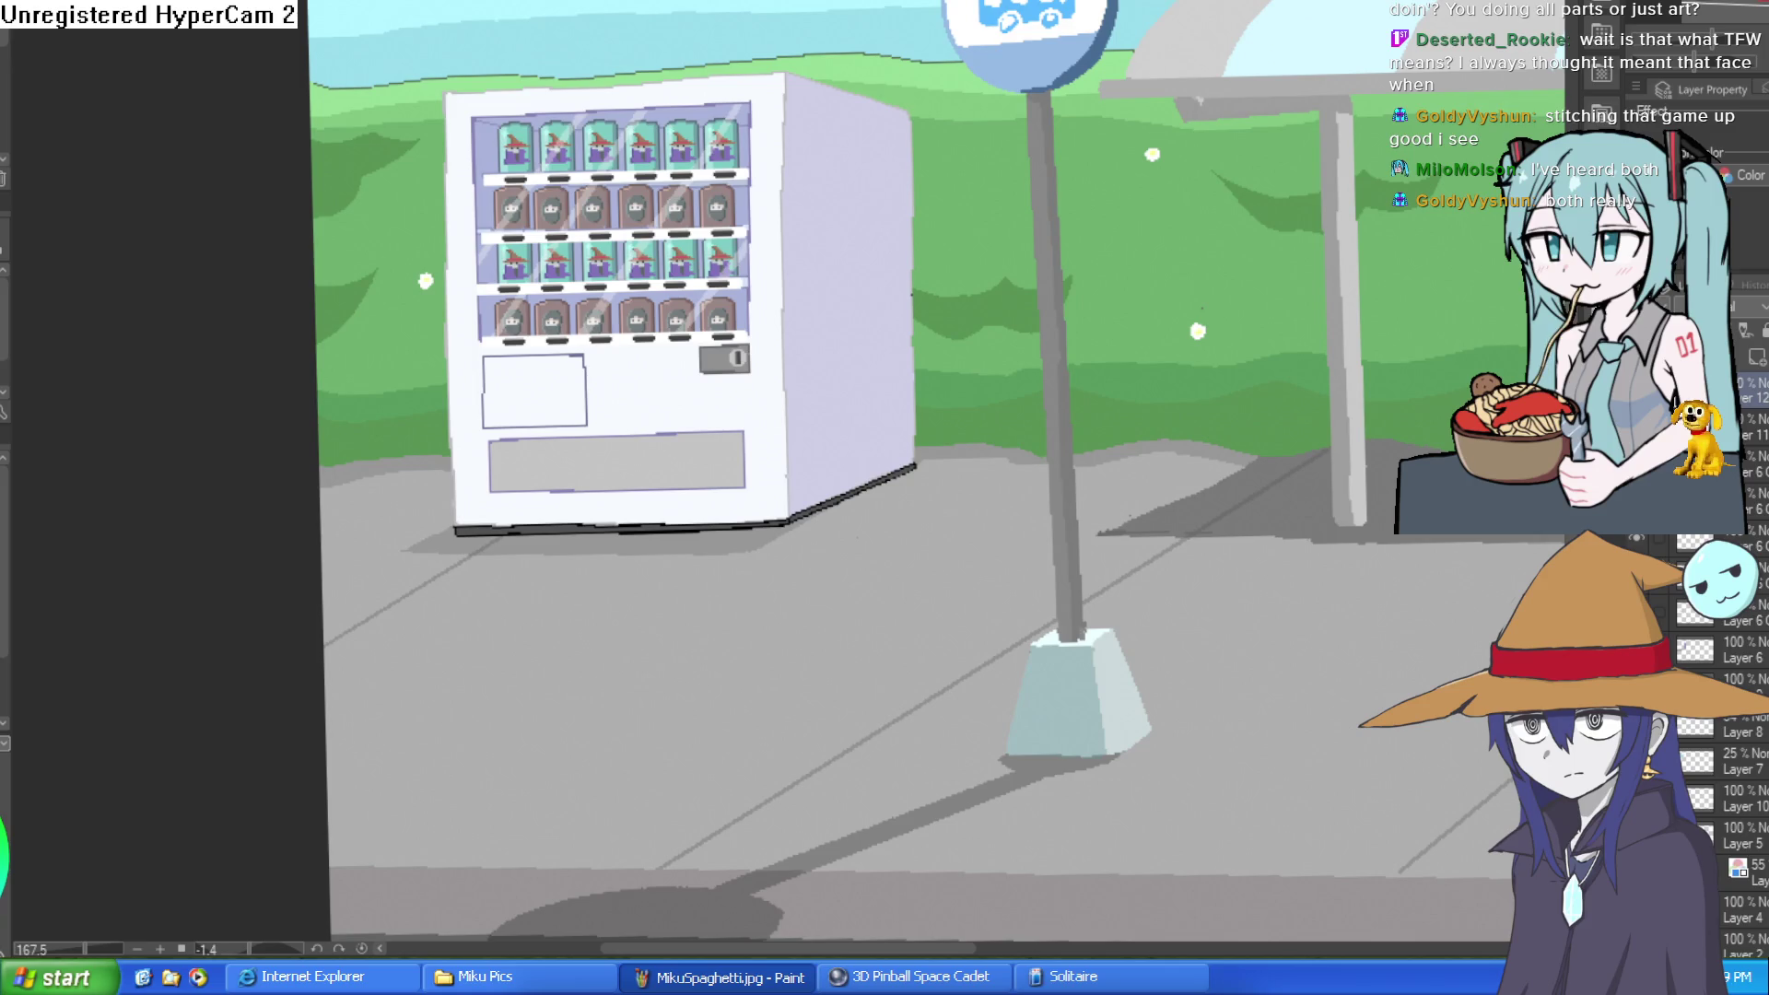
pyautogui.scroll(3, 795, 439)
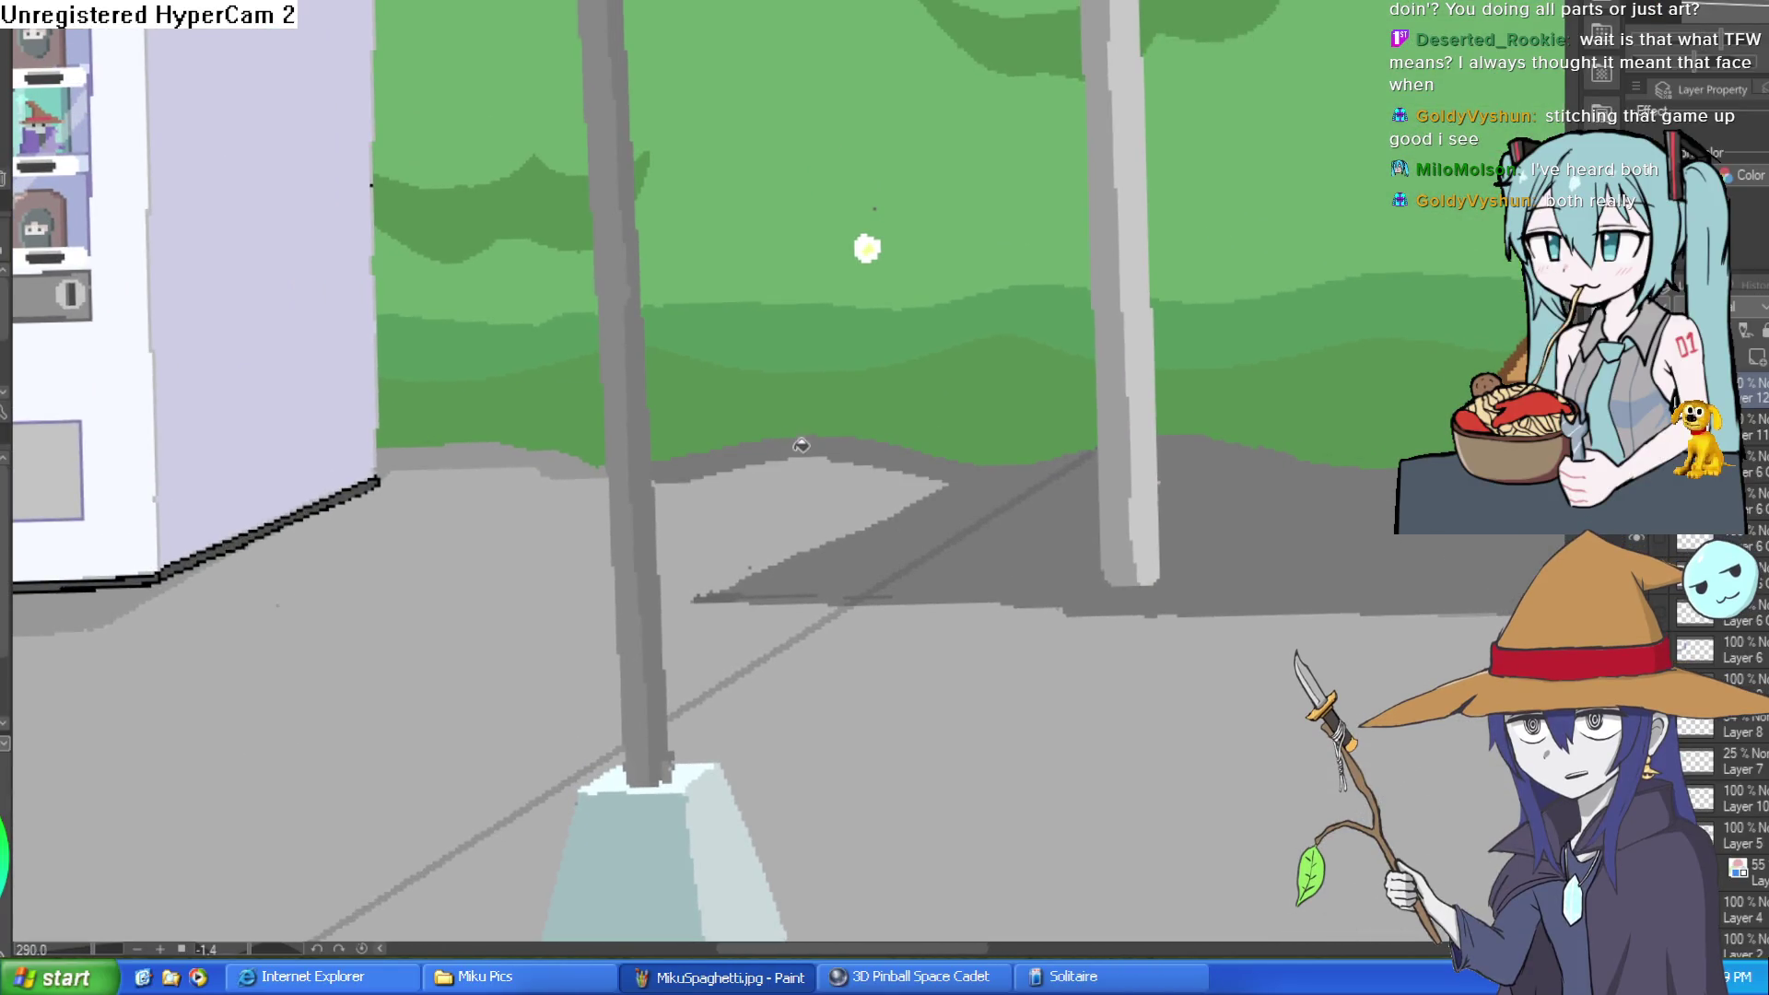
pyautogui.moveTo(304, 613); pyautogui.dragTo(793, 599)
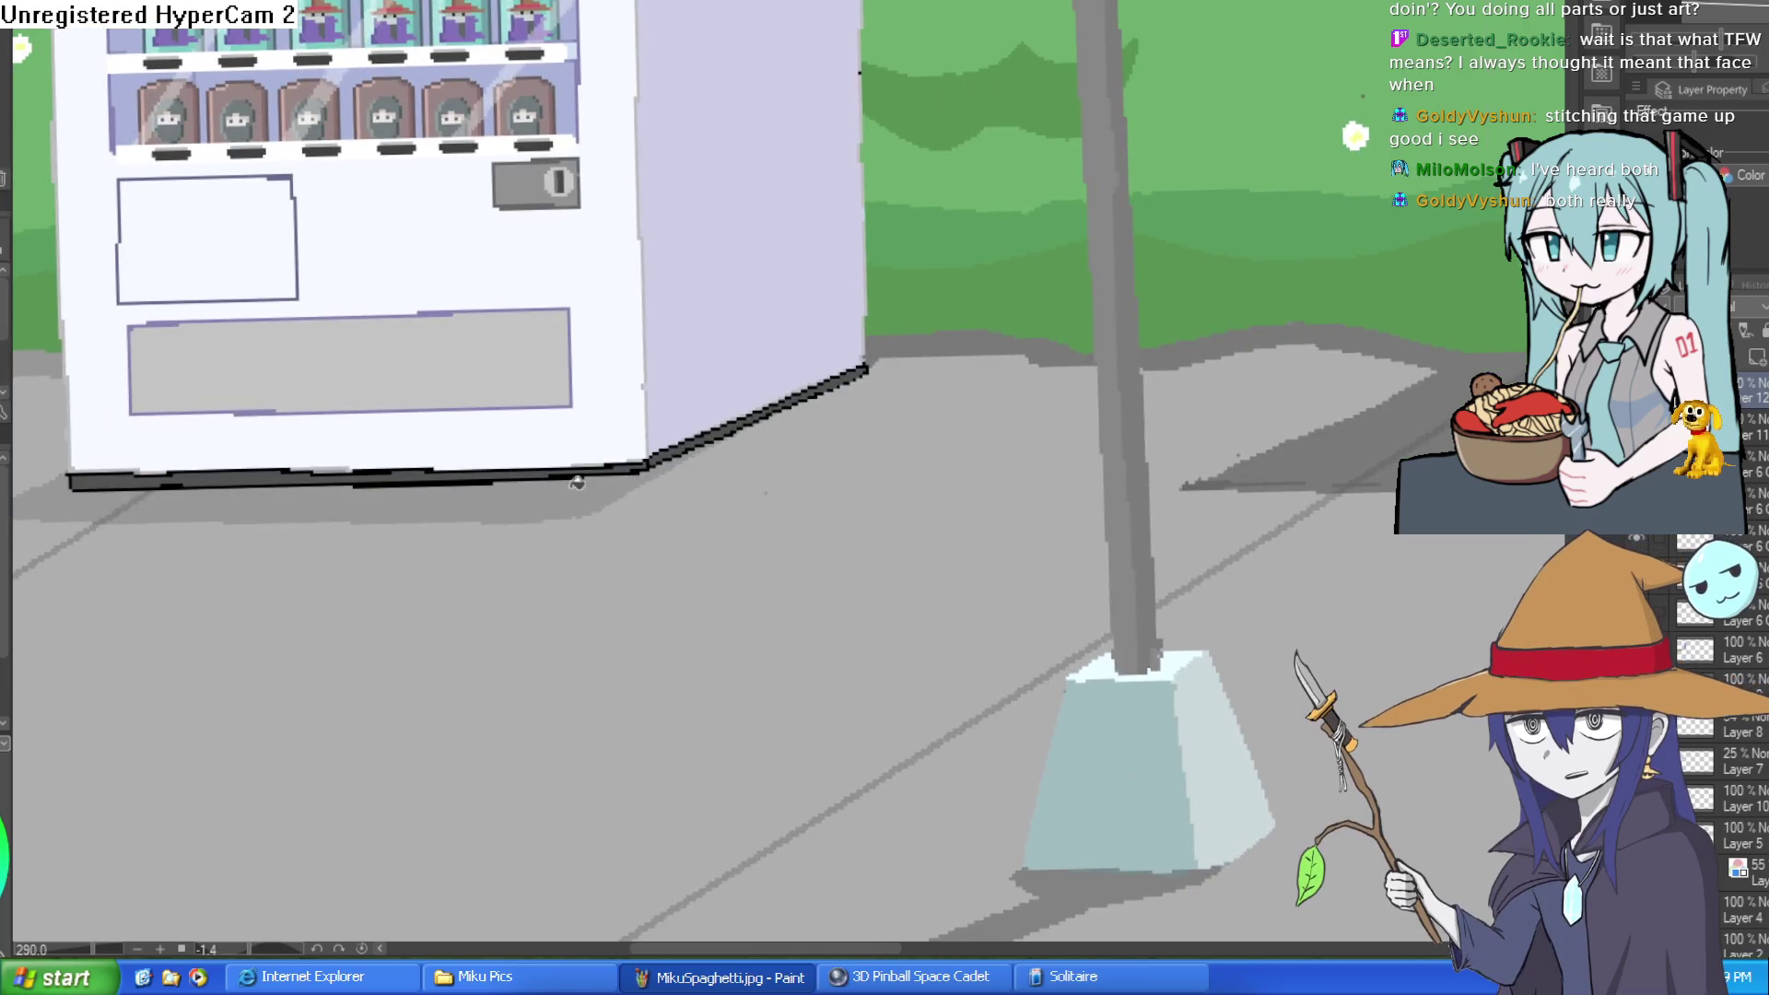
pyautogui.moveTo(468, 567); pyautogui.dragTo(846, 536)
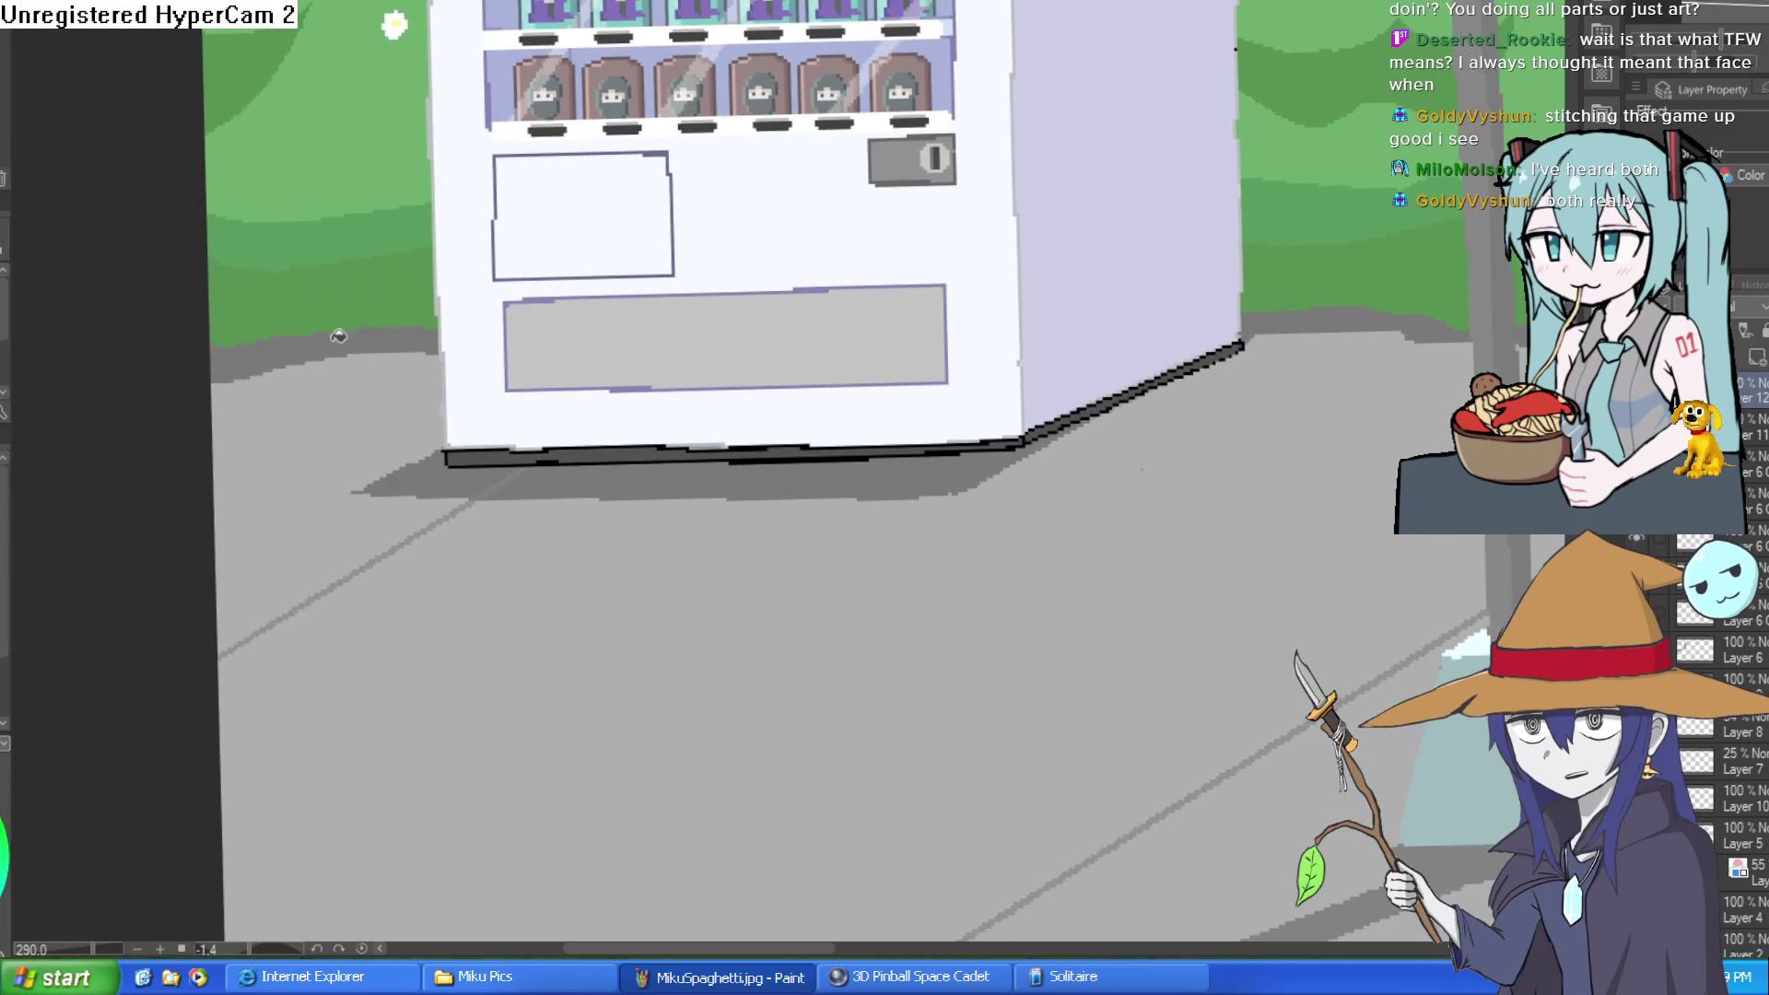
pyautogui.scroll(-5, 517, 487)
pyautogui.moveTo(1194, 491)
pyautogui.mouseDown()
pyautogui.moveTo(1052, 517)
pyautogui.moveTo(1185, 551)
pyautogui.moveTo(1264, 526)
pyautogui.moveTo(1214, 530)
pyautogui.moveTo(1204, 506)
pyautogui.moveTo(1240, 521)
pyautogui.mouseUp()
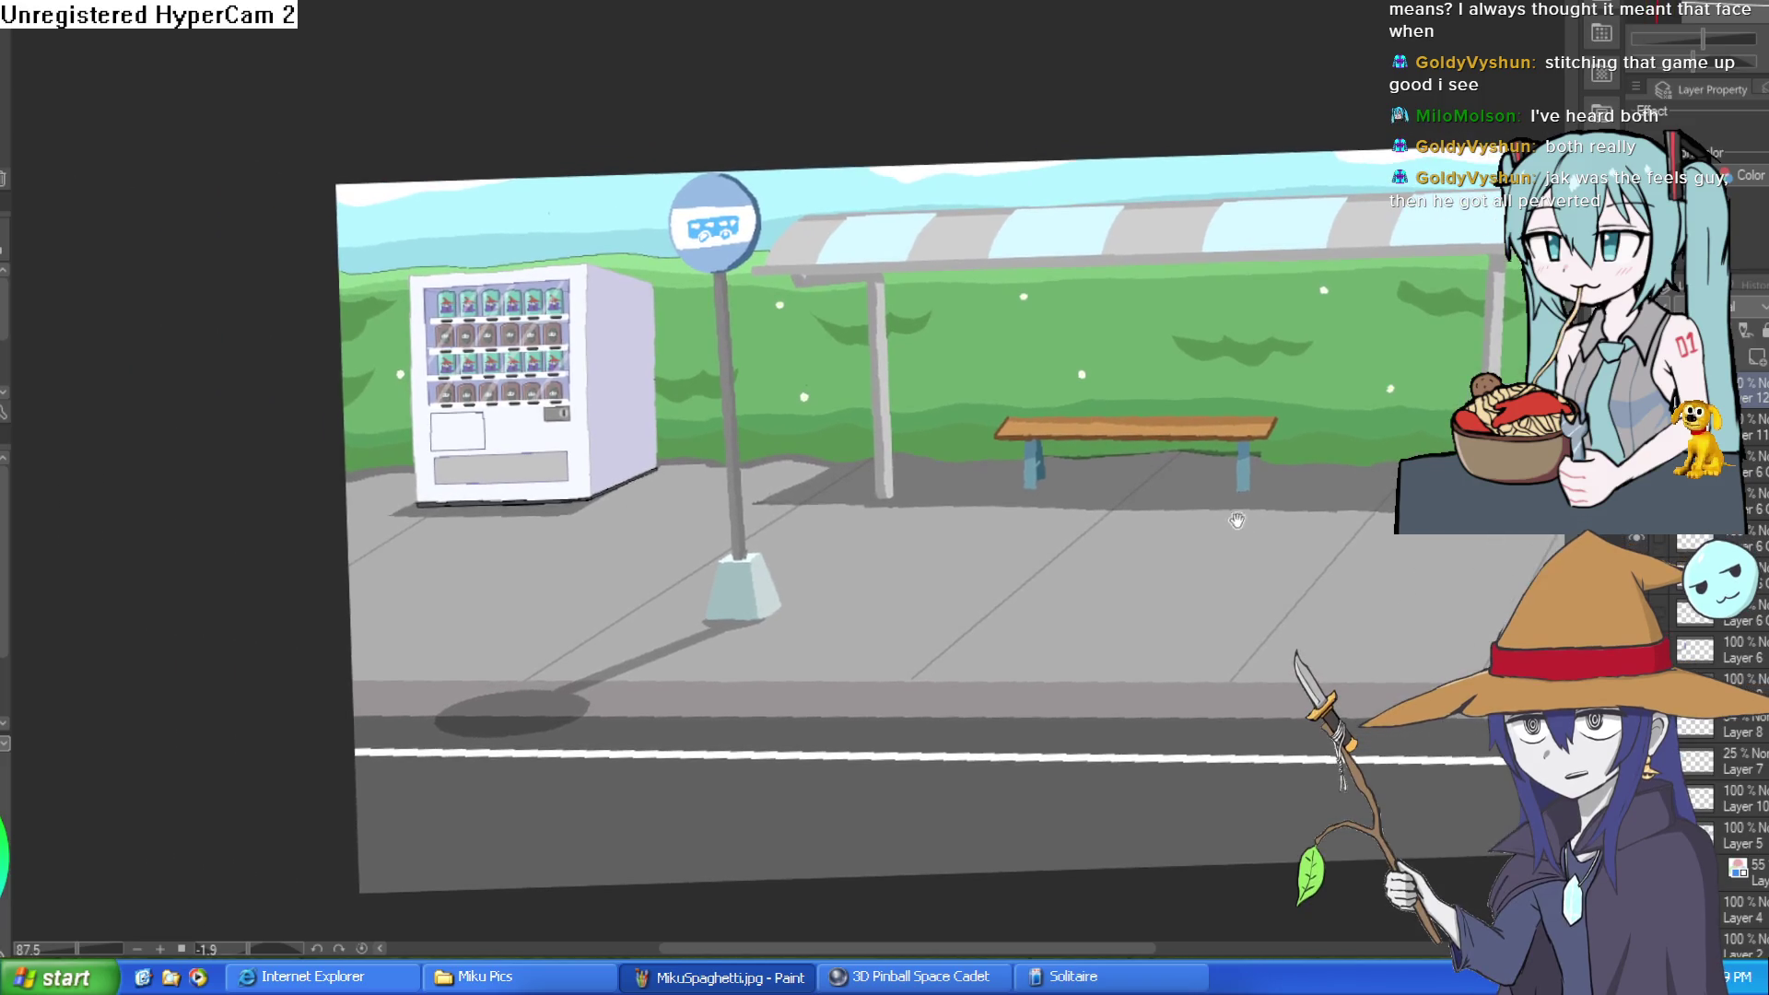
pyautogui.moveTo(662, 461); pyautogui.dragTo(866, 480)
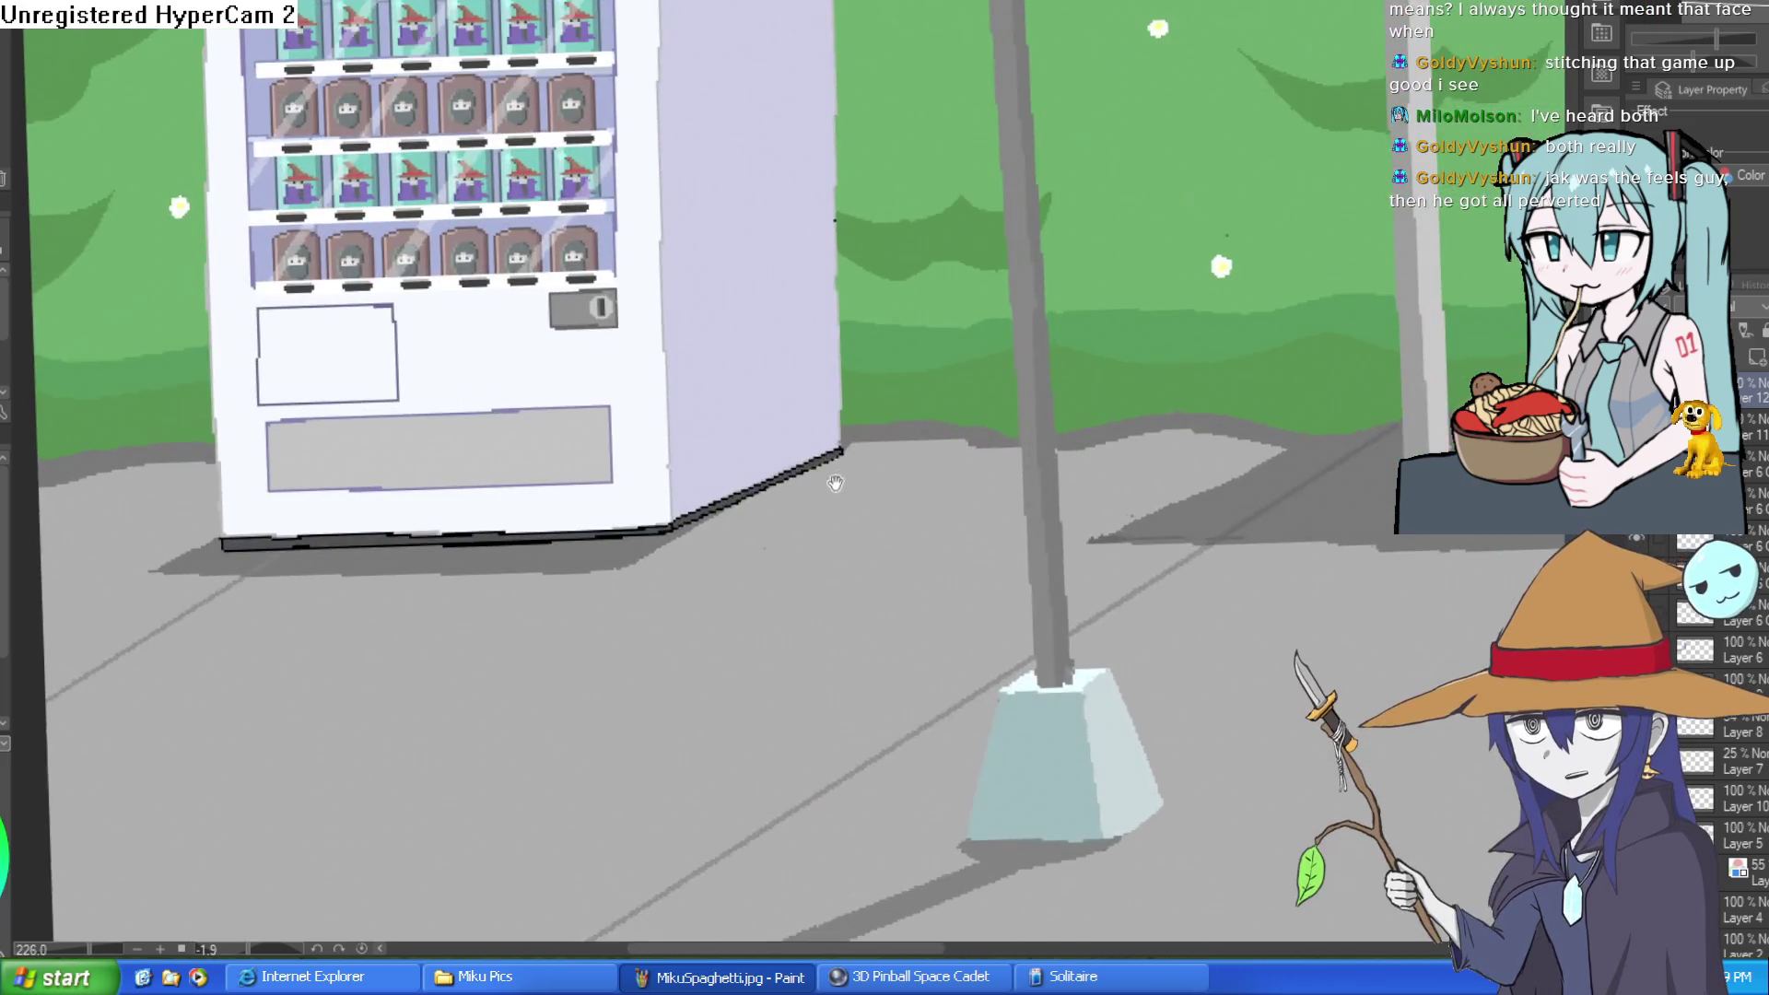
pyautogui.moveTo(725, 498); pyautogui.dragTo(790, 501)
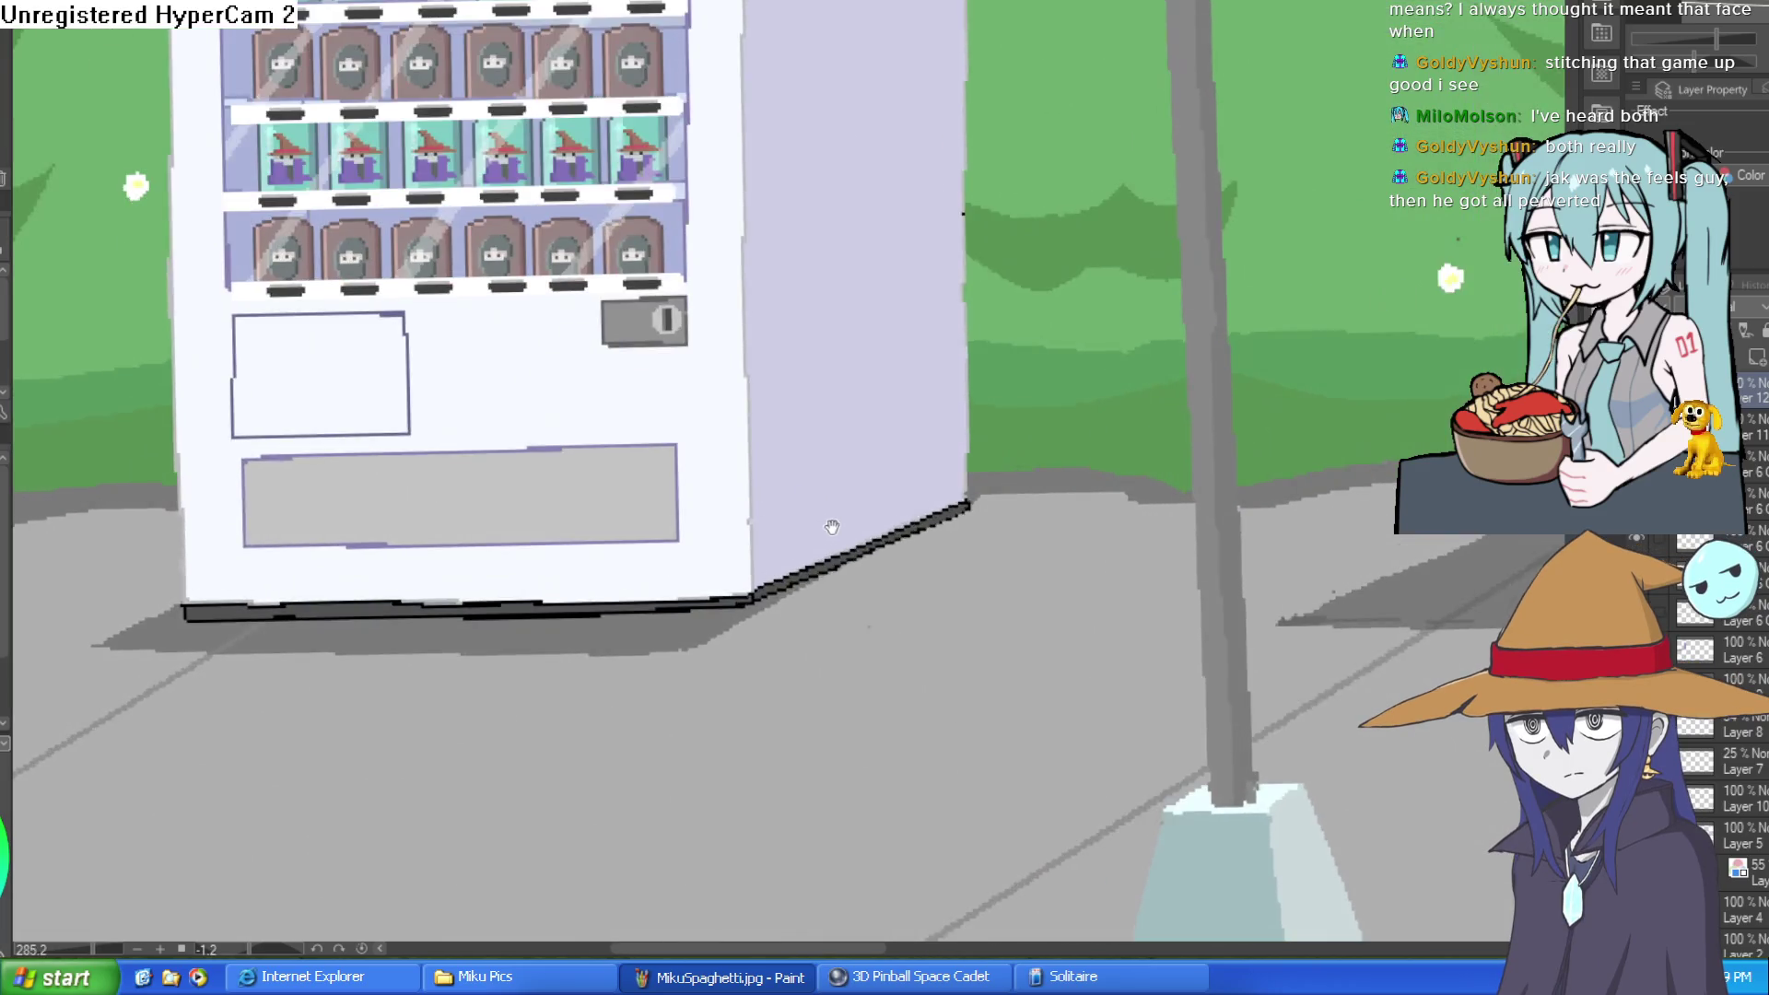
pyautogui.scroll(2, 791, 499)
pyautogui.scroll(-2, 905, 624)
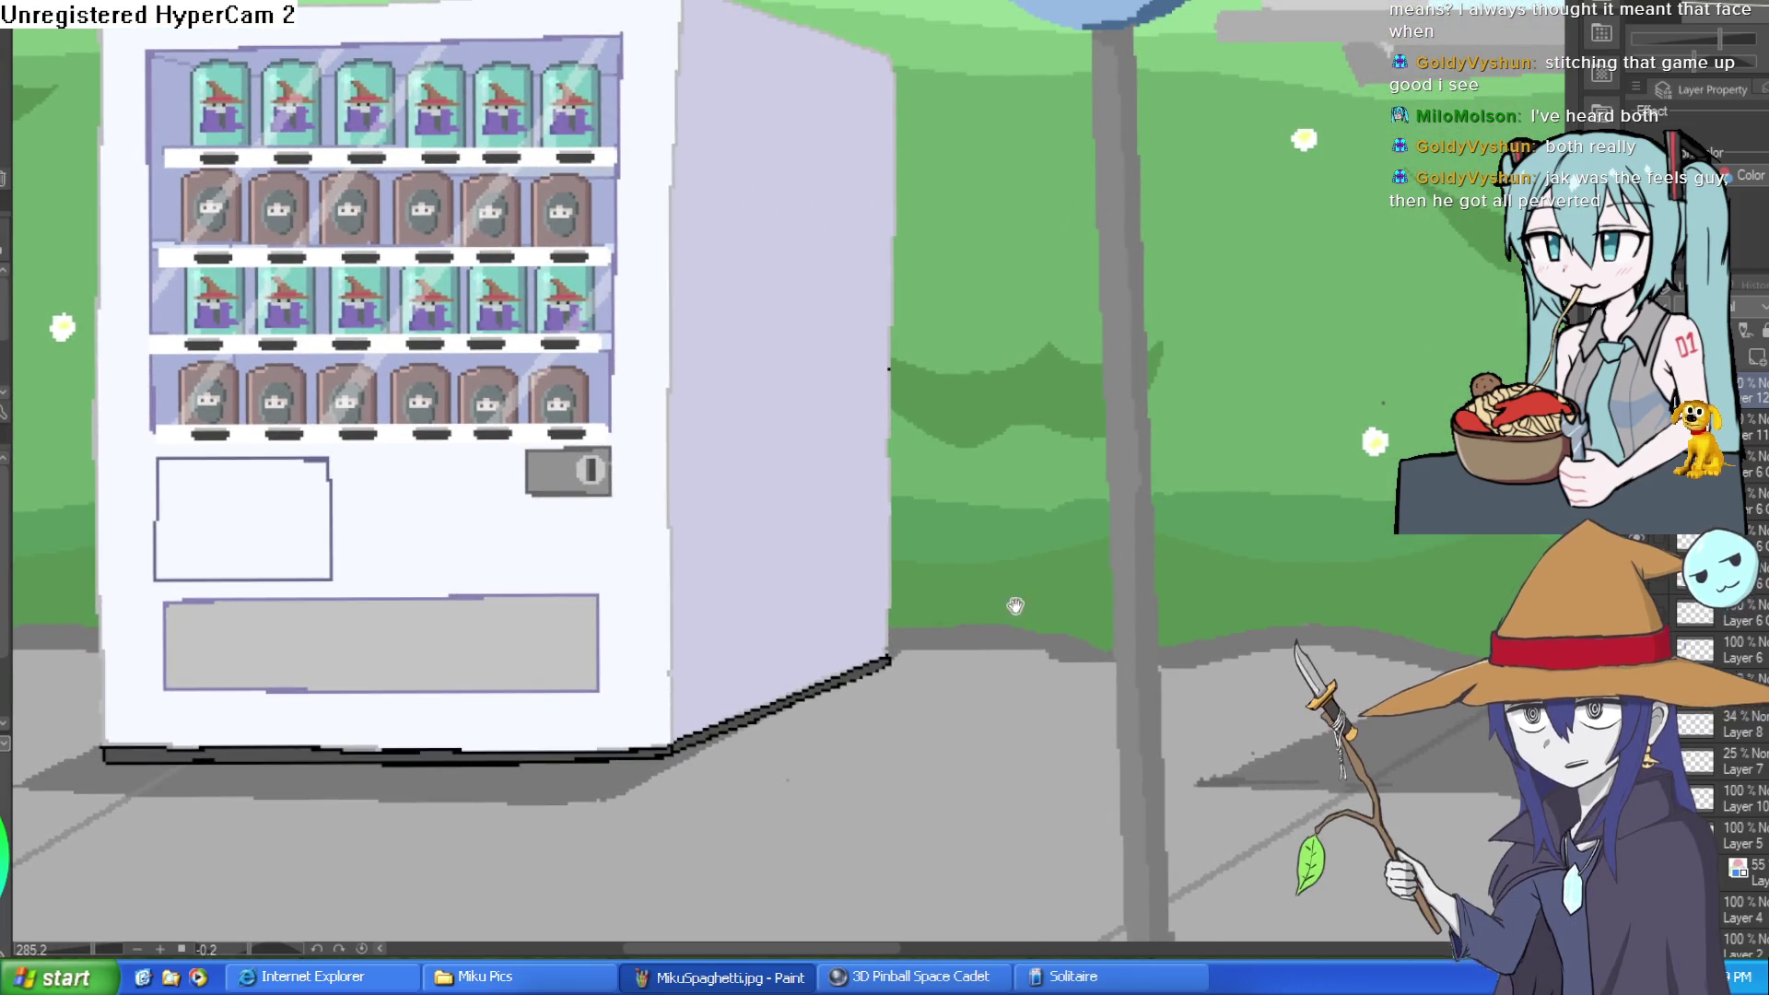
pyautogui.scroll(2, 905, 624)
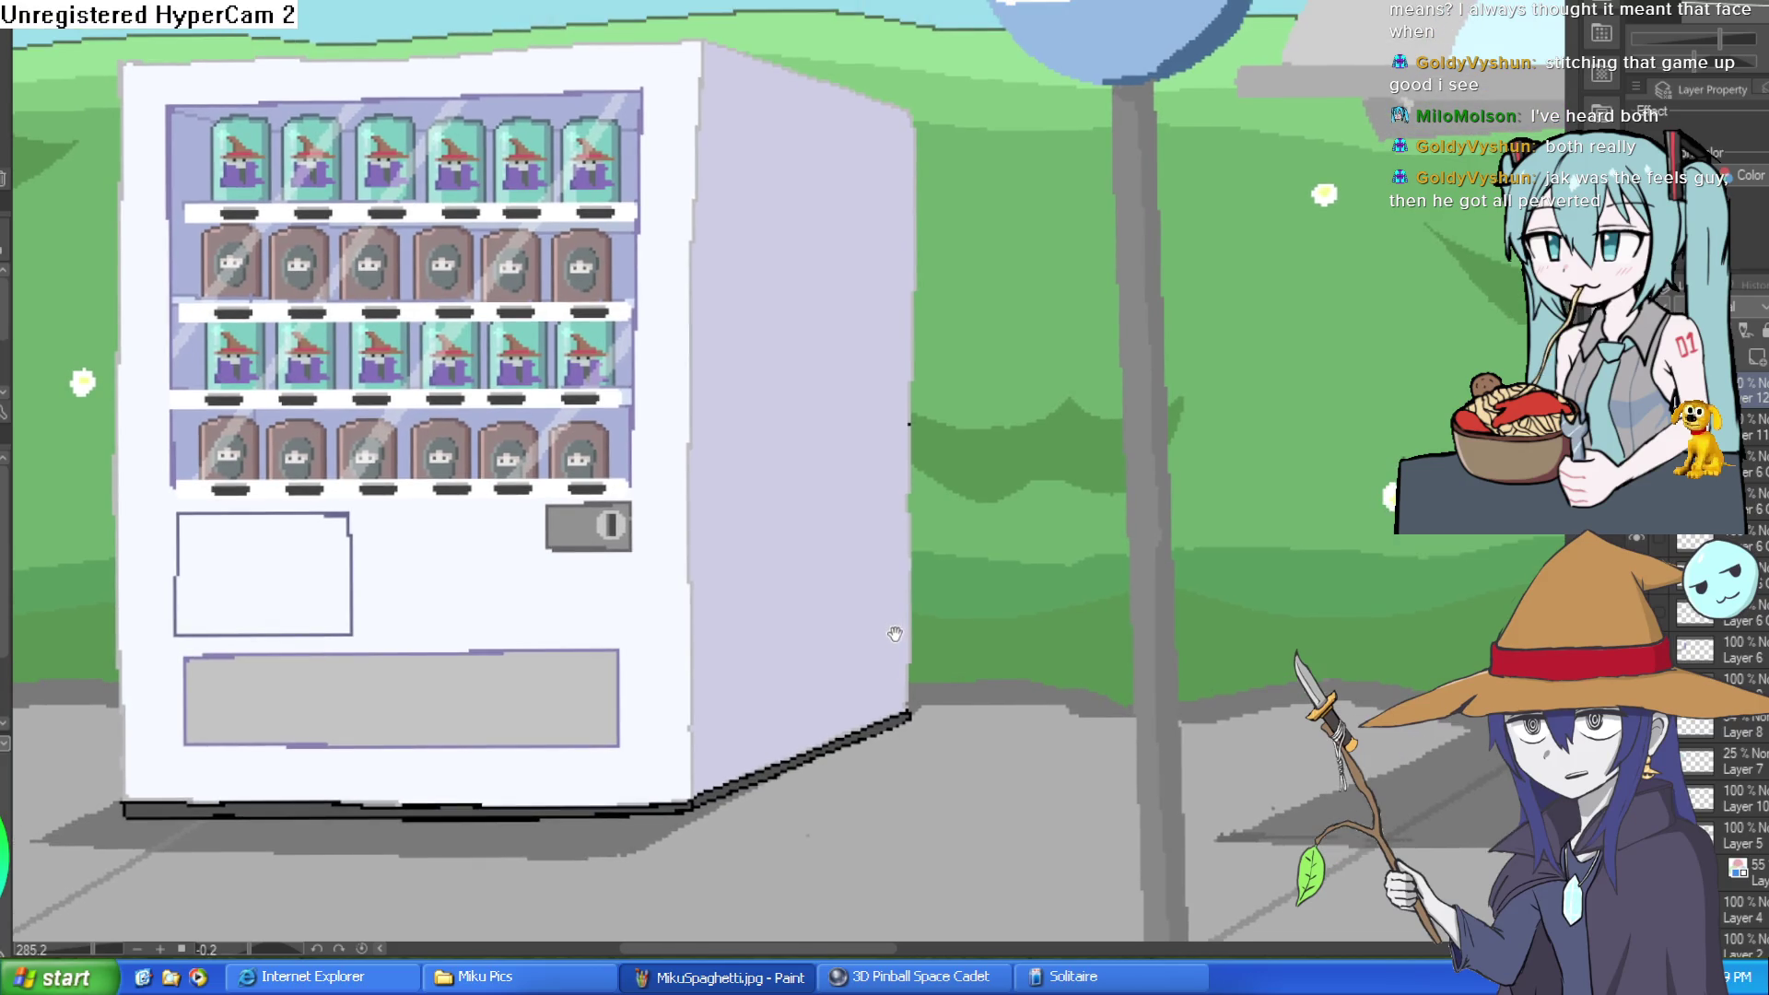
pyautogui.moveTo(905, 623)
pyautogui.mouseDown()
pyautogui.moveTo(951, 527)
pyautogui.moveTo(1038, 468)
pyautogui.mouseUp()
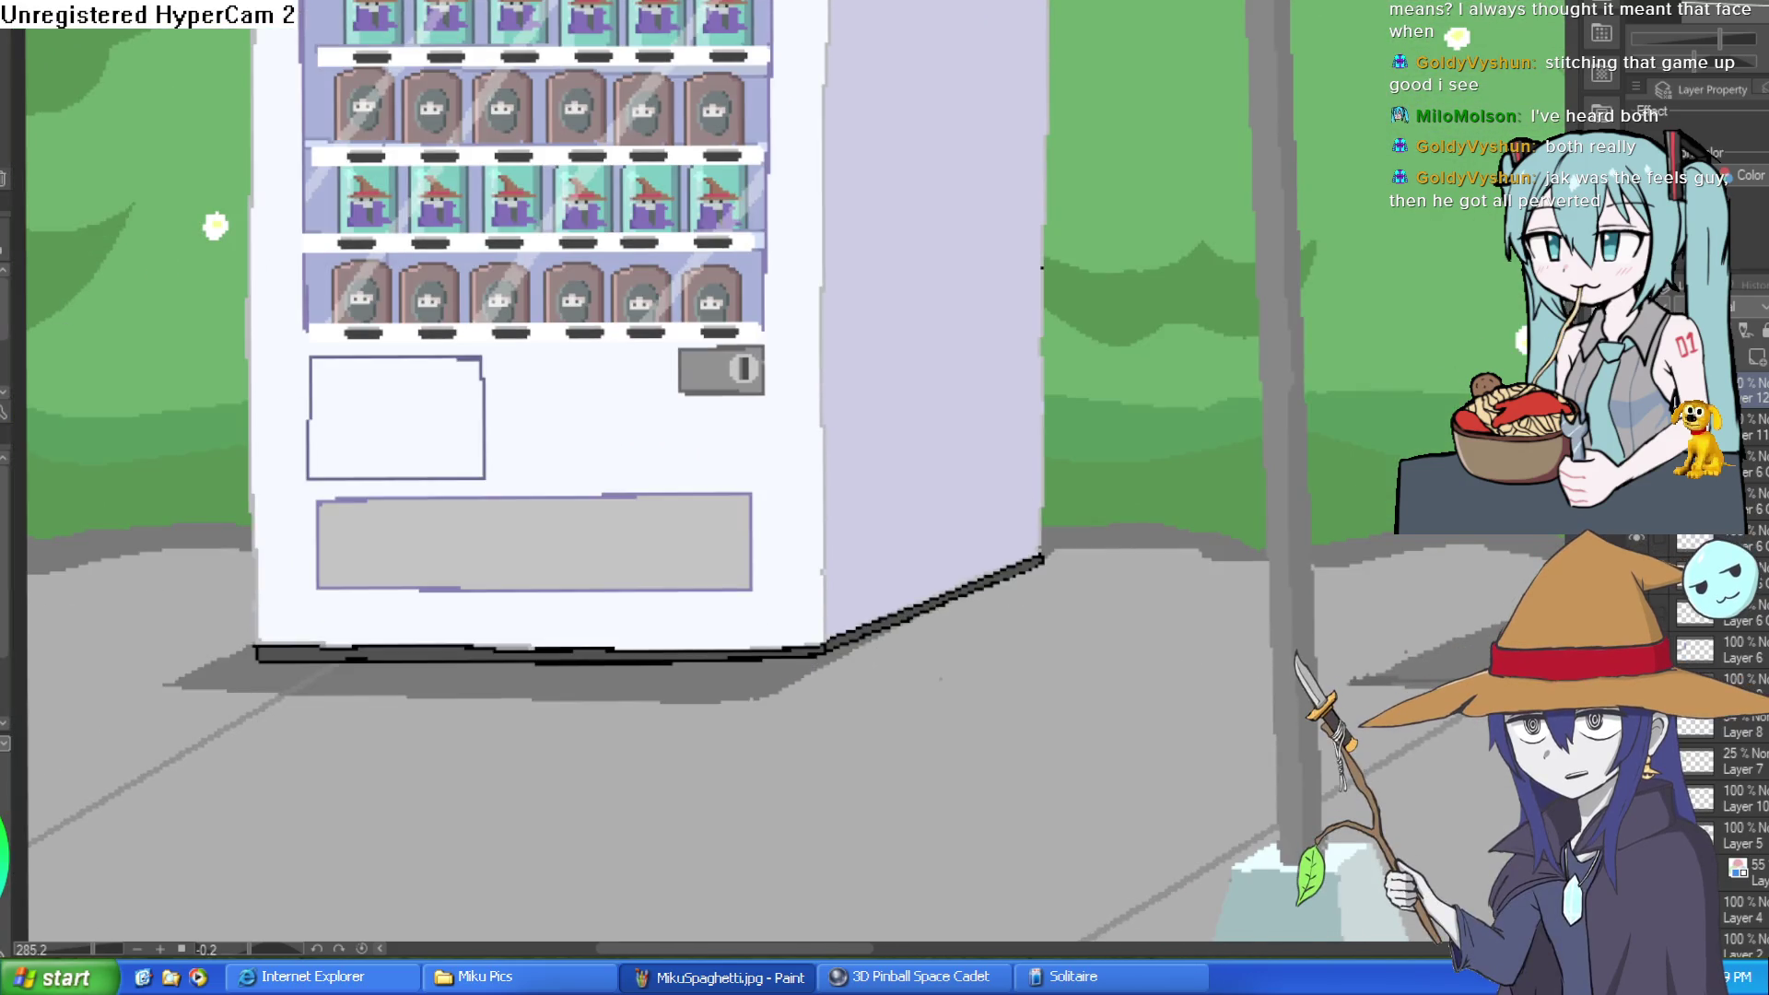
pyautogui.hotkey('ctrl', 'shift', 'n')
# Step: Select the grey lower panel, paint a first light streak inside it, and undo it
pyautogui.click(682, 551)
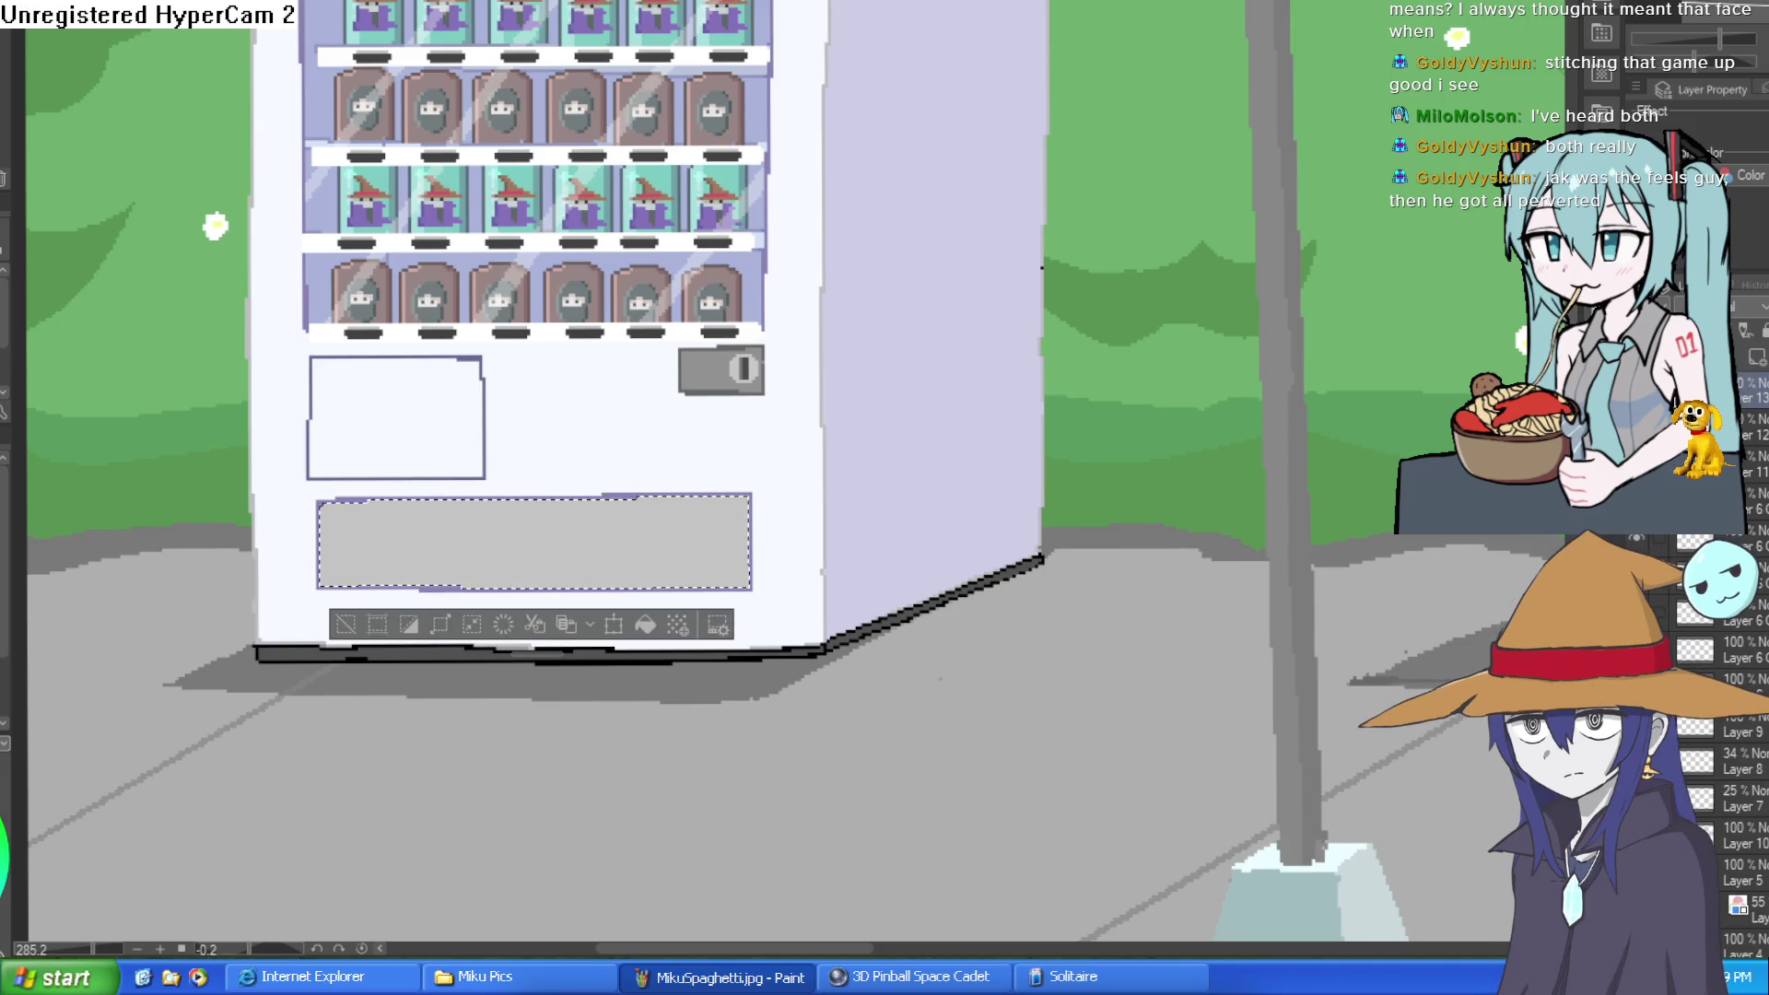
pyautogui.moveTo(829, 387)
pyautogui.mouseDown()
pyautogui.moveTo(672, 577)
pyautogui.moveTo(743, 632)
pyautogui.moveTo(642, 548)
pyautogui.mouseUp()
pyautogui.moveTo(571, 680)
pyautogui.mouseDown()
pyautogui.moveTo(599, 624)
pyautogui.moveTo(615, 654)
pyautogui.mouseUp()
pyautogui.moveTo(811, 522); pyautogui.dragTo(64, 655)
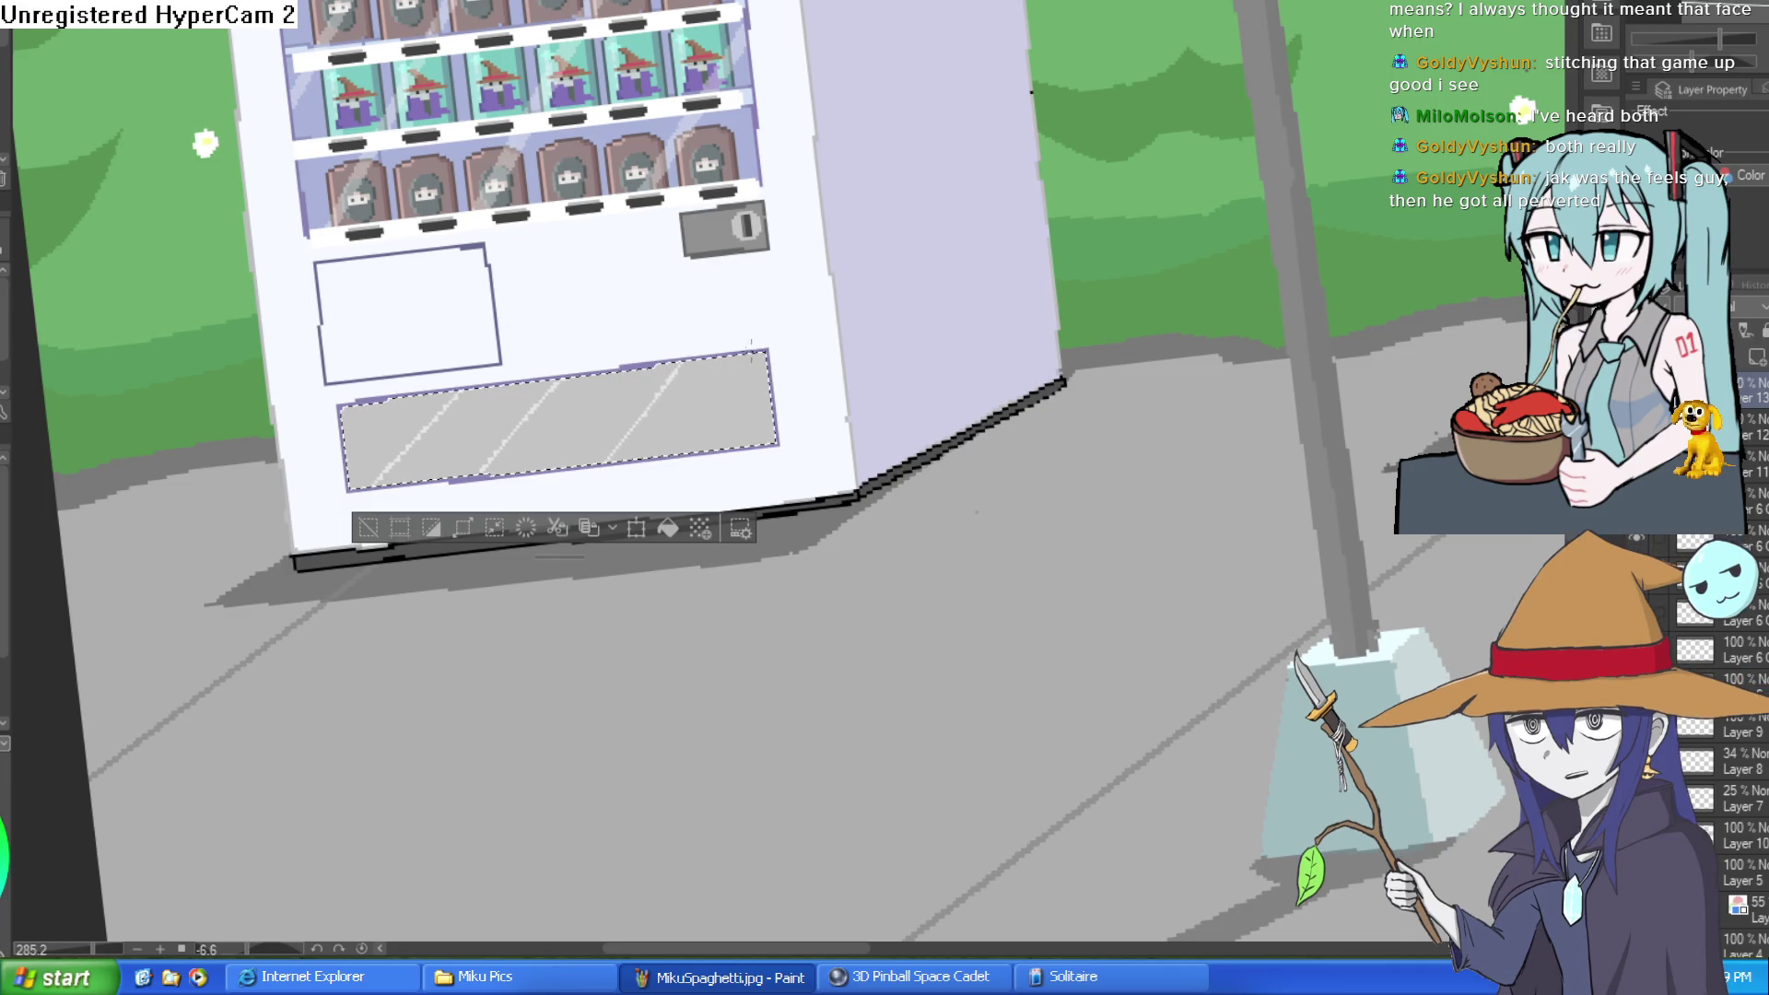
pyautogui.hotkey('ctrl', 'z')
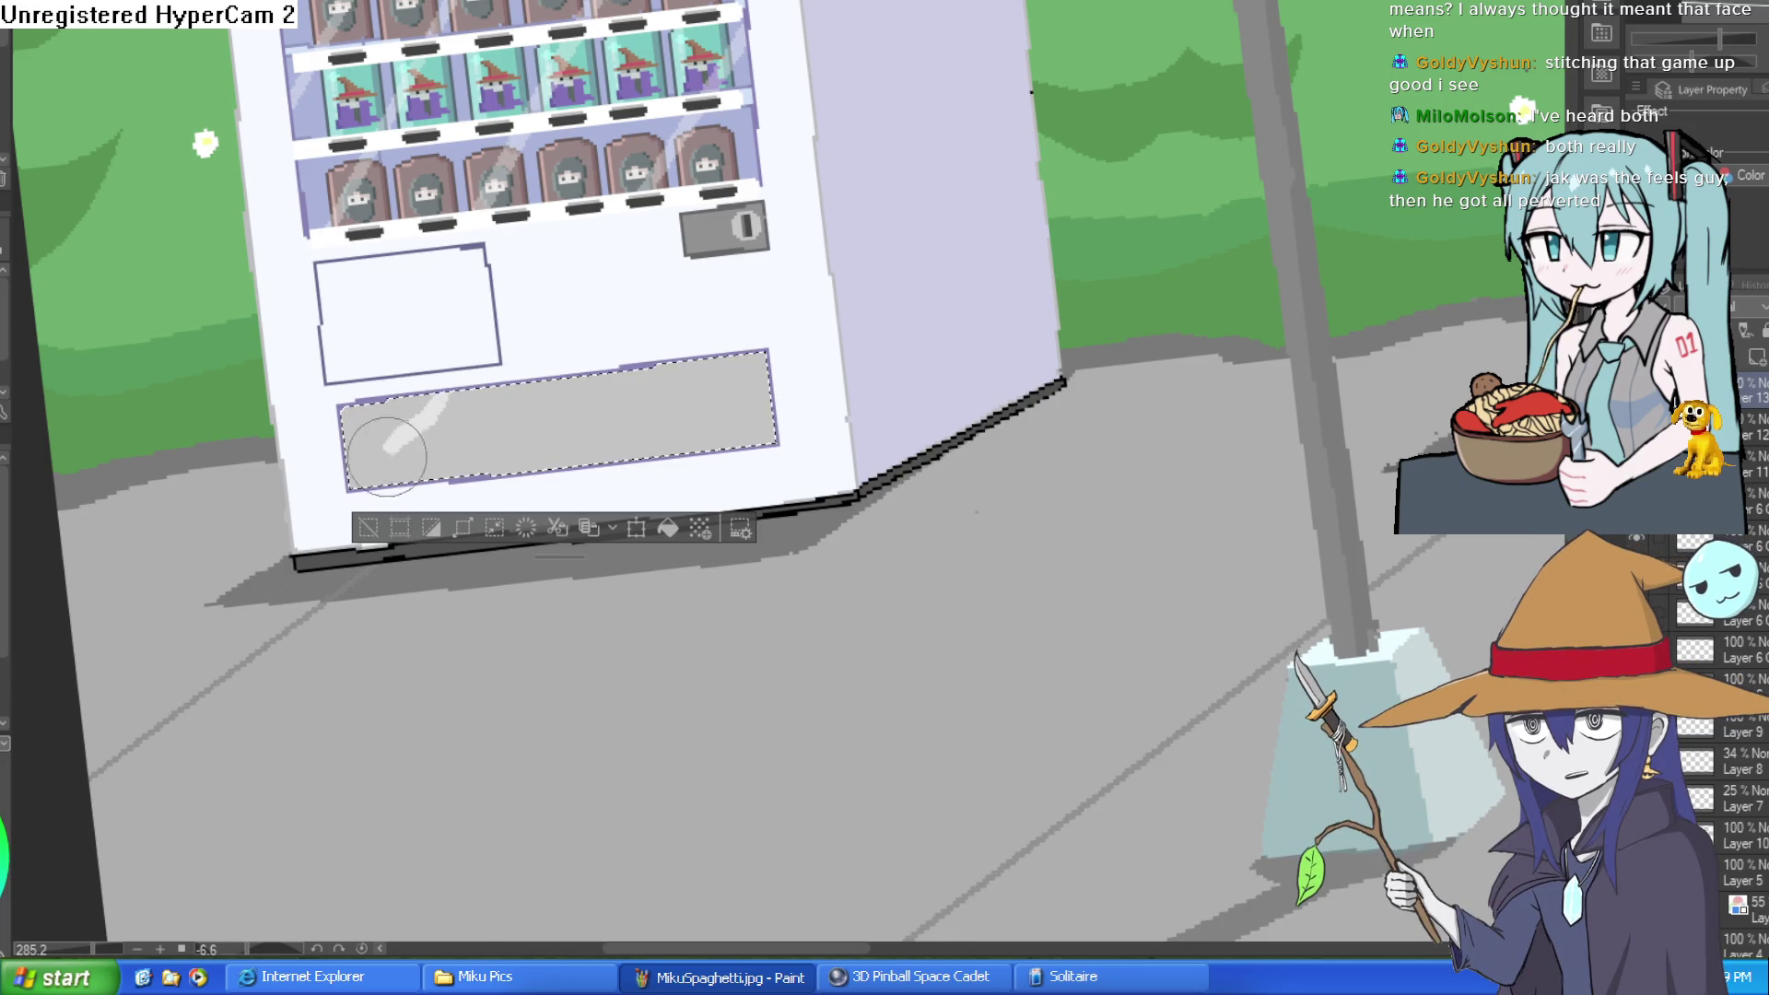
# Step: Paint light diagonal glare streaks on the panel, including a thinner one, then deselect
pyautogui.moveTo(359, 481); pyautogui.dragTo(433, 398)
pyautogui.moveTo(475, 472); pyautogui.dragTo(539, 408)
pyautogui.hotkey('ctrl', 'z')
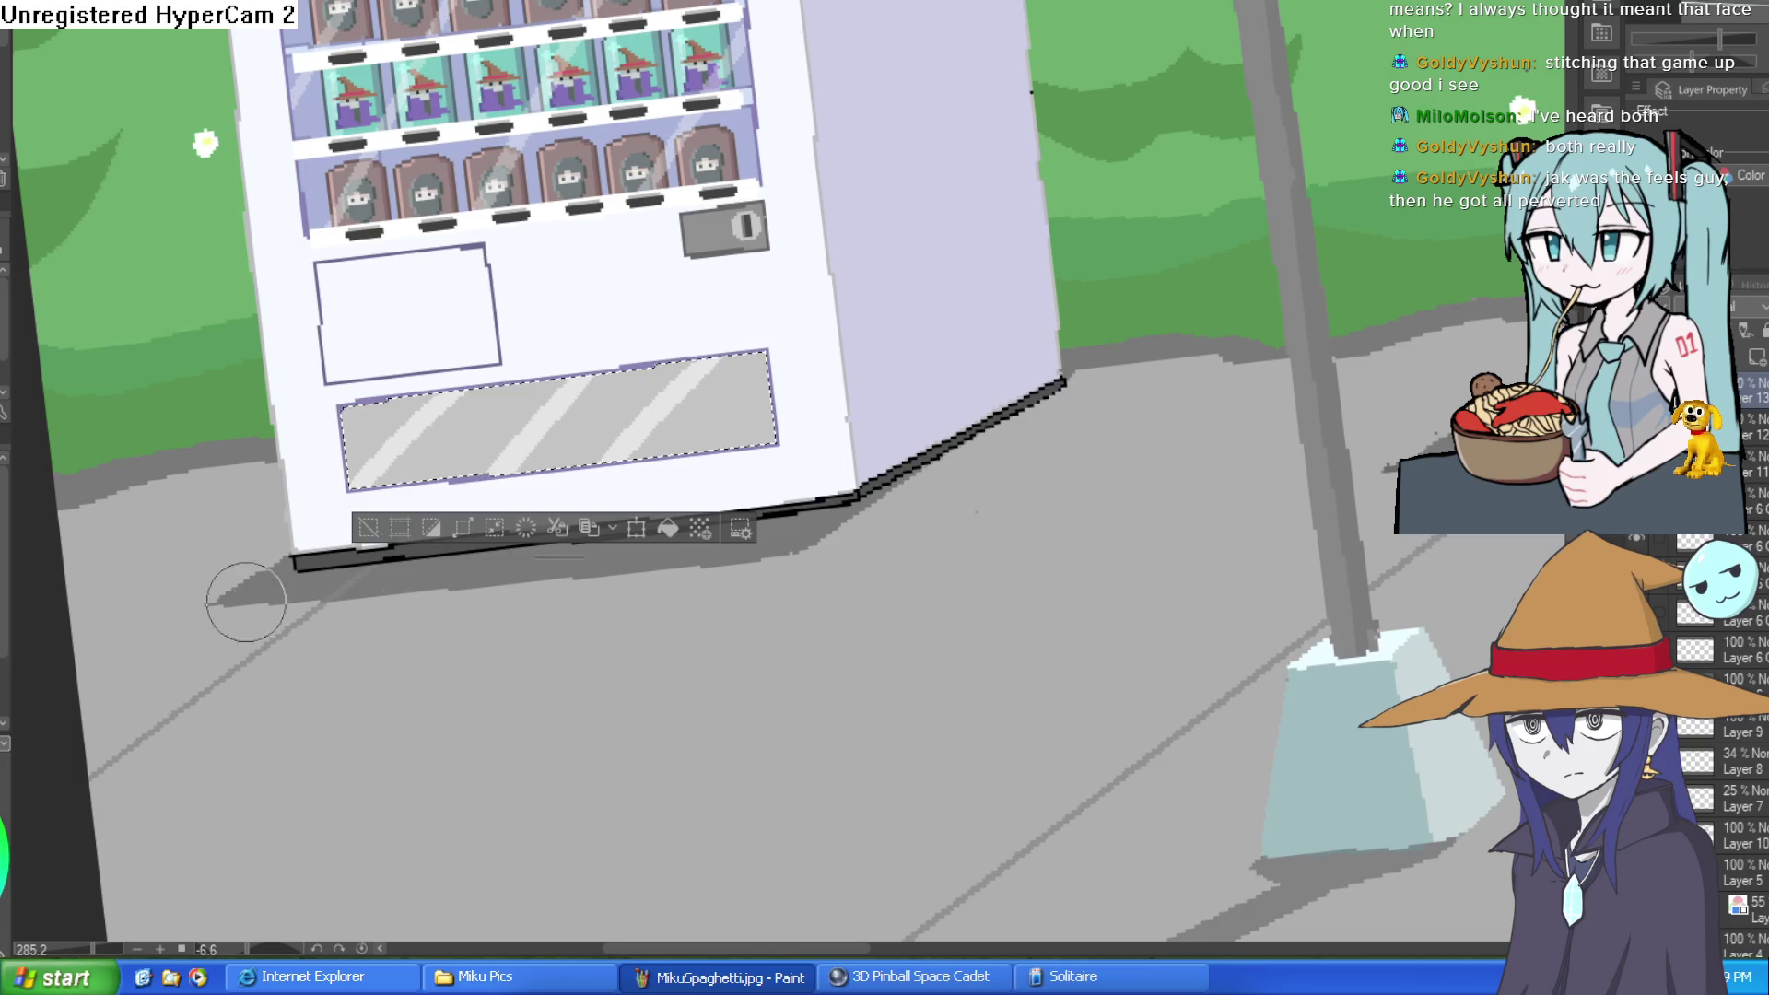
pyautogui.press('[')
pyautogui.moveTo(760, 346); pyautogui.dragTo(660, 444)
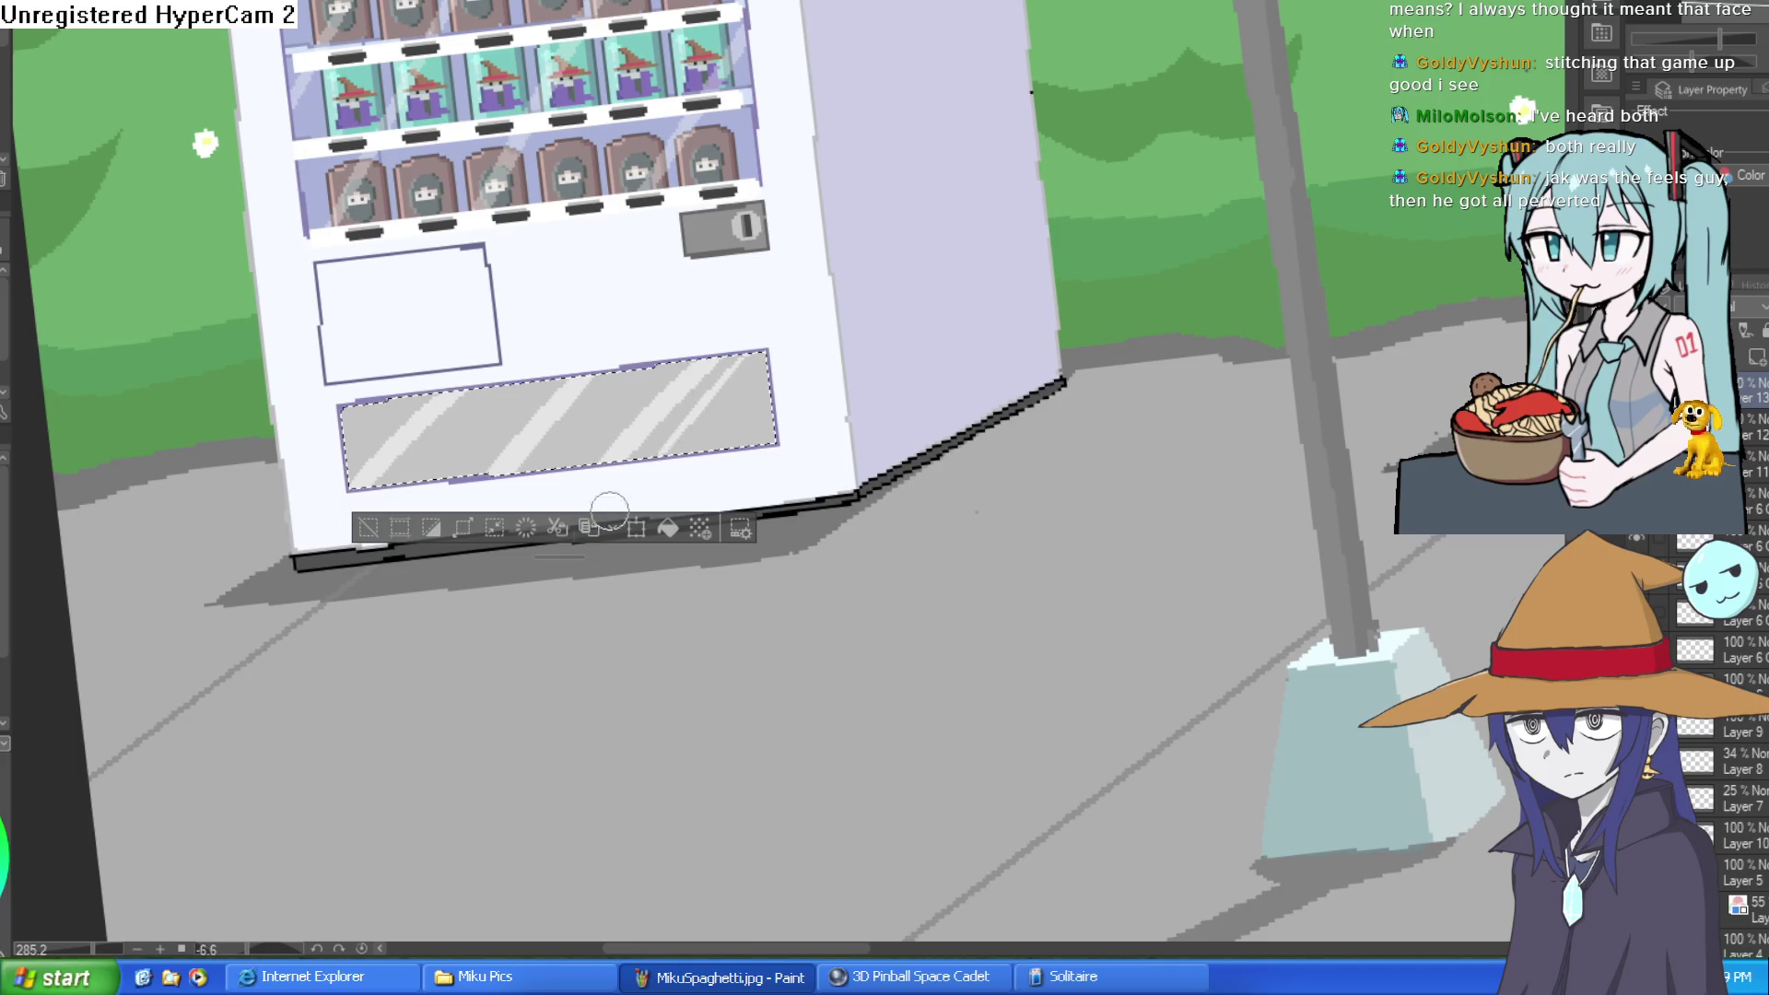
pyautogui.hotkey('ctrl', 'd')
pyautogui.scroll(-3, 865, 407)
pyautogui.moveTo(1046, 380); pyautogui.dragTo(1059, 419)
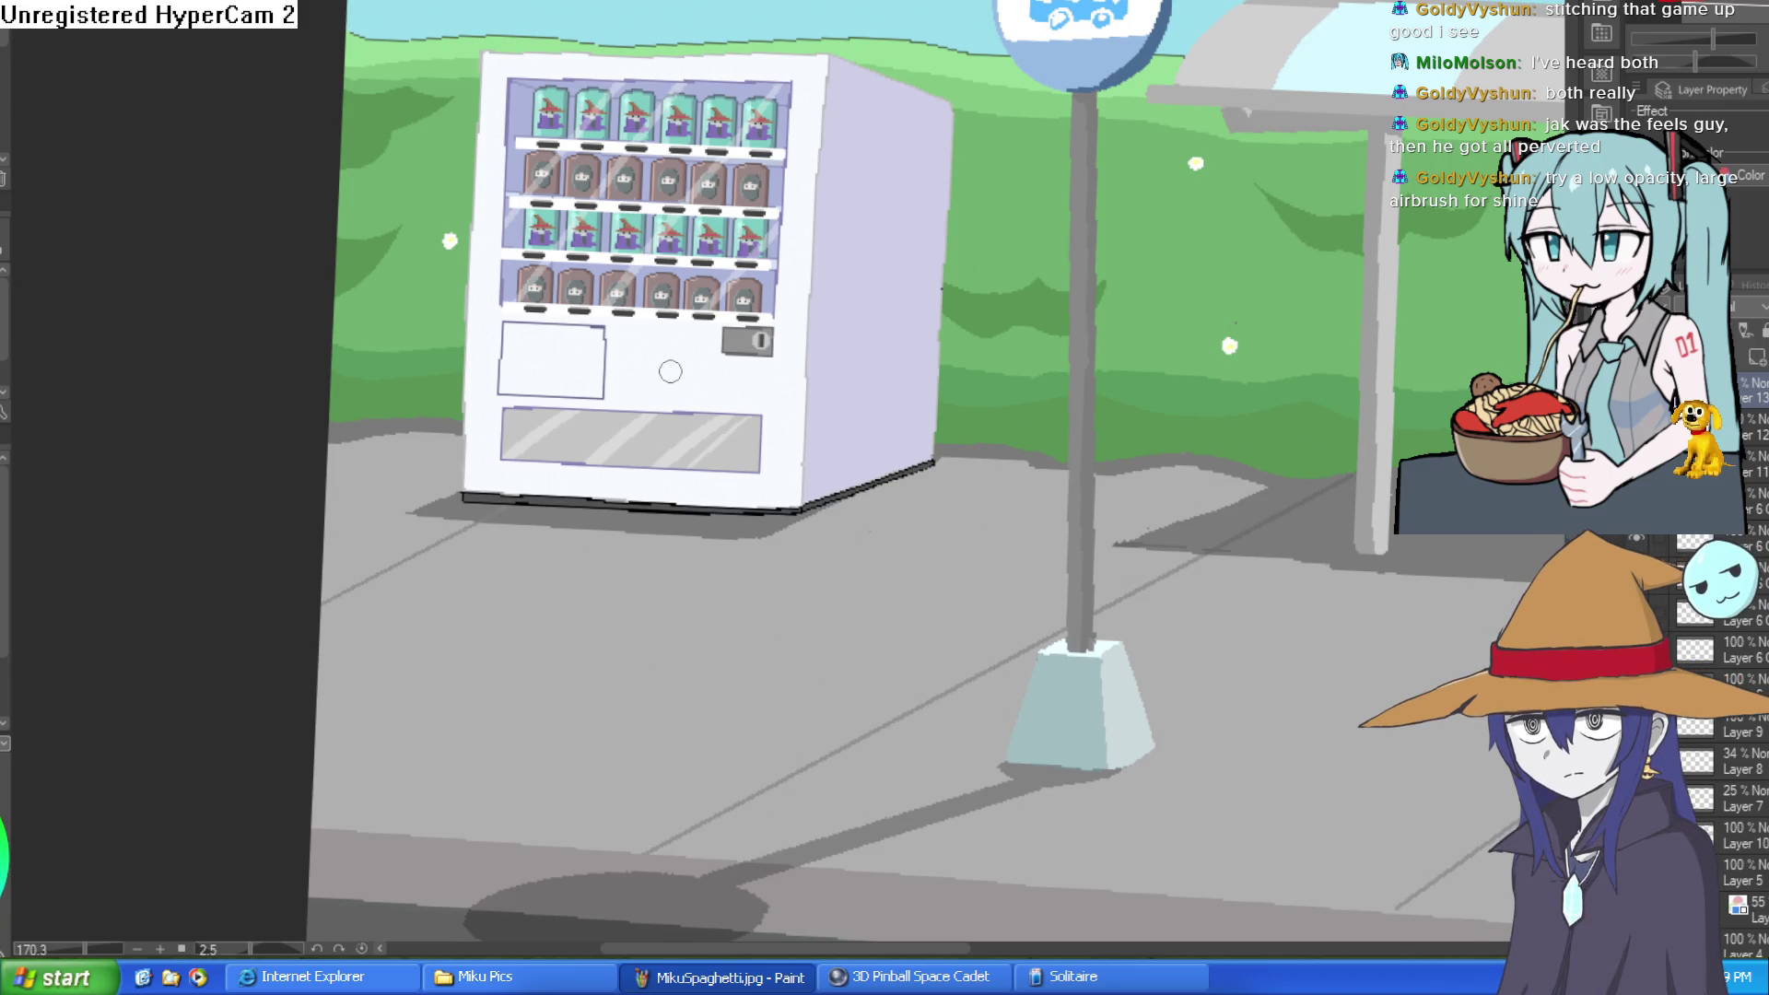
# Step: Look over the pixel-art vending machine canvas, then switch to Construct 3 with Alt+Tab
pyautogui.scroll(5, 644, 361)
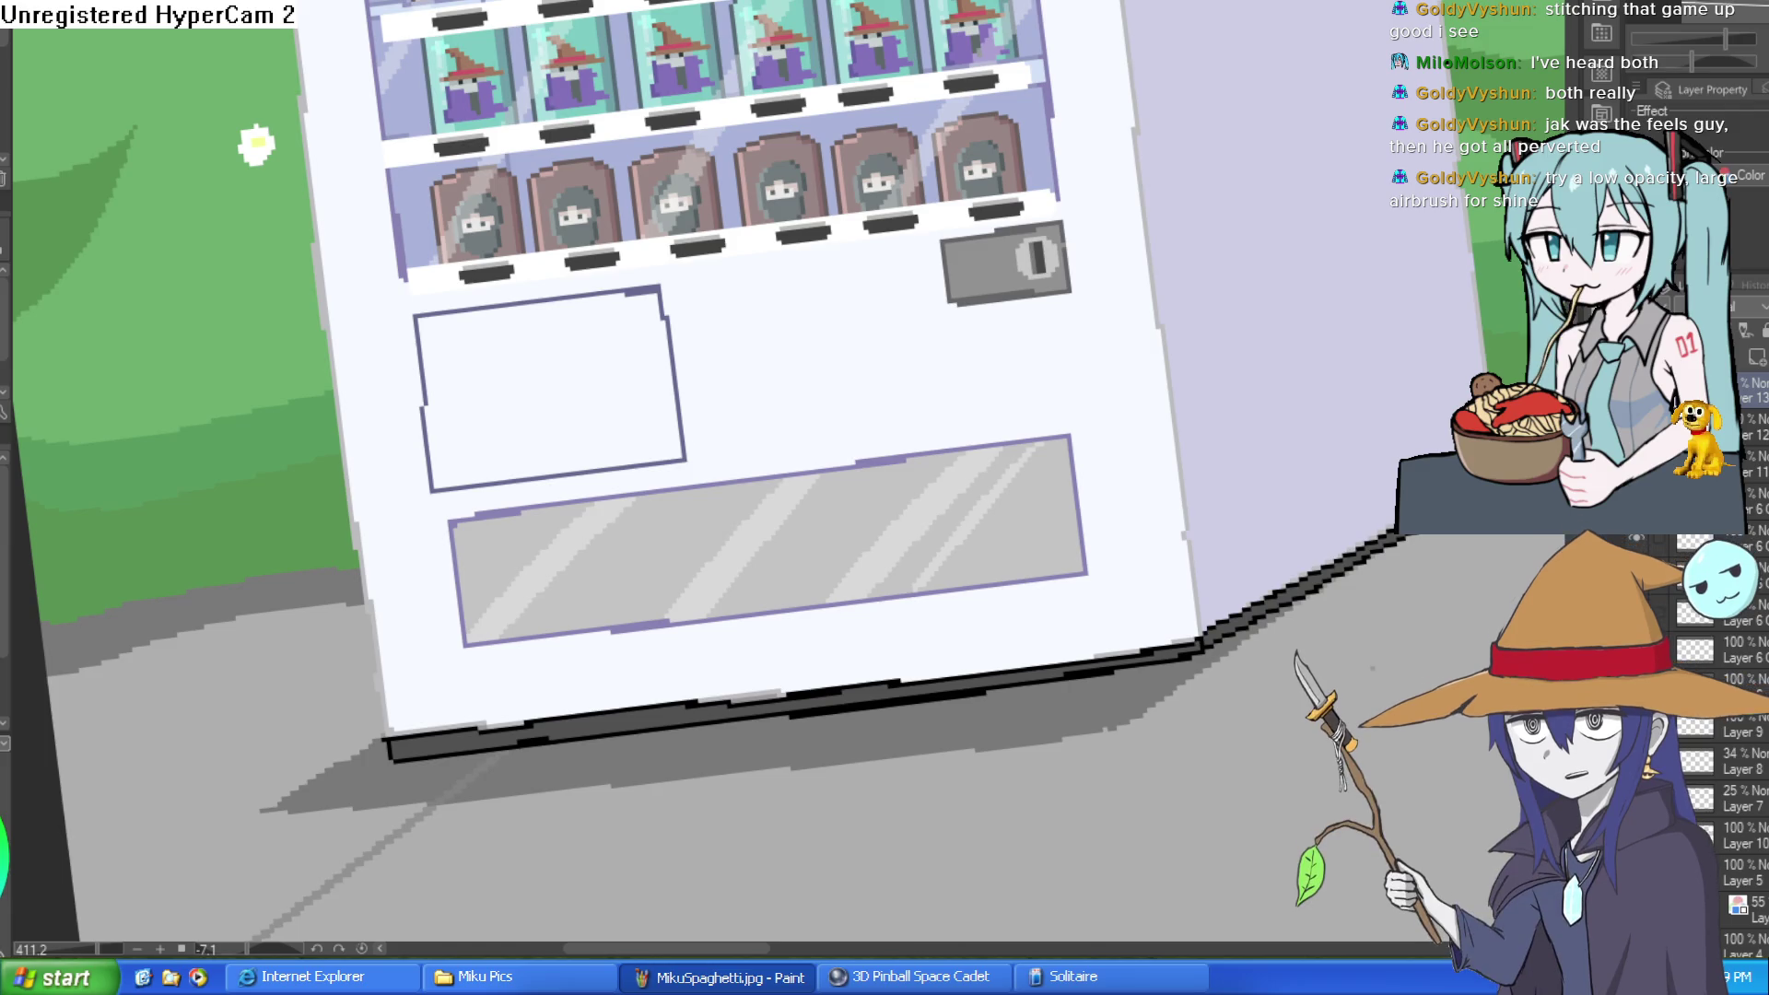
pyautogui.hotkey('alt', 'Tab')
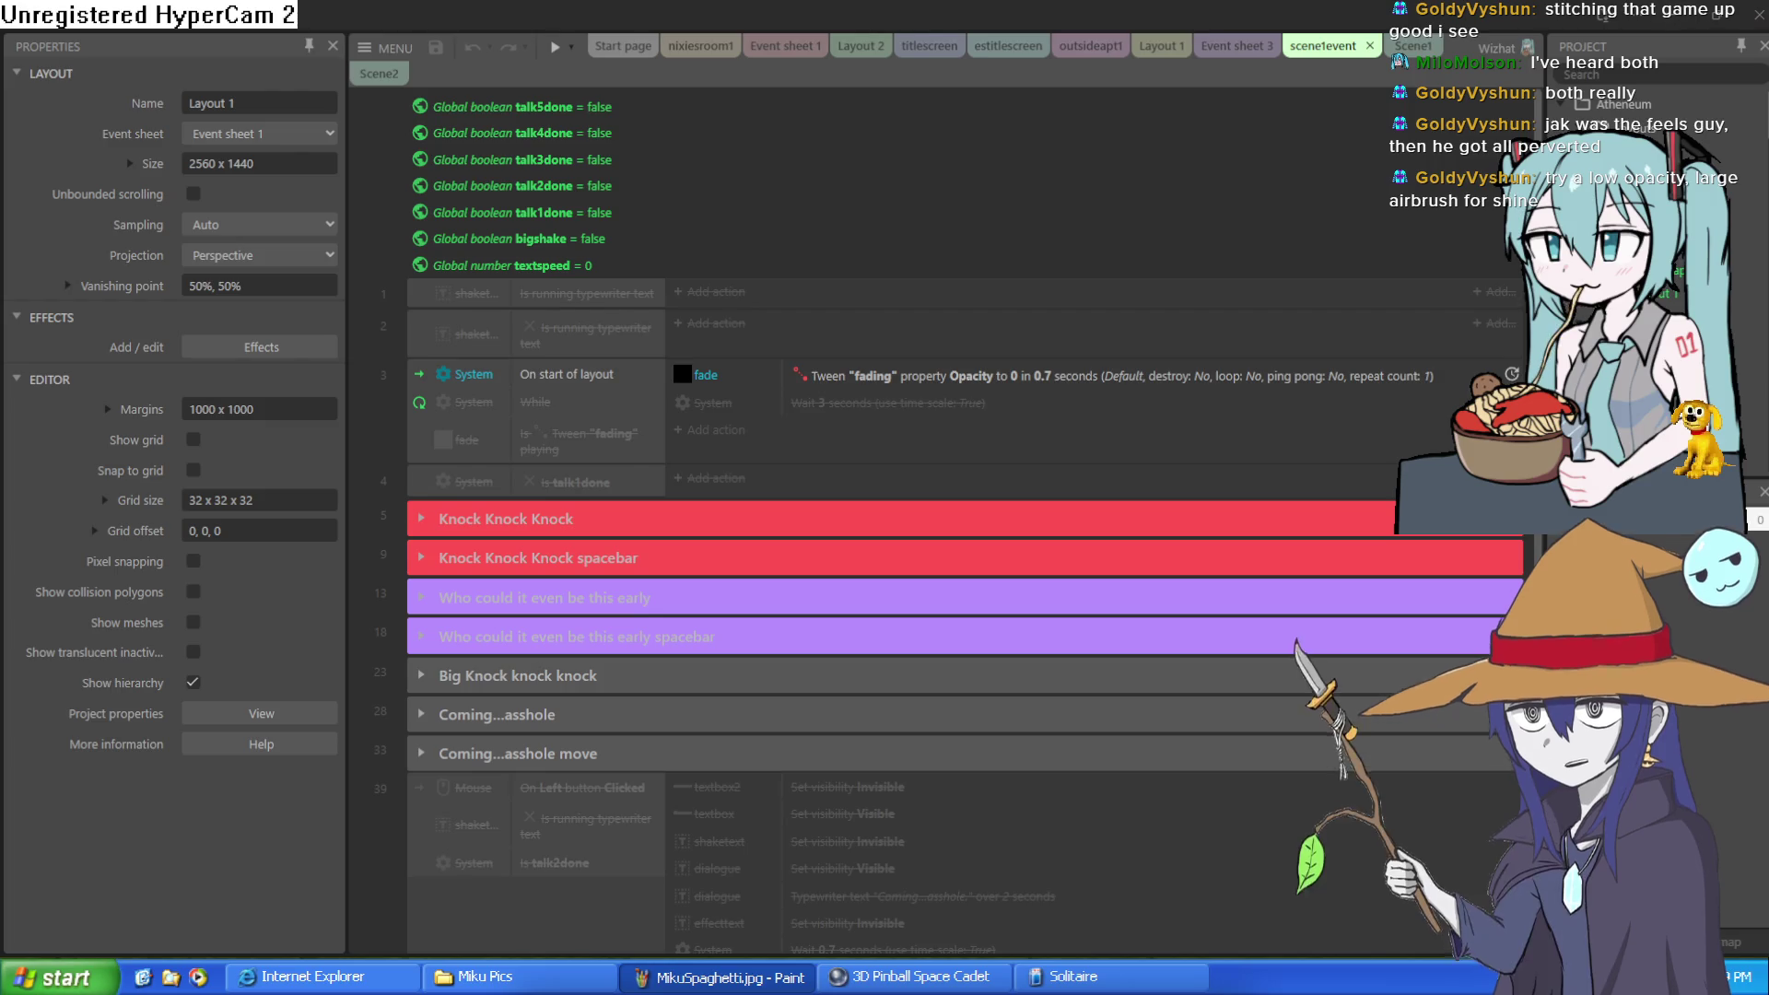
pyautogui.hotkey('alt', 'Tab')
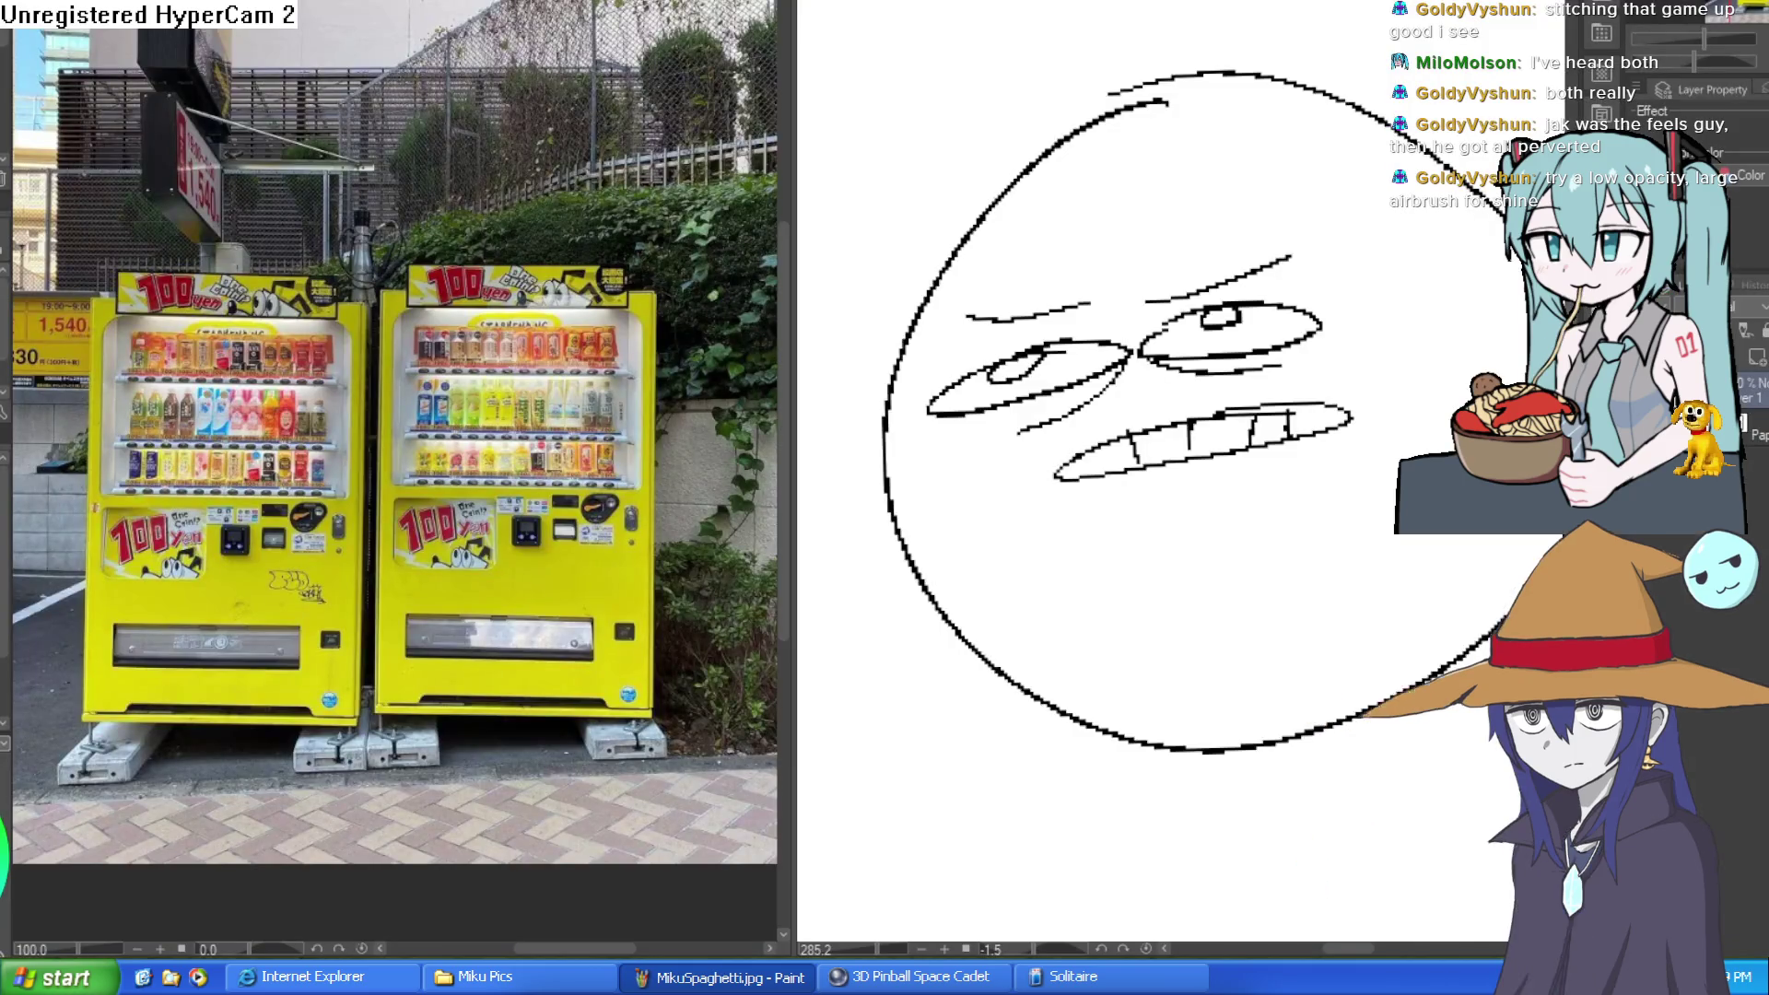
# Step: Zoom the reference onto the 100 yen sticker, straighten and widen the canvas, and undo the panel's shine stripes
pyautogui.hotkey('ctrl', 'Tab')
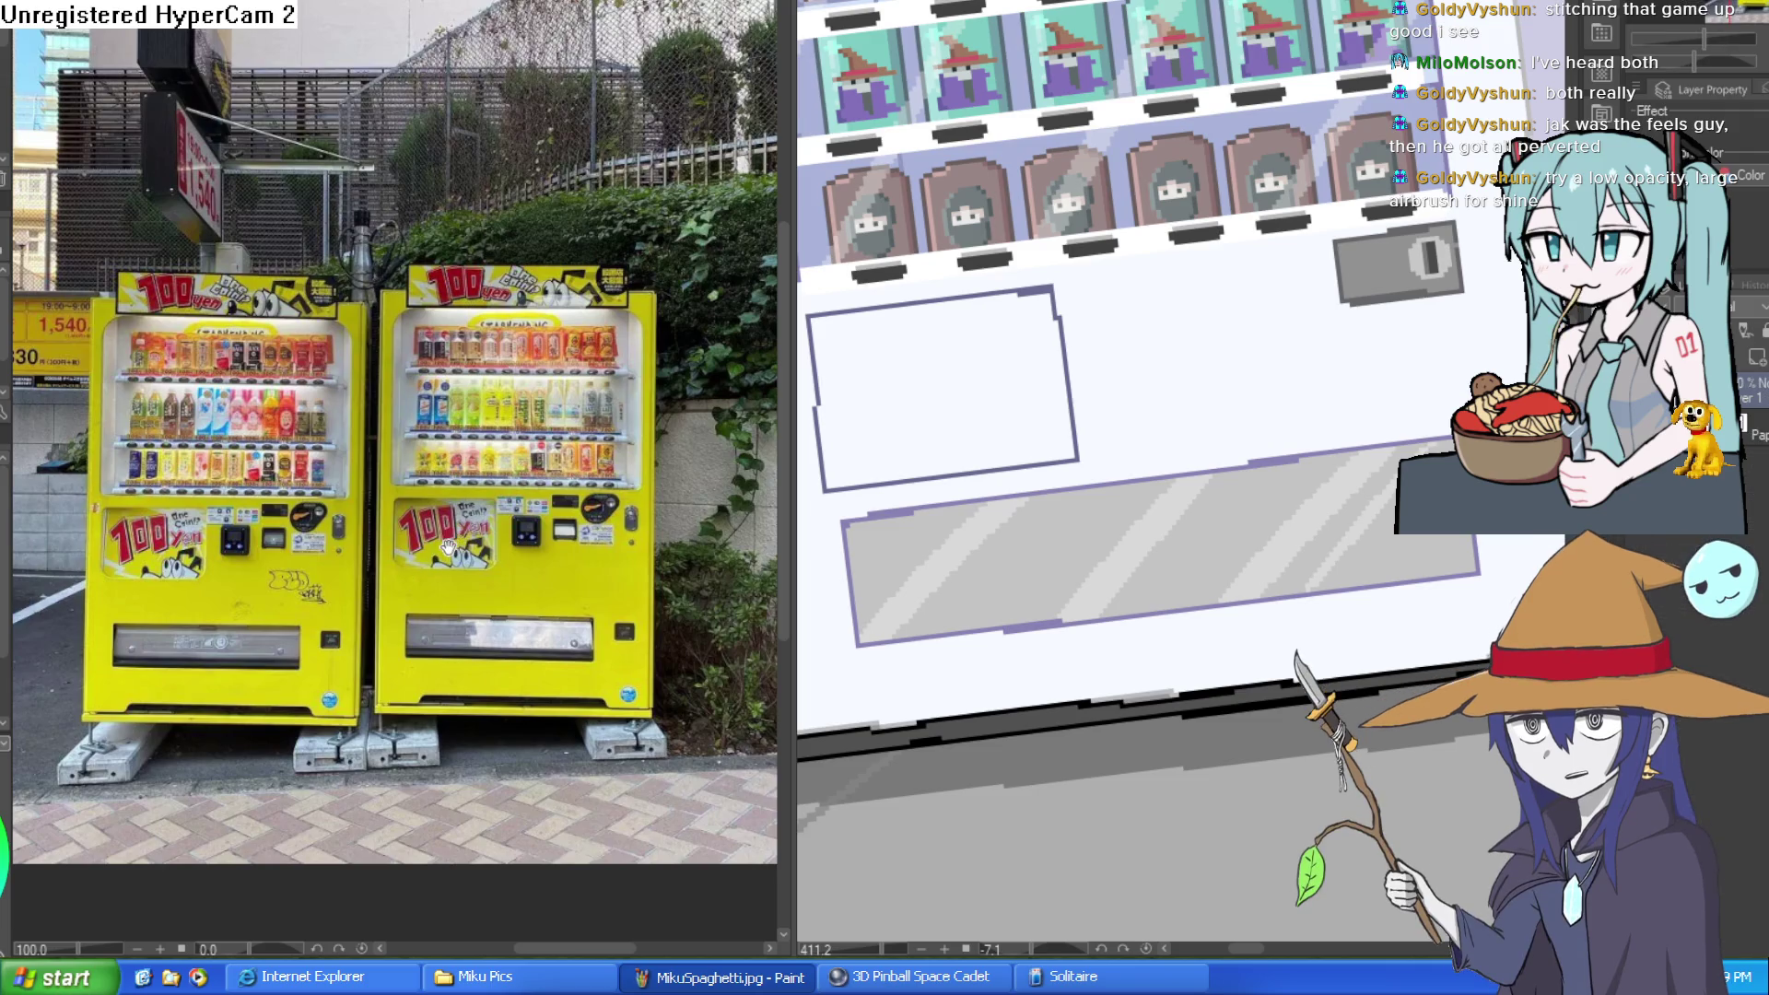
pyautogui.scroll(5, 620, 467)
pyautogui.moveTo(620, 468); pyautogui.dragTo(509, 553)
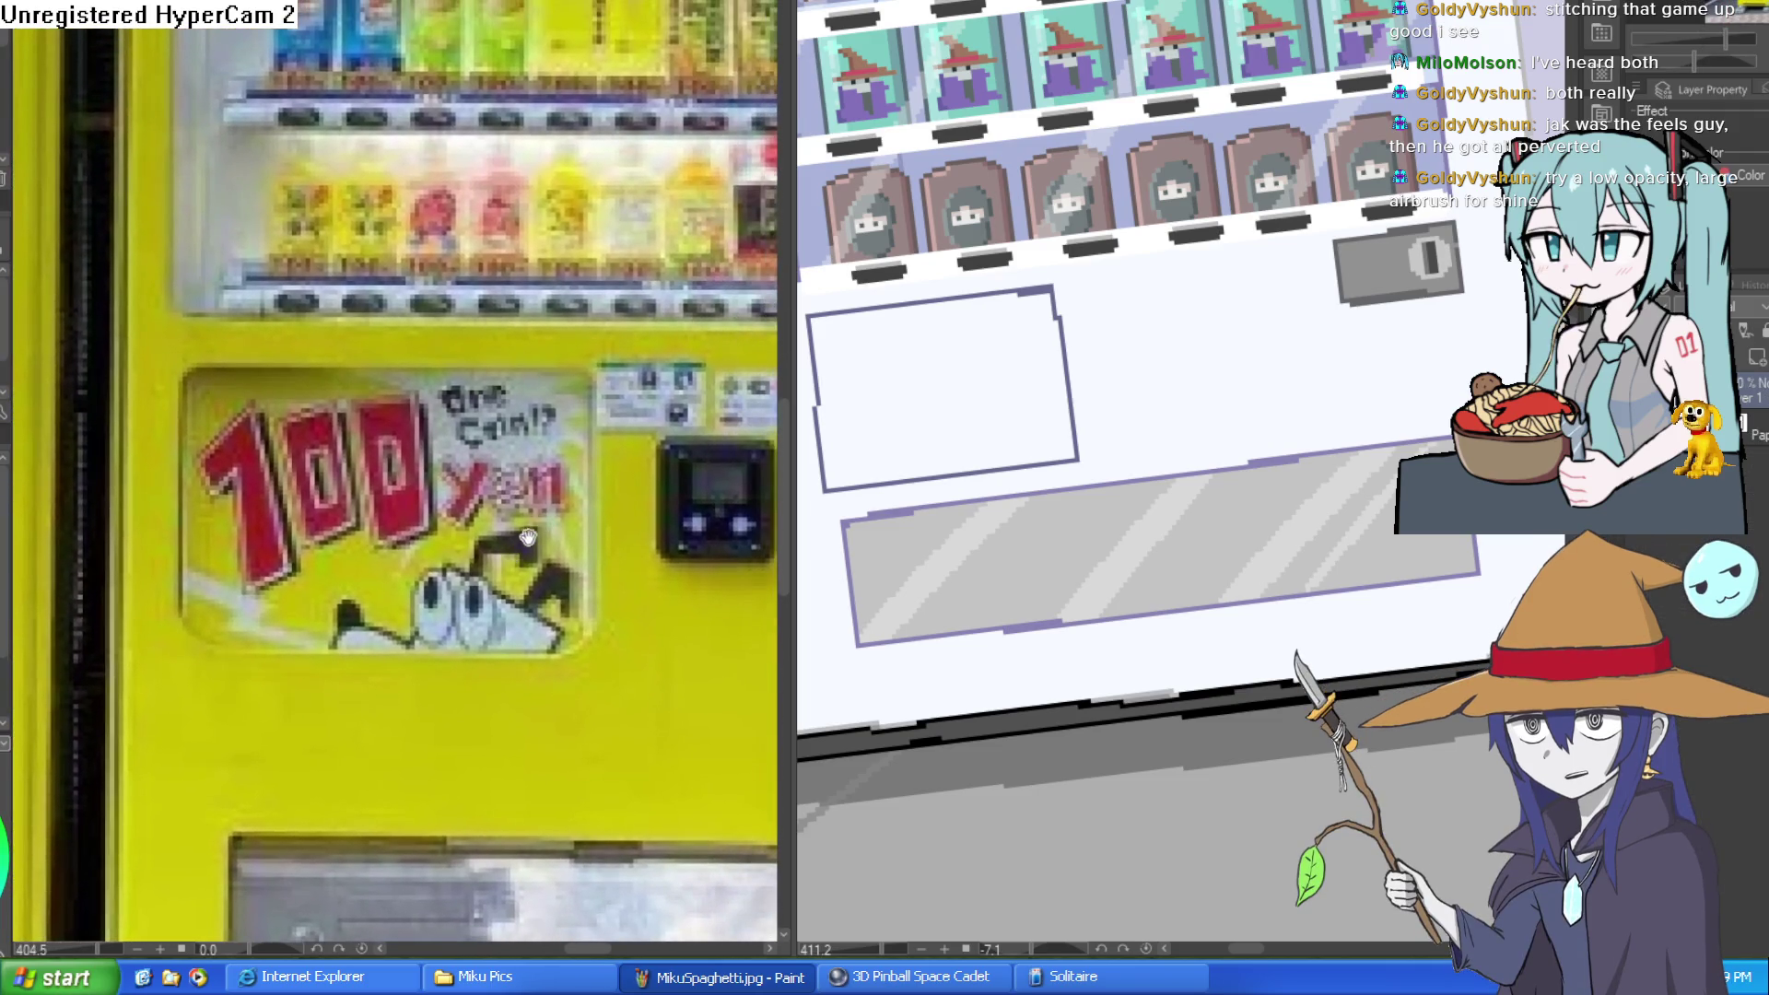
pyautogui.scroll(3, 745, 515)
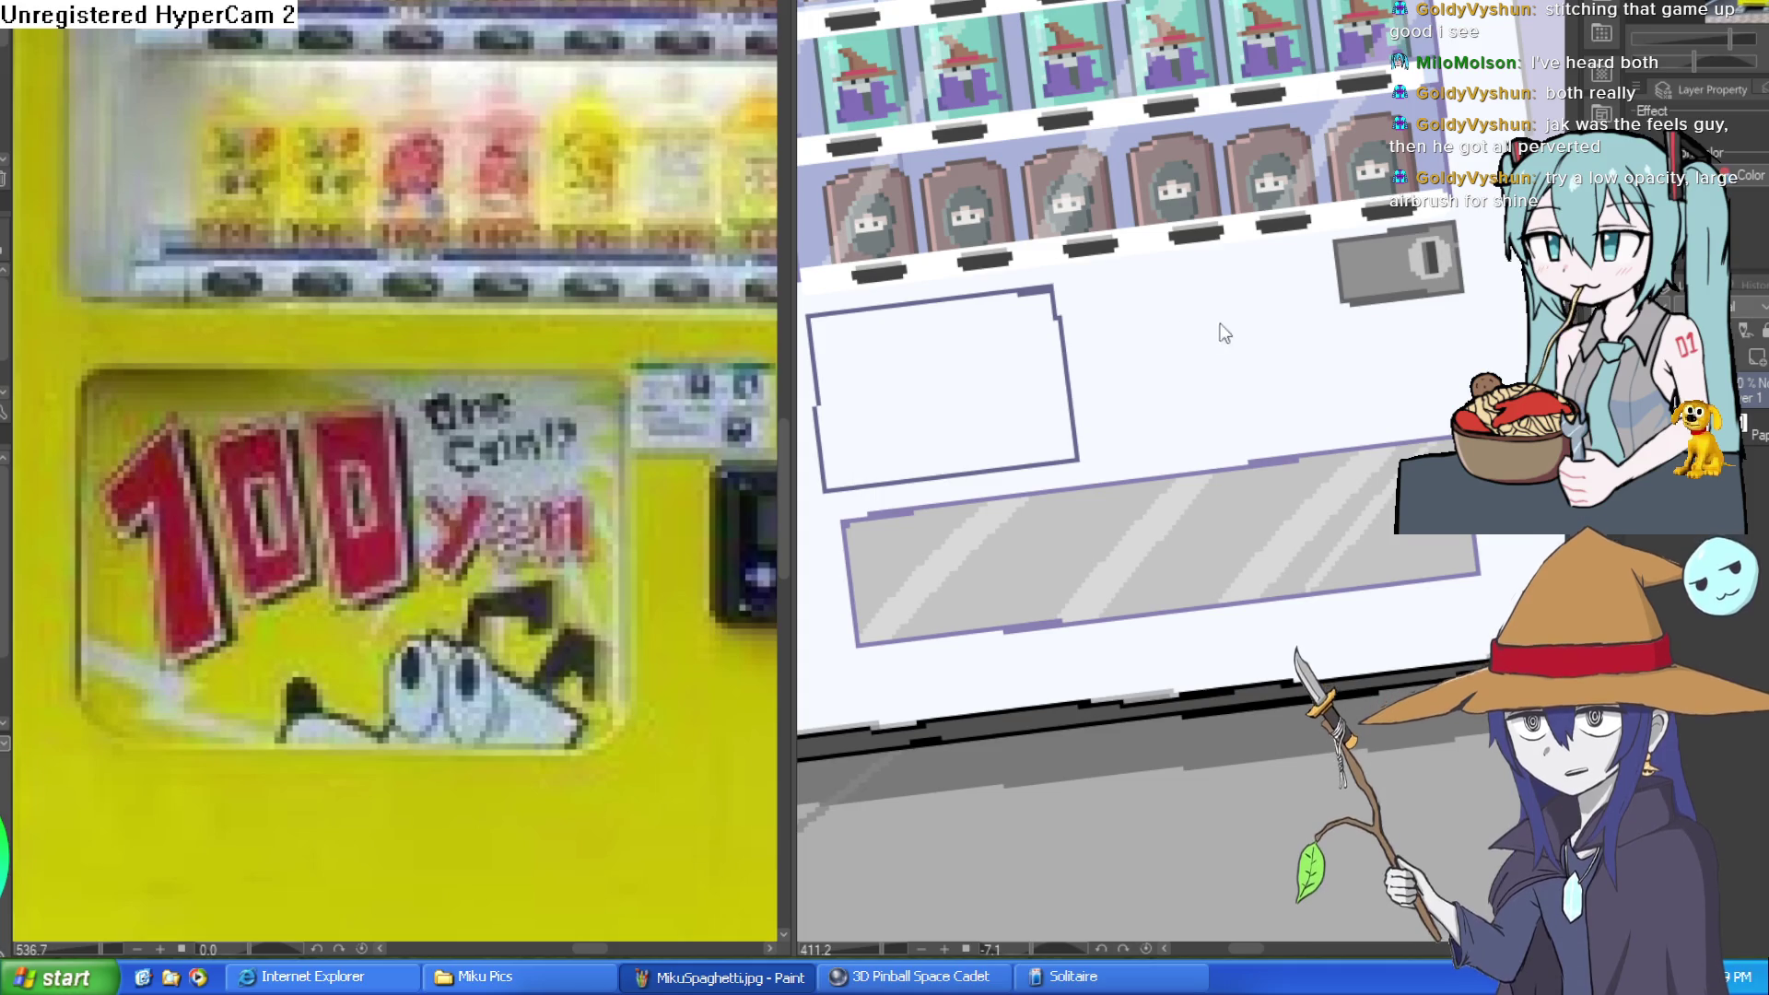
pyautogui.moveTo(1307, 364)
pyautogui.mouseDown()
pyautogui.moveTo(1298, 453)
pyautogui.moveTo(1388, 466)
pyautogui.mouseUp()
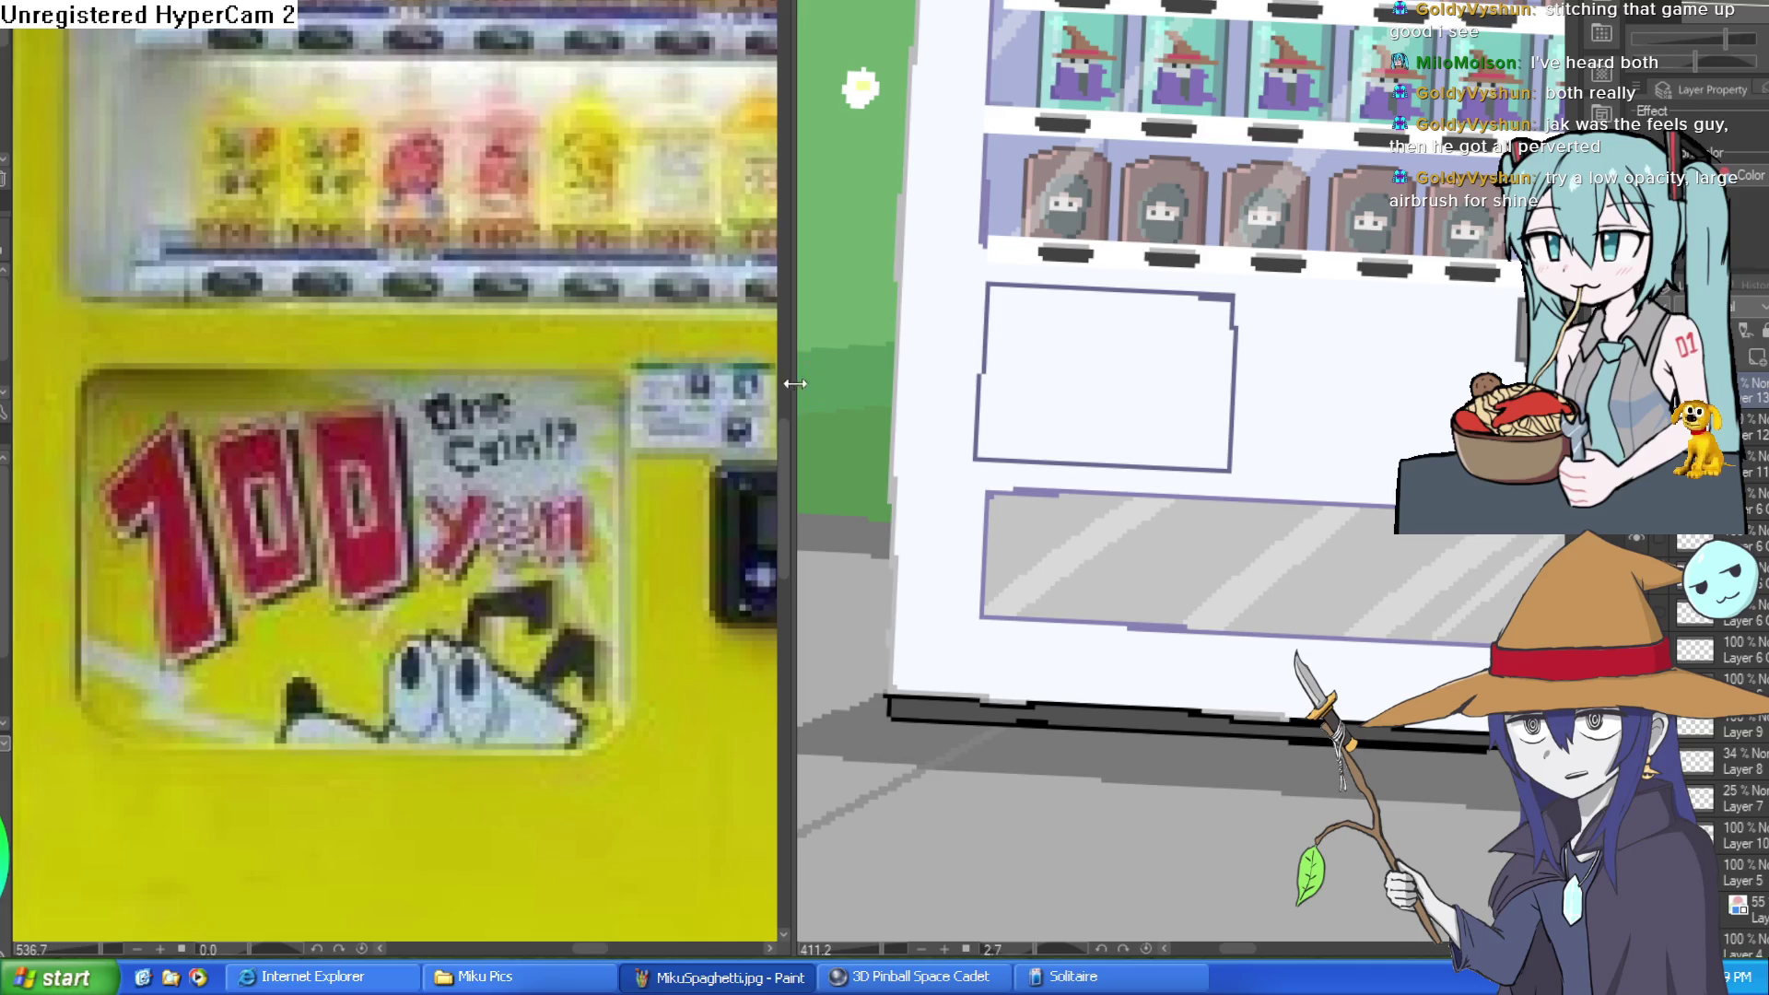
pyautogui.moveTo(791, 391); pyautogui.dragTo(195, 502)
pyautogui.hotkey('ctrl', 'z')
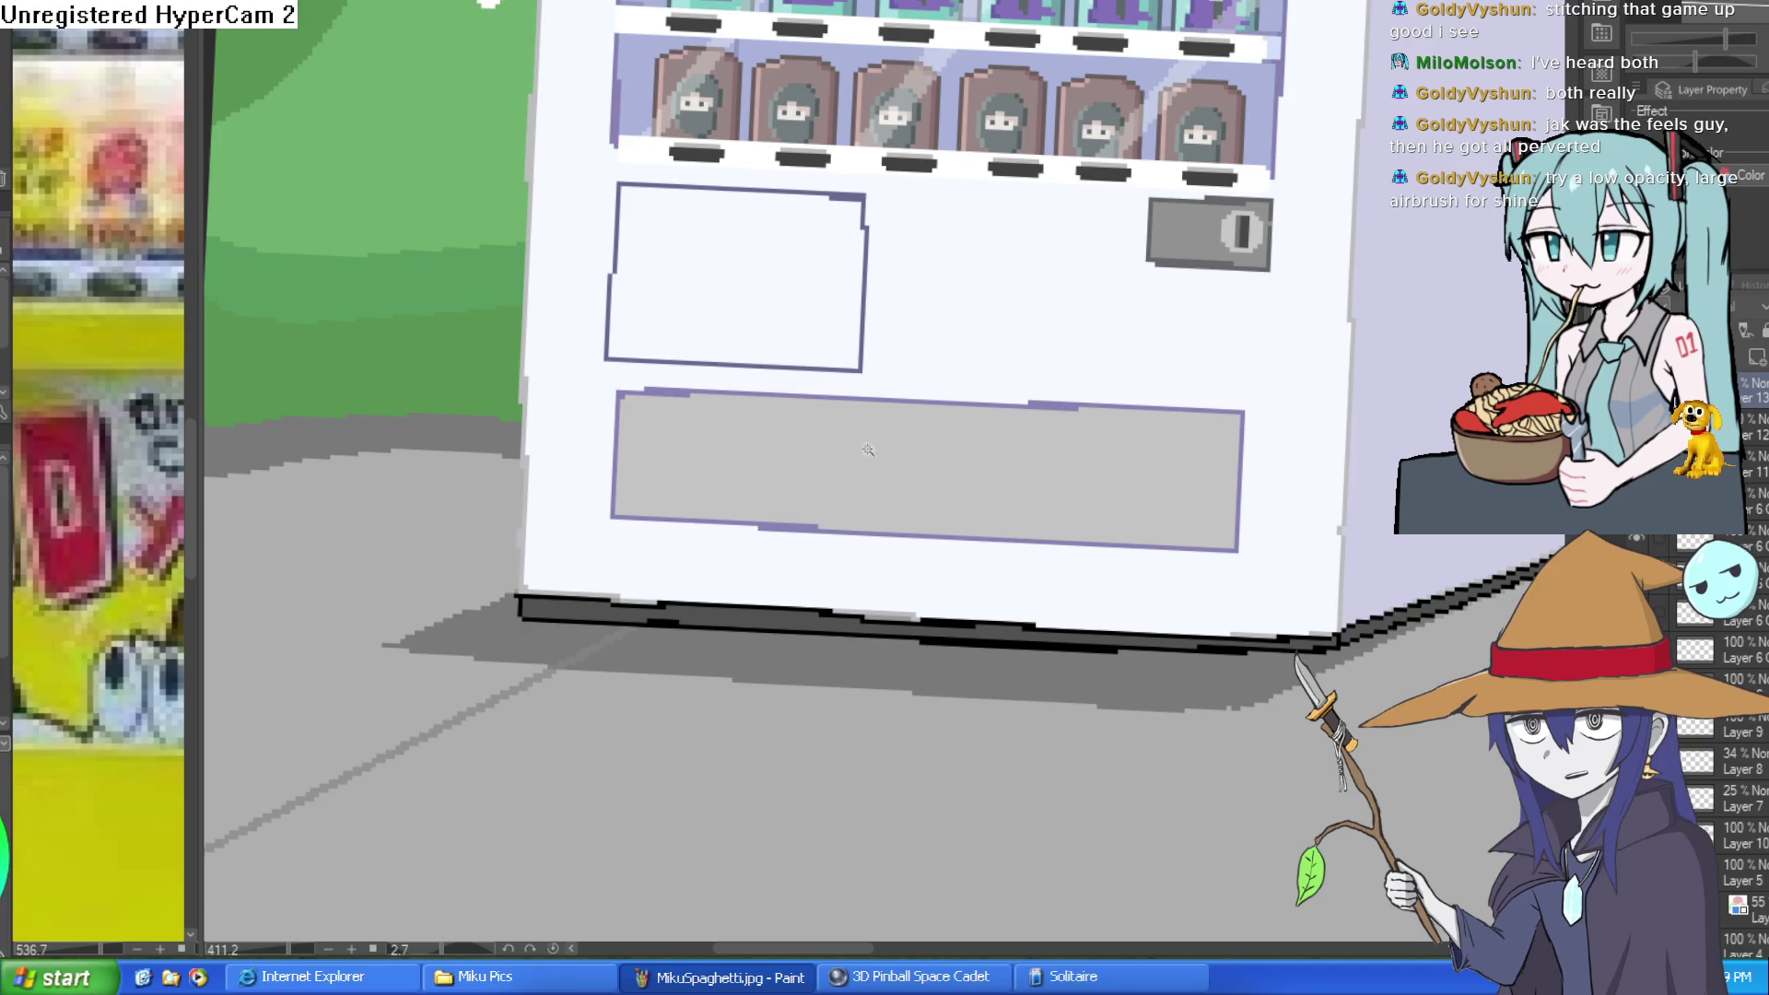
# Step: Select the grey dispenser panel, widen the reference photo beside the drawing, then deselect and reselect the panel
pyautogui.click(905, 435)
pyautogui.moveTo(1180, 323); pyautogui.dragTo(1070, 277)
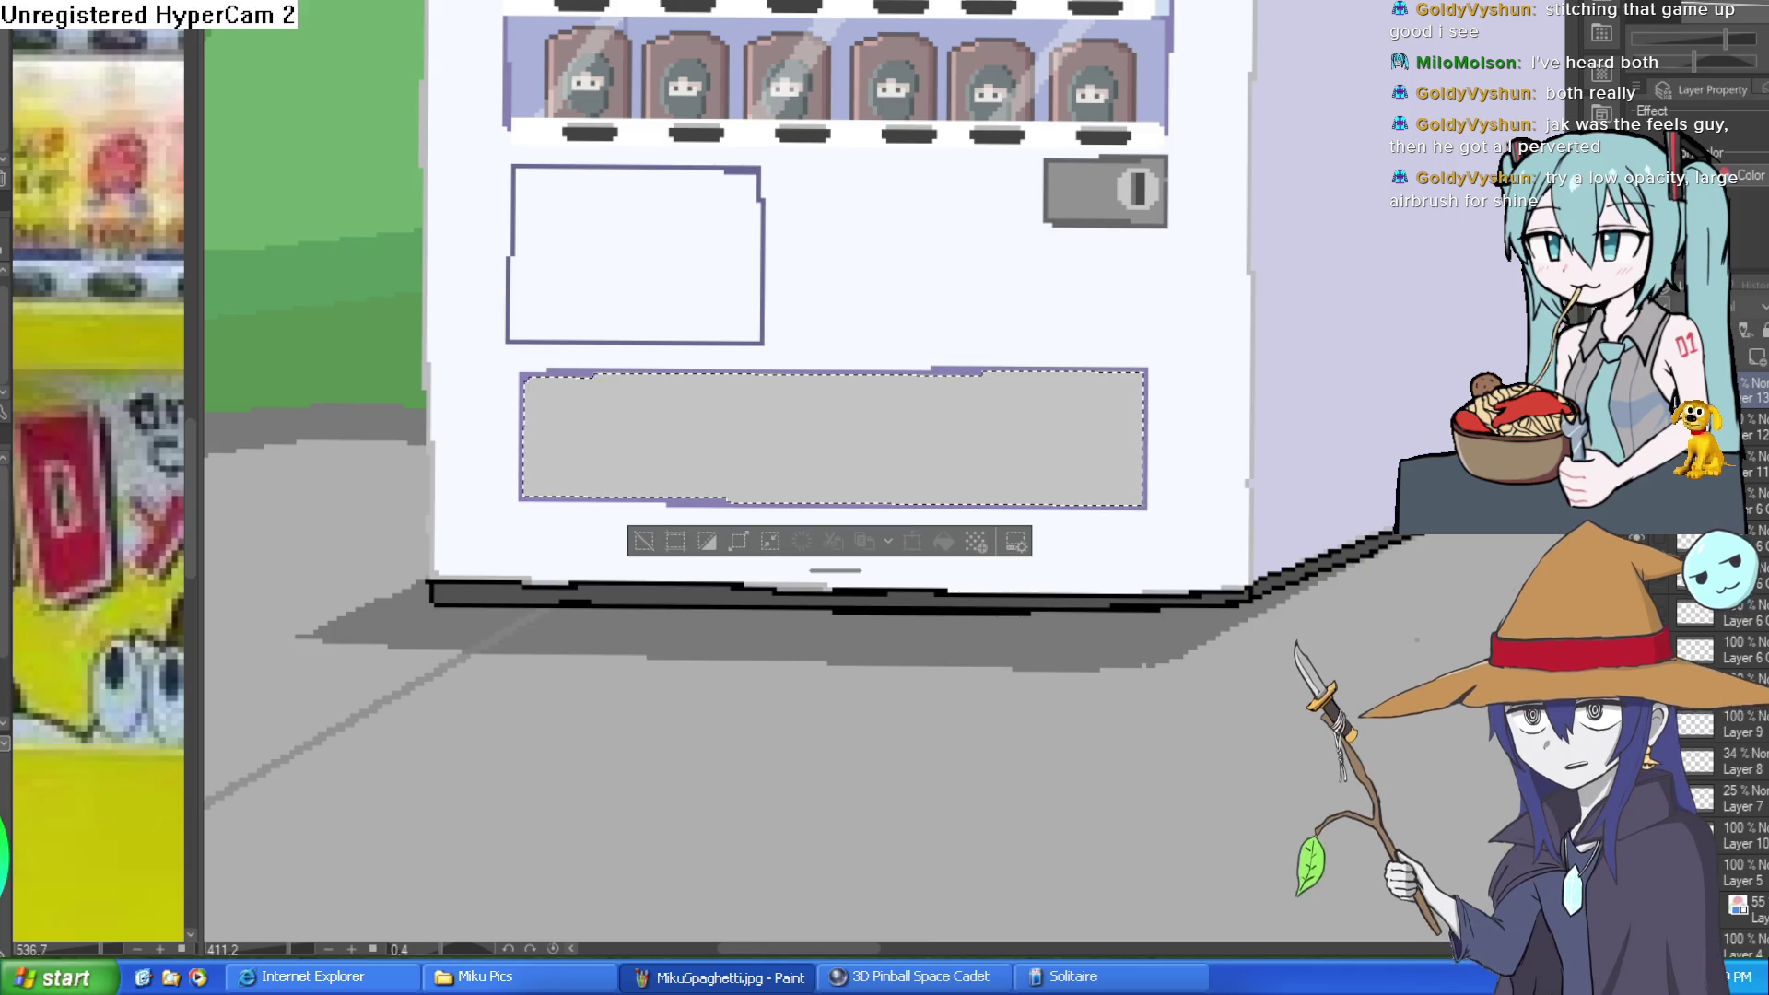
pyautogui.moveTo(204, 408); pyautogui.dragTo(595, 433)
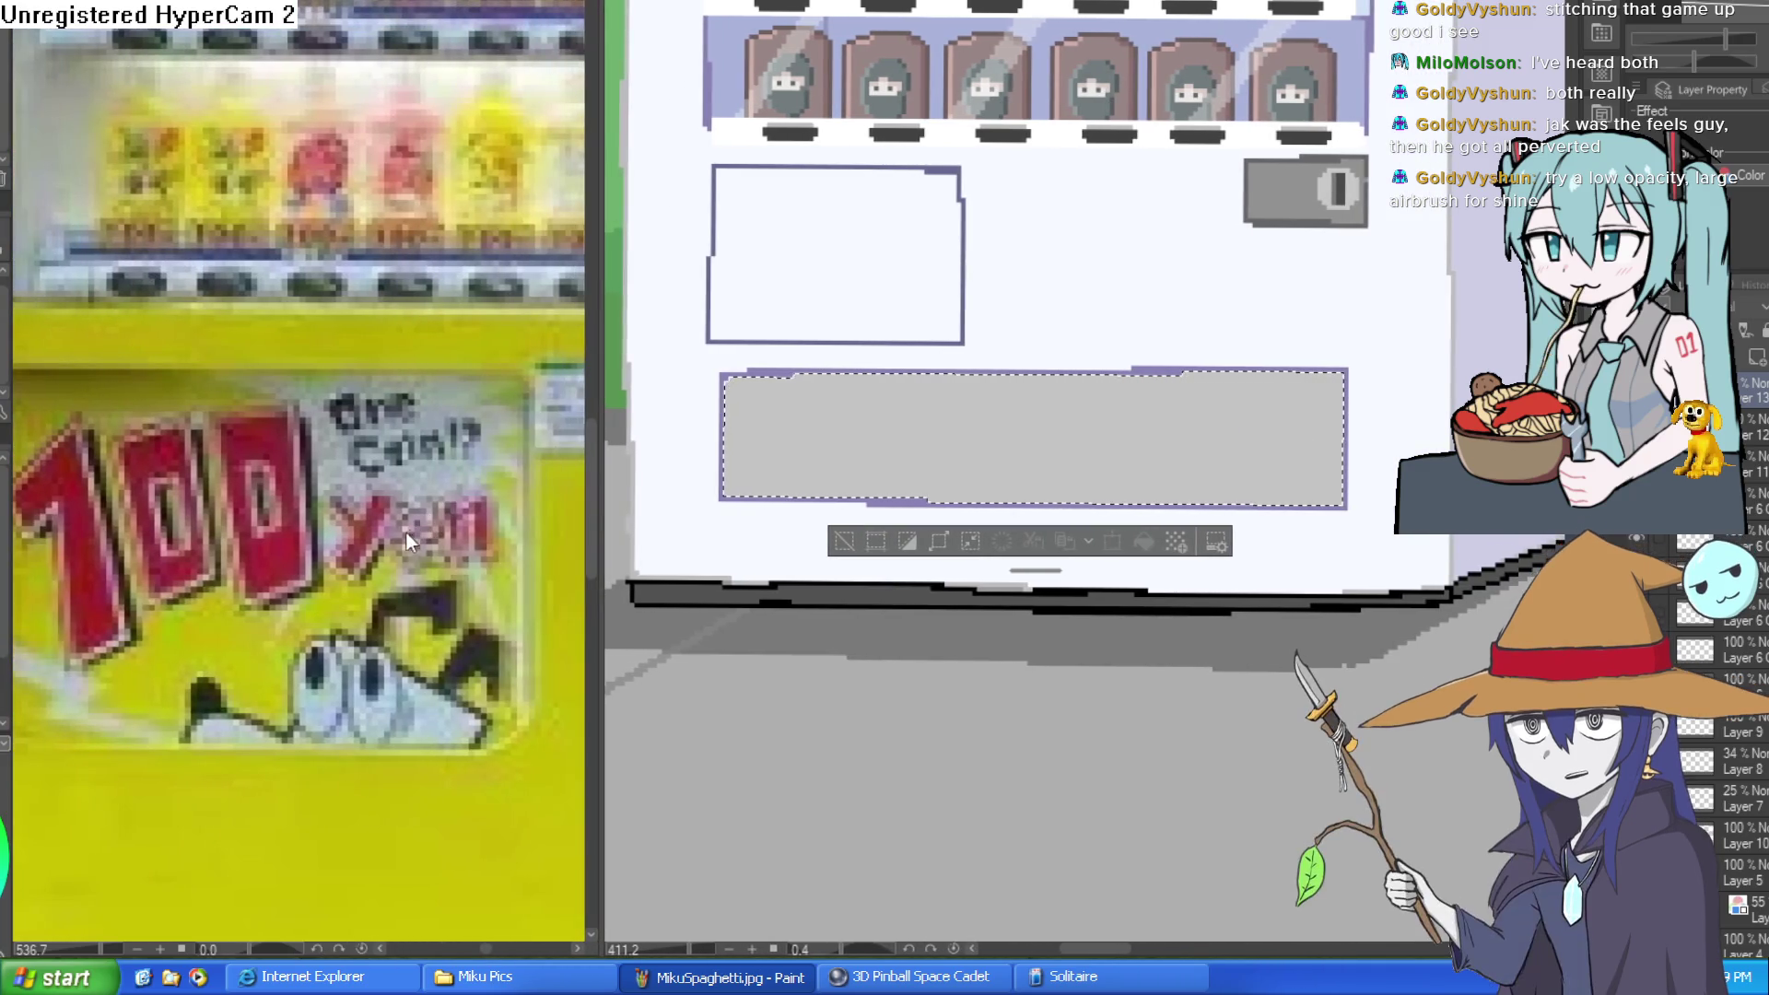
pyautogui.hotkey('ctrl', 'd')
pyautogui.scroll(-4, 393, 527)
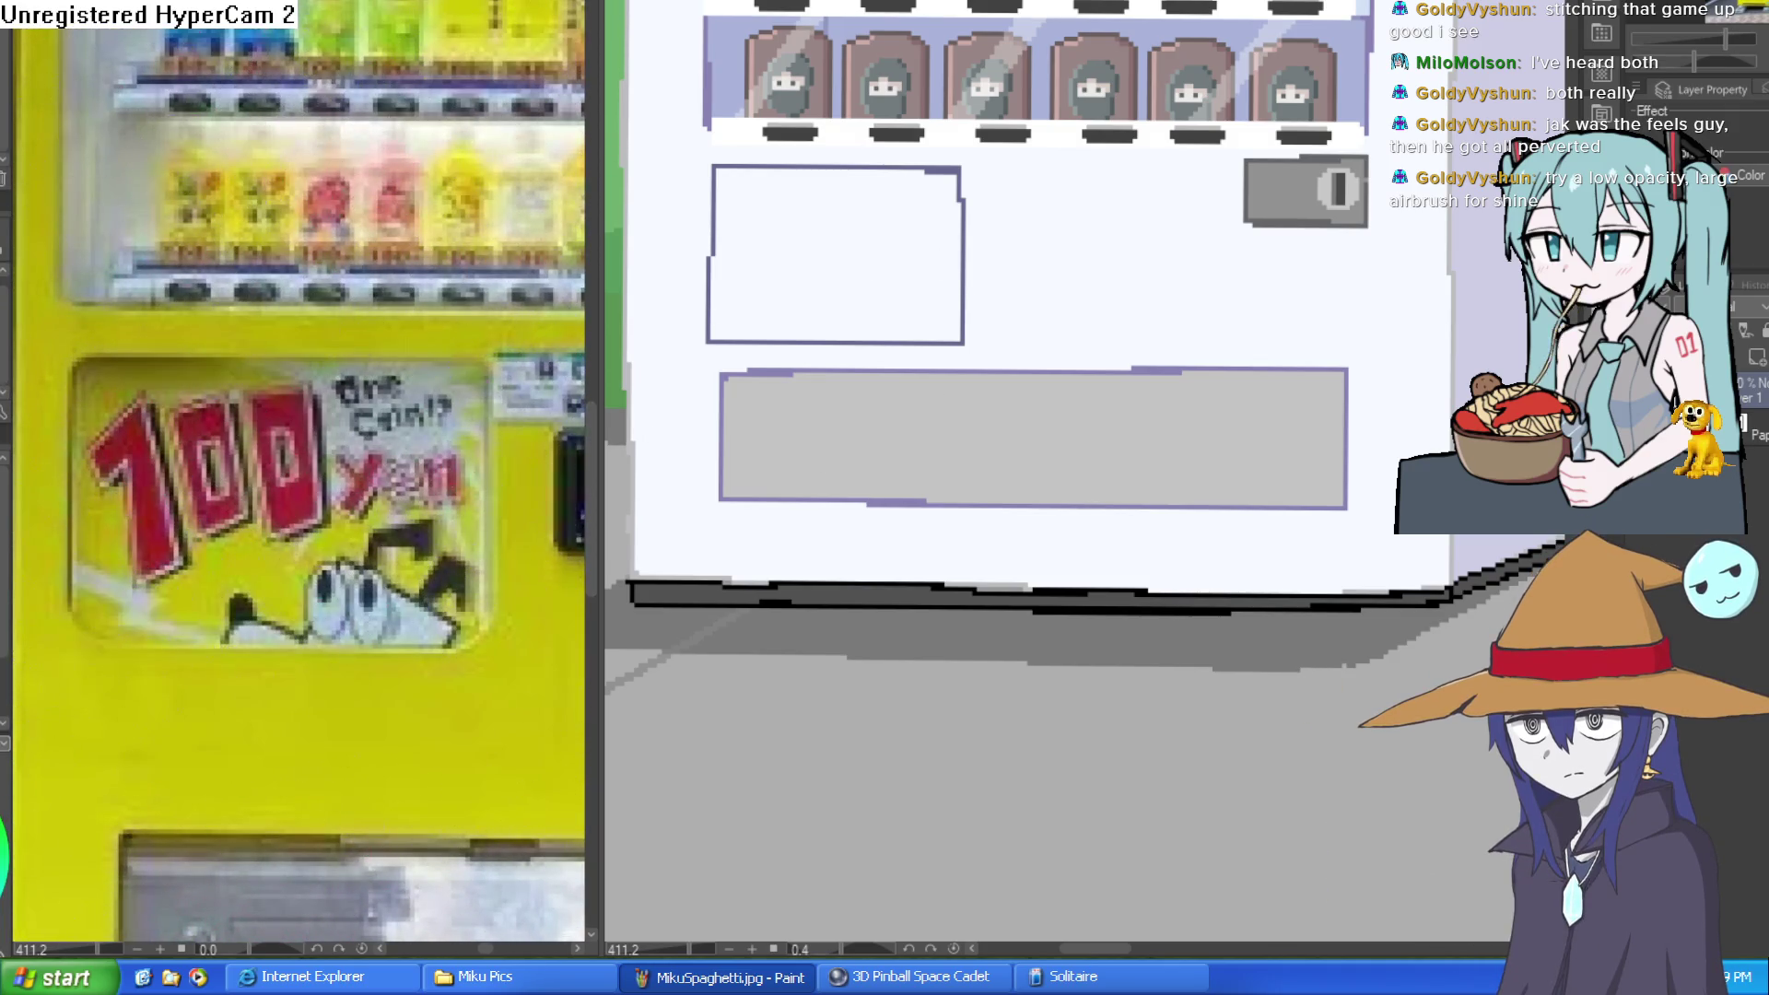
pyautogui.click(830, 415)
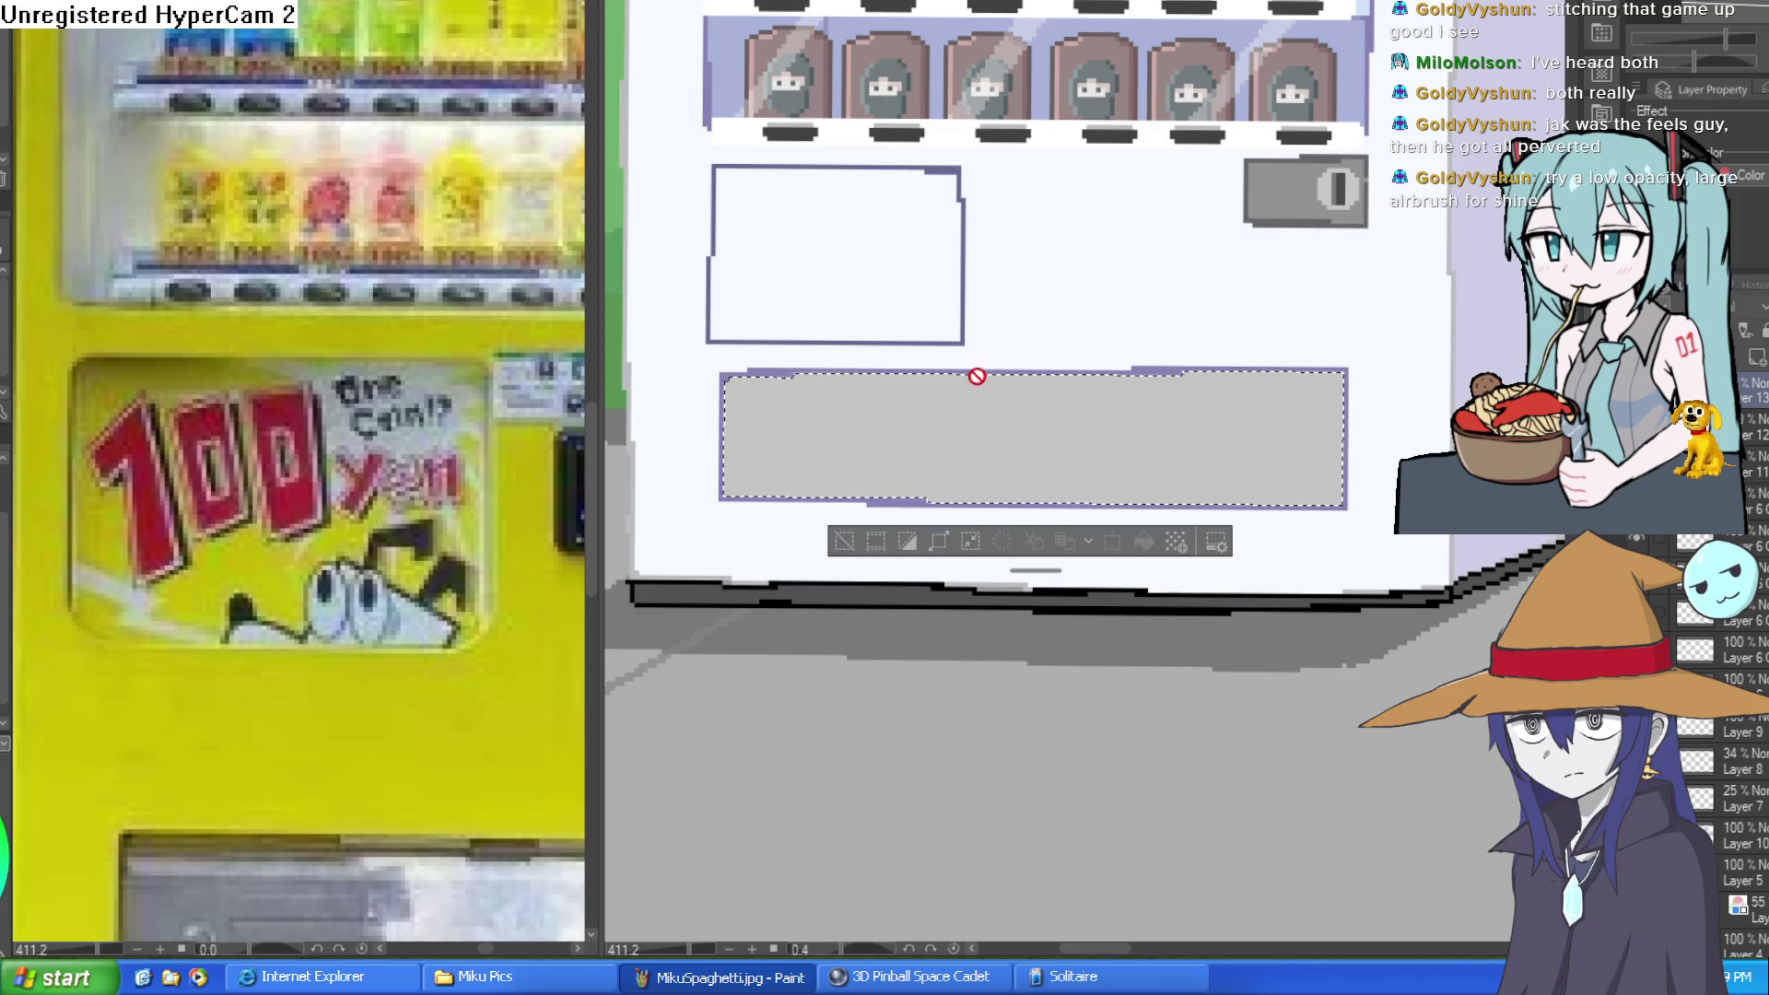
pyautogui.scroll(-4, 1125, 456)
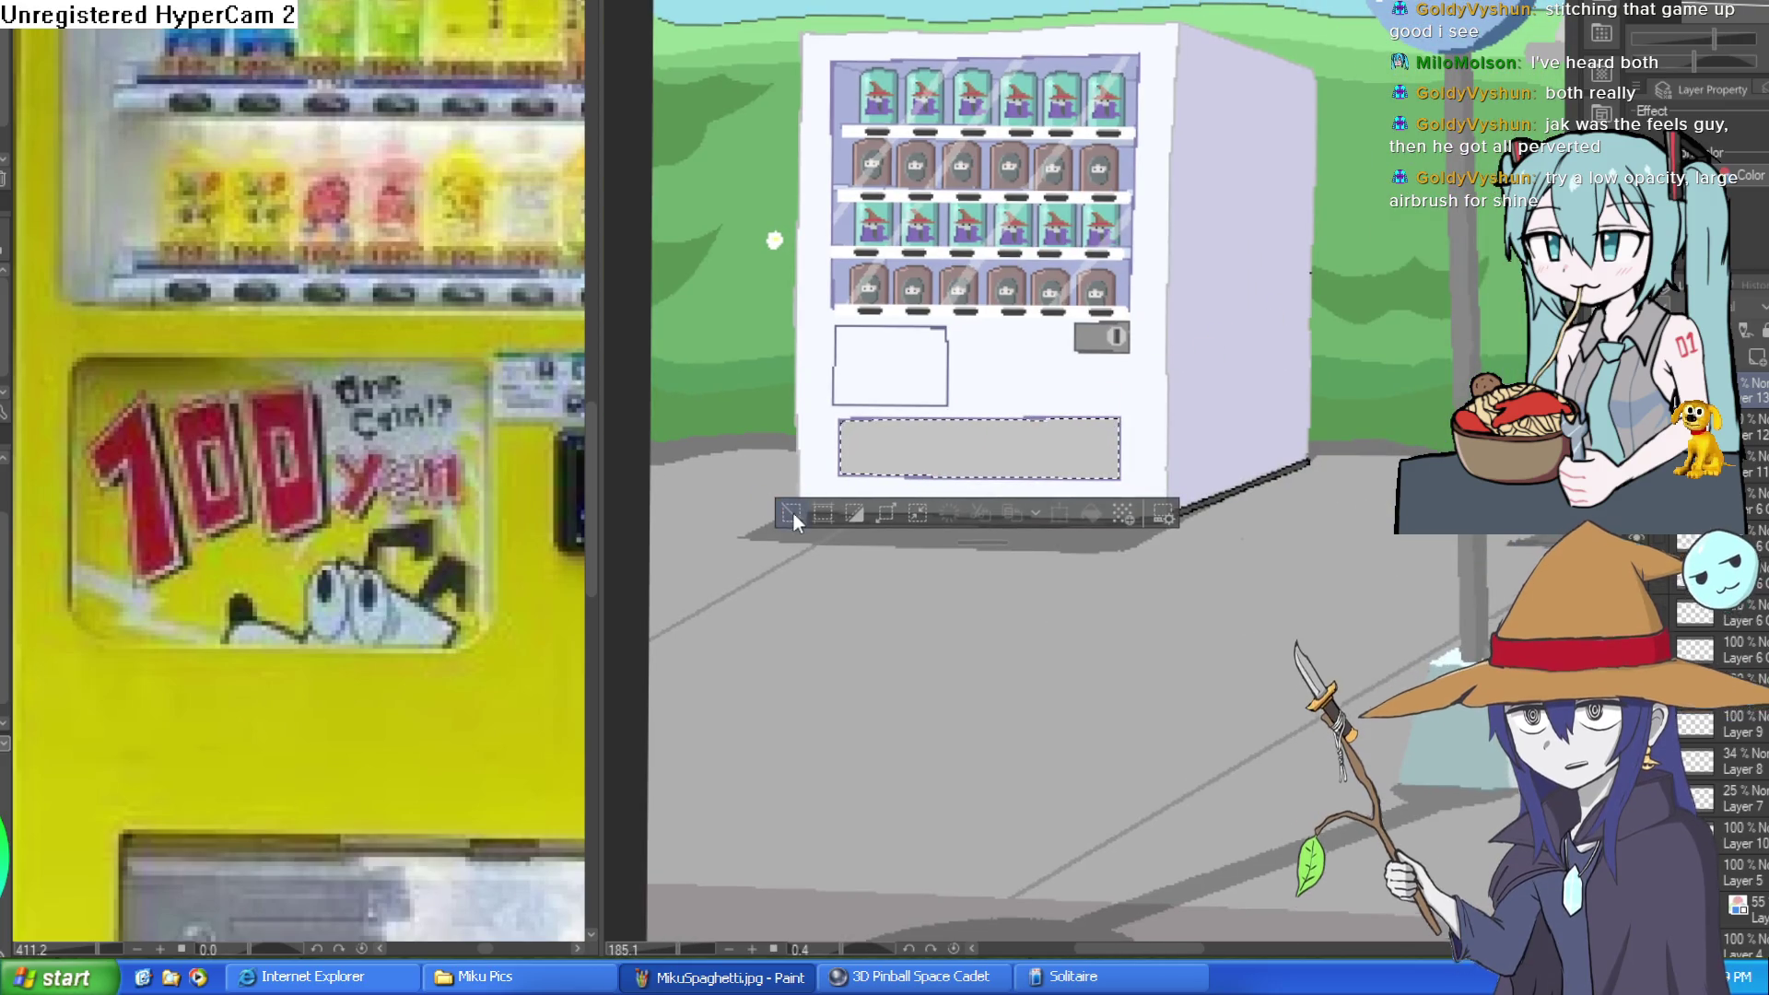
# Step: Paste the palm tree line art onto the machine front, undo it, and create a new blank canvas
pyautogui.hotkey('ctrl', 'd')
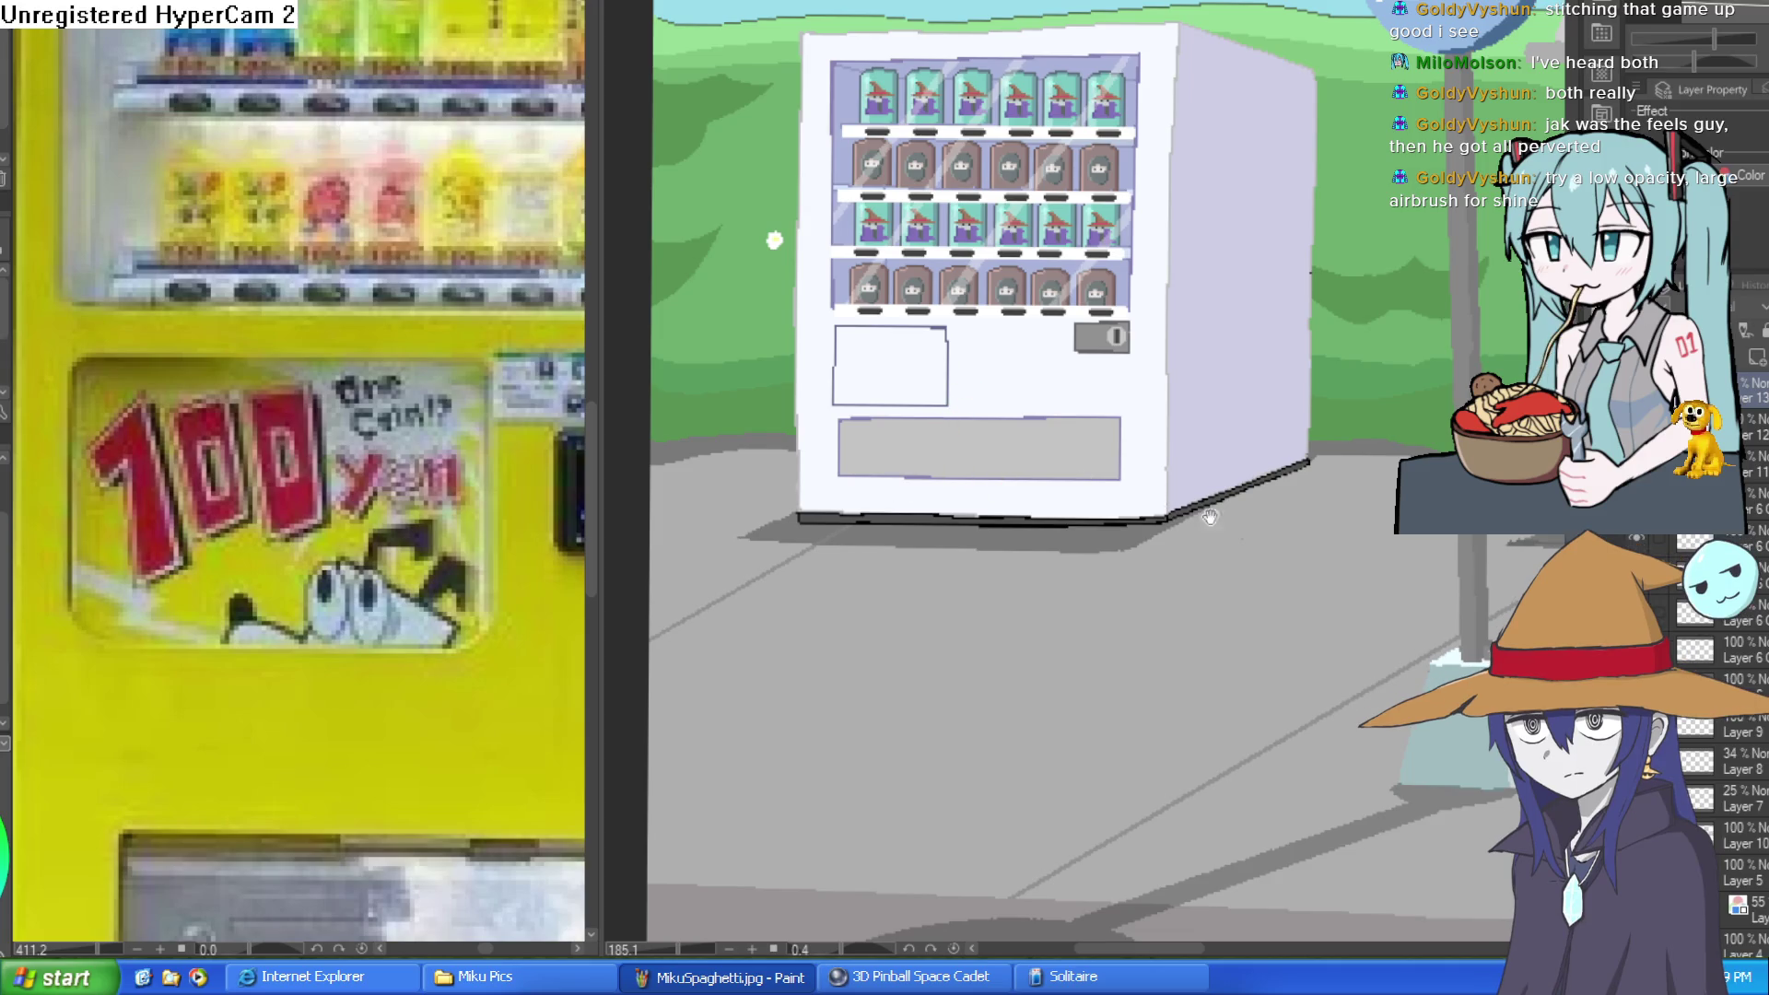
pyautogui.moveTo(1201, 514); pyautogui.dragTo(1203, 536)
pyautogui.hotkey('ctrl', 'v')
pyautogui.moveTo(1097, 387); pyautogui.dragTo(837, 462)
pyautogui.hotkey('ctrl', 'z')
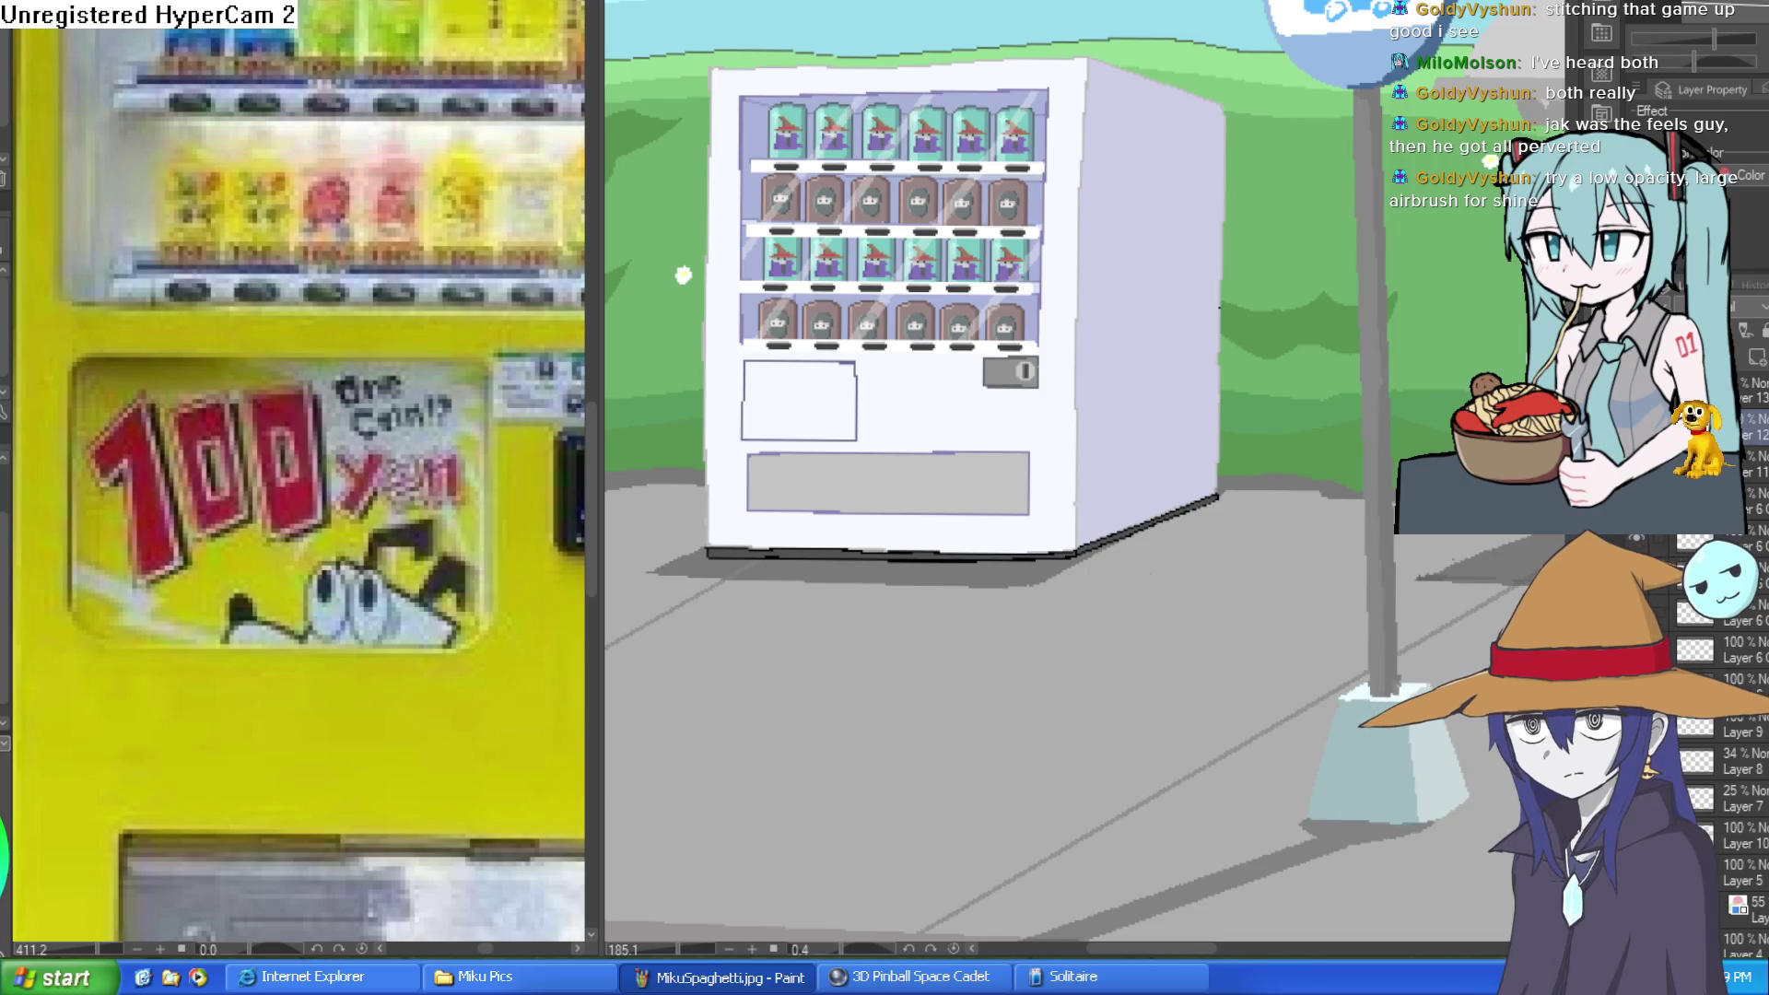
pyautogui.hotkey('ctrl', 'n')
pyautogui.press('Return')
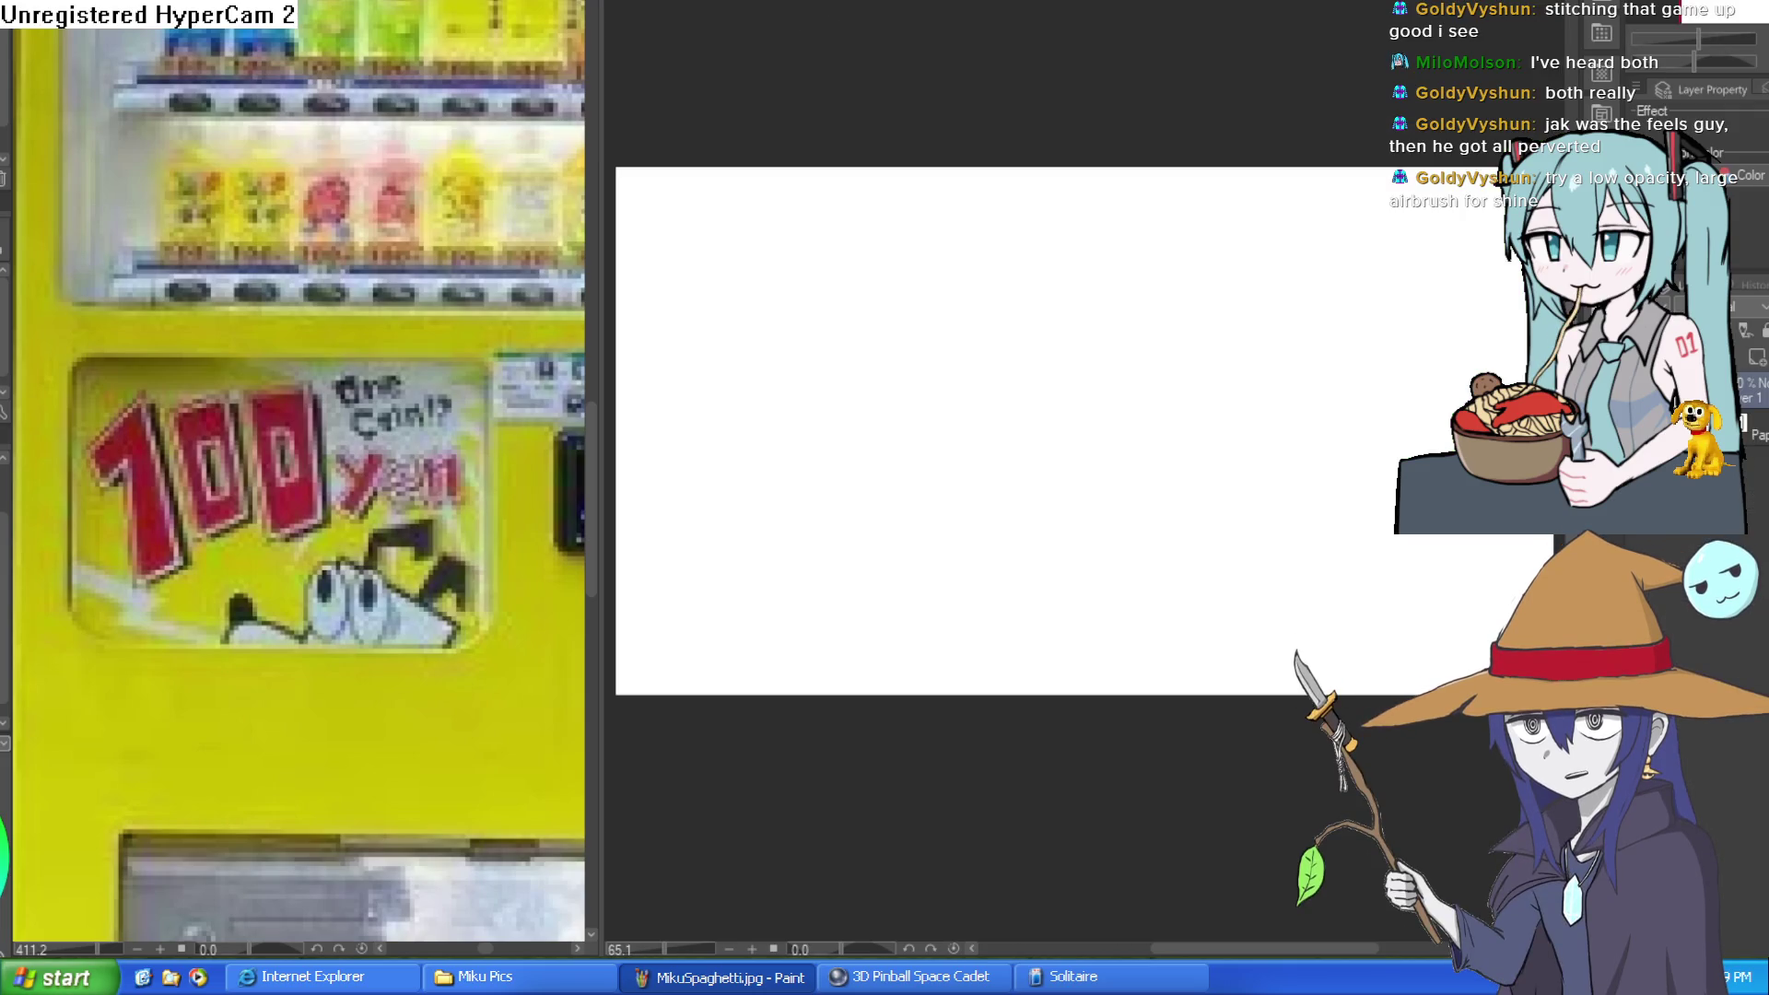
# Step: Widen the canvas and sketch a round head, a stick body and an oval across its middle
pyautogui.scroll(-1, 921, 358)
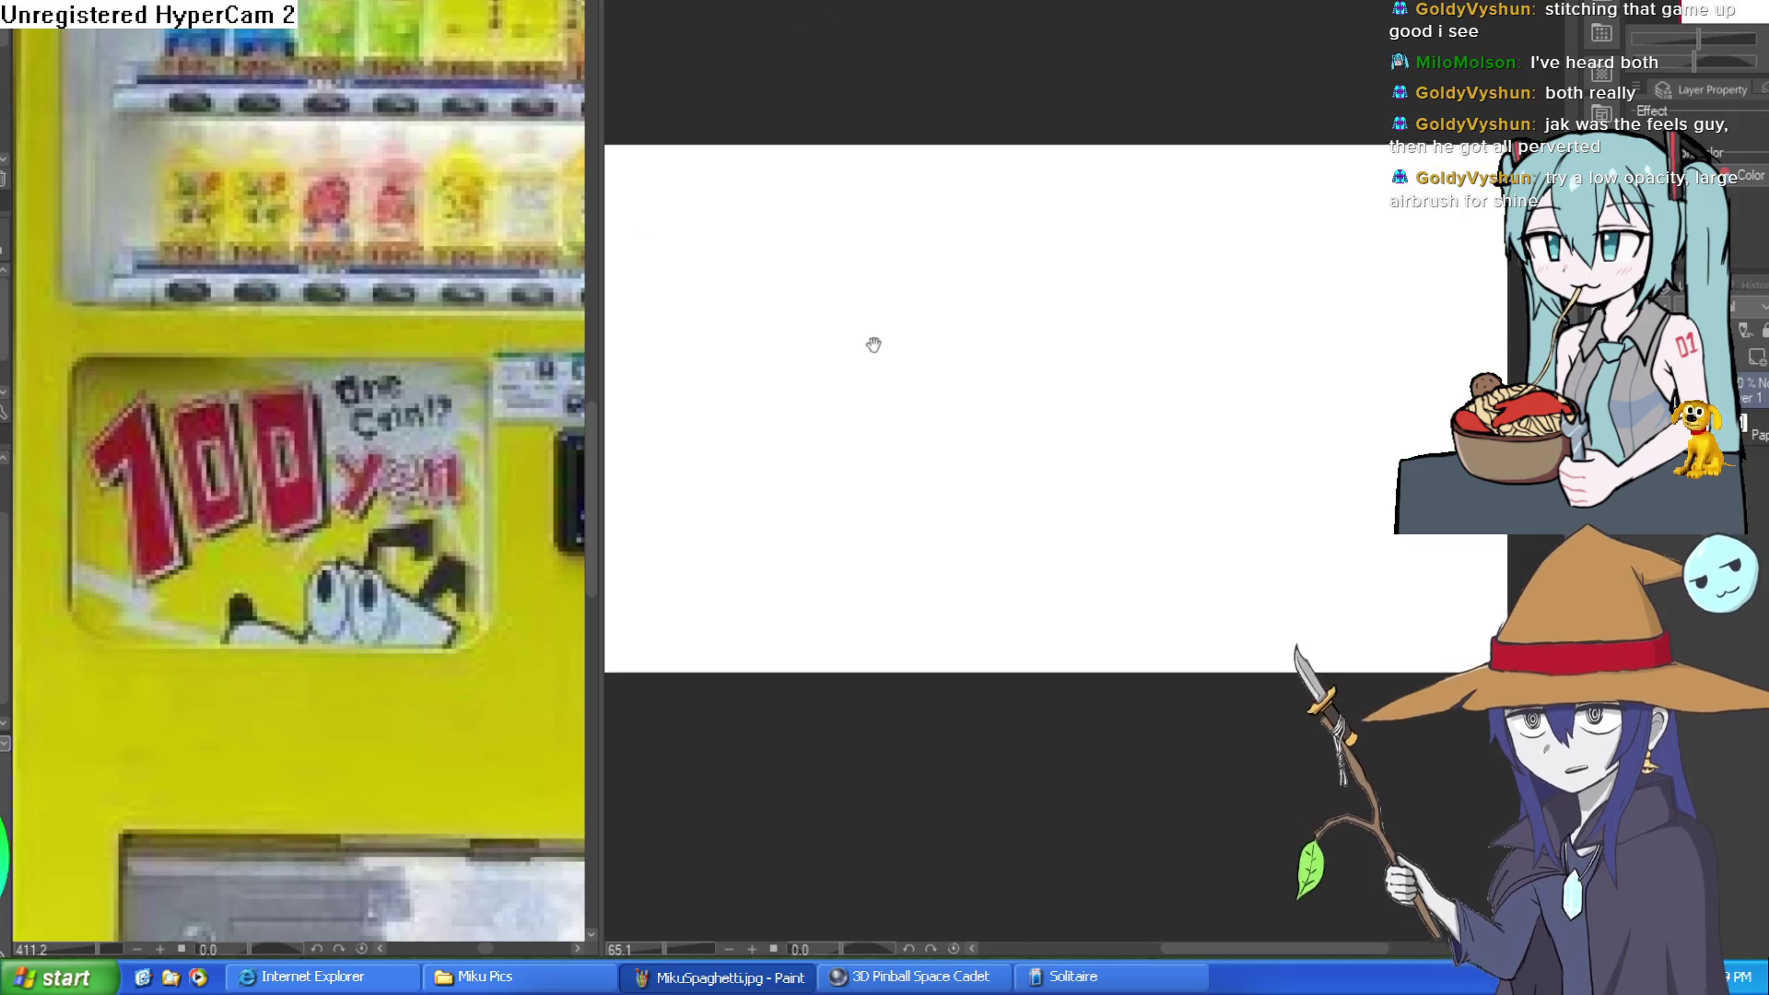
pyautogui.moveTo(600, 383); pyautogui.dragTo(179, 385)
pyautogui.scroll(1, 371, 395)
pyautogui.scroll(2, 762, 470)
pyautogui.moveTo(728, 461); pyautogui.dragTo(793, 309)
pyautogui.moveTo(838, 164)
pyautogui.mouseDown()
pyautogui.moveTo(791, 166)
pyautogui.moveTo(807, 376)
pyautogui.moveTo(914, 188)
pyautogui.moveTo(831, 164)
pyautogui.moveTo(764, 316)
pyautogui.moveTo(905, 164)
pyautogui.moveTo(830, 129)
pyautogui.mouseUp()
pyautogui.hotkey('ctrl', 'z')
pyautogui.moveTo(867, 329)
pyautogui.mouseDown()
pyautogui.moveTo(803, 302)
pyautogui.moveTo(755, 458)
pyautogui.mouseUp()
pyautogui.hotkey('ctrl', 'z')
pyautogui.moveTo(753, 310)
pyautogui.mouseDown()
pyautogui.moveTo(801, 321)
pyautogui.moveTo(762, 361)
pyautogui.moveTo(758, 514)
pyautogui.moveTo(782, 391)
pyautogui.moveTo(765, 608)
pyautogui.moveTo(780, 554)
pyautogui.mouseUp()
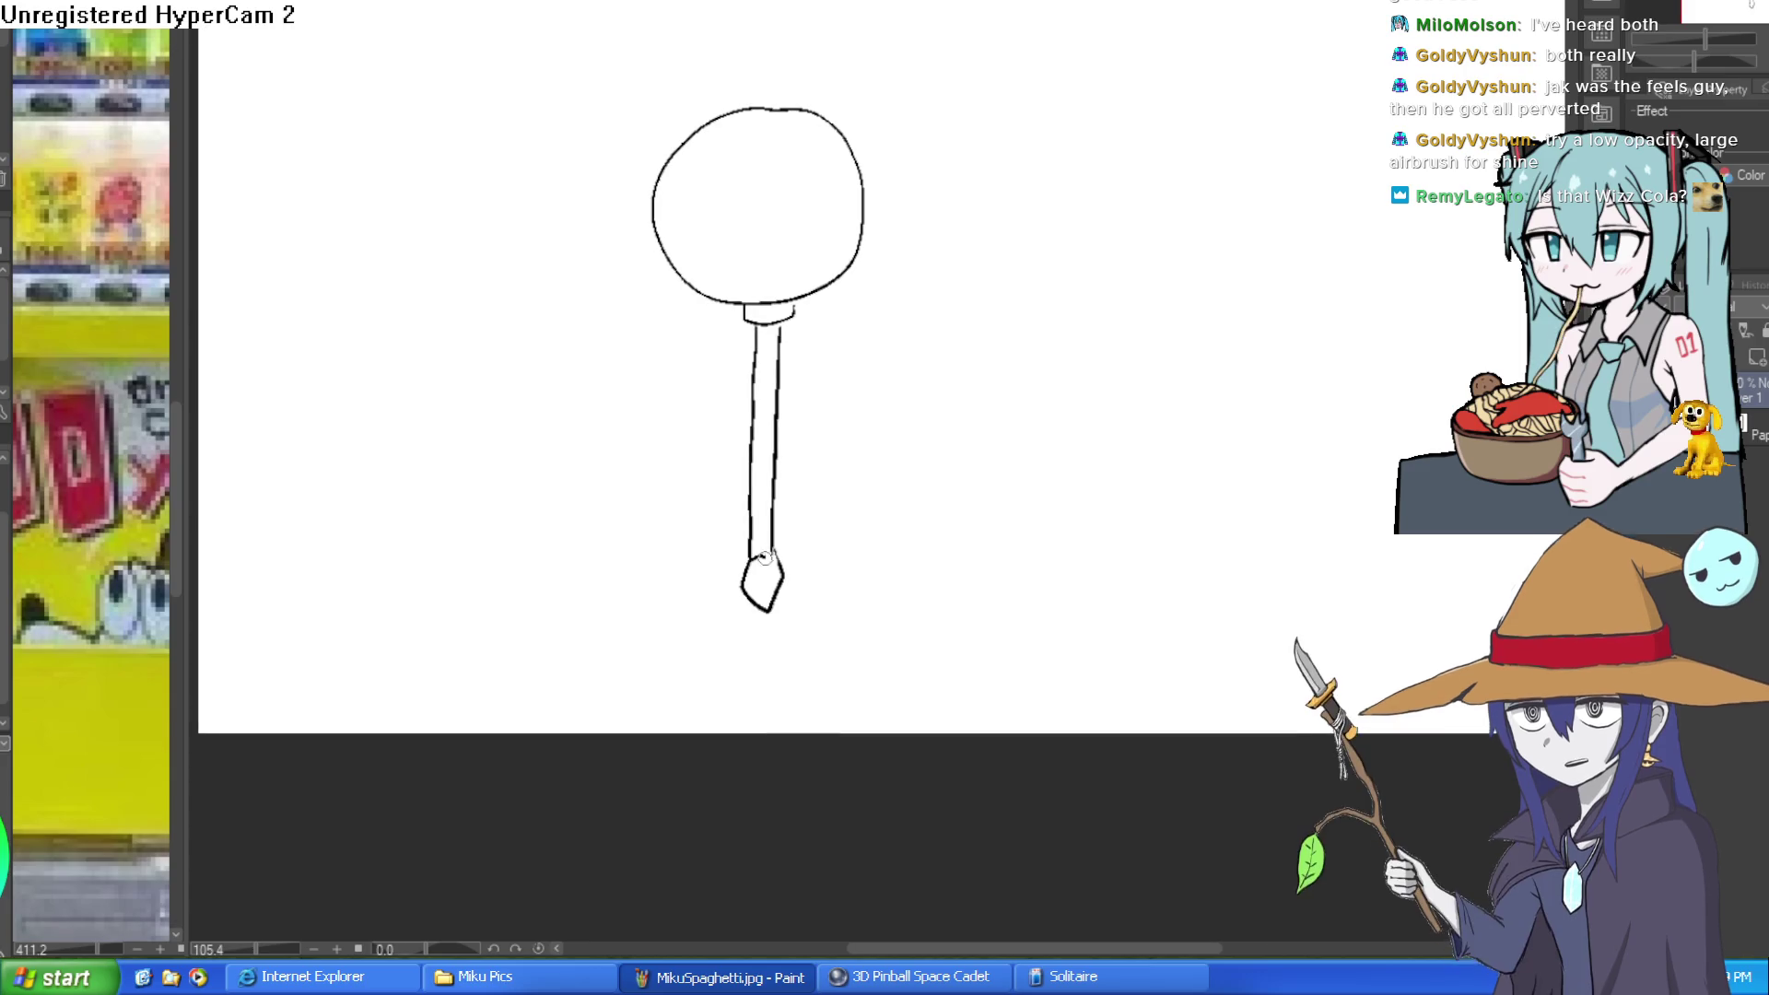
pyautogui.moveTo(777, 420)
pyautogui.mouseDown()
pyautogui.moveTo(928, 407)
pyautogui.moveTo(825, 448)
pyautogui.moveTo(941, 417)
pyautogui.mouseUp()
# Step: Add long left and right twin tails with hair ties, removing stray strokes
pyautogui.moveTo(633, 230)
pyautogui.mouseDown()
pyautogui.moveTo(580, 330)
pyautogui.moveTo(593, 612)
pyautogui.moveTo(642, 650)
pyautogui.moveTo(639, 334)
pyautogui.mouseUp()
pyautogui.moveTo(844, 244)
pyautogui.mouseDown()
pyautogui.moveTo(908, 348)
pyautogui.moveTo(901, 419)
pyautogui.moveTo(853, 188)
pyautogui.moveTo(874, 495)
pyautogui.moveTo(834, 677)
pyautogui.moveTo(816, 671)
pyautogui.moveTo(827, 511)
pyautogui.mouseUp()
pyautogui.hotkey('ctrl', 'z')
pyautogui.moveTo(838, 449)
pyautogui.mouseDown()
pyautogui.moveTo(831, 129)
pyautogui.moveTo(854, 208)
pyautogui.moveTo(834, 242)
pyautogui.mouseUp()
pyautogui.moveTo(635, 245)
pyautogui.mouseDown()
pyautogui.moveTo(660, 210)
pyautogui.moveTo(645, 233)
pyautogui.moveTo(816, 260)
pyautogui.mouseUp()
pyautogui.hotkey('ctrl', 'z')
pyautogui.hotkey('ctrl', 'z')
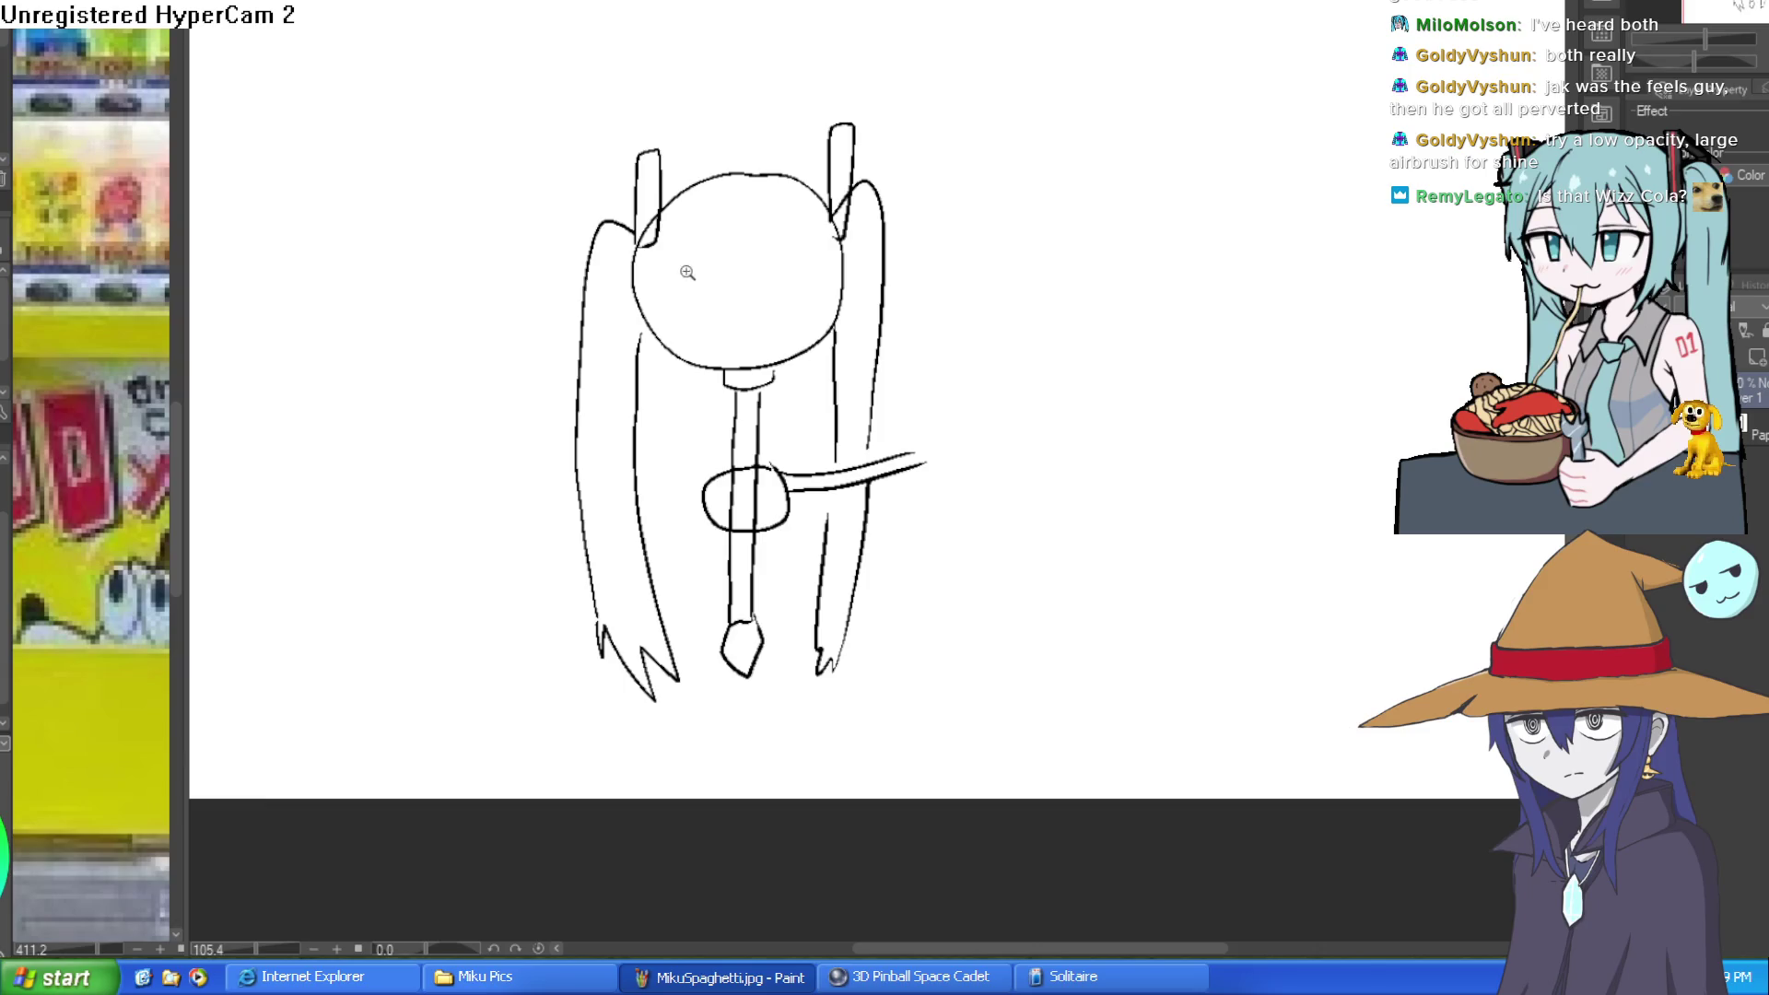
pyautogui.scroll(2, 682, 273)
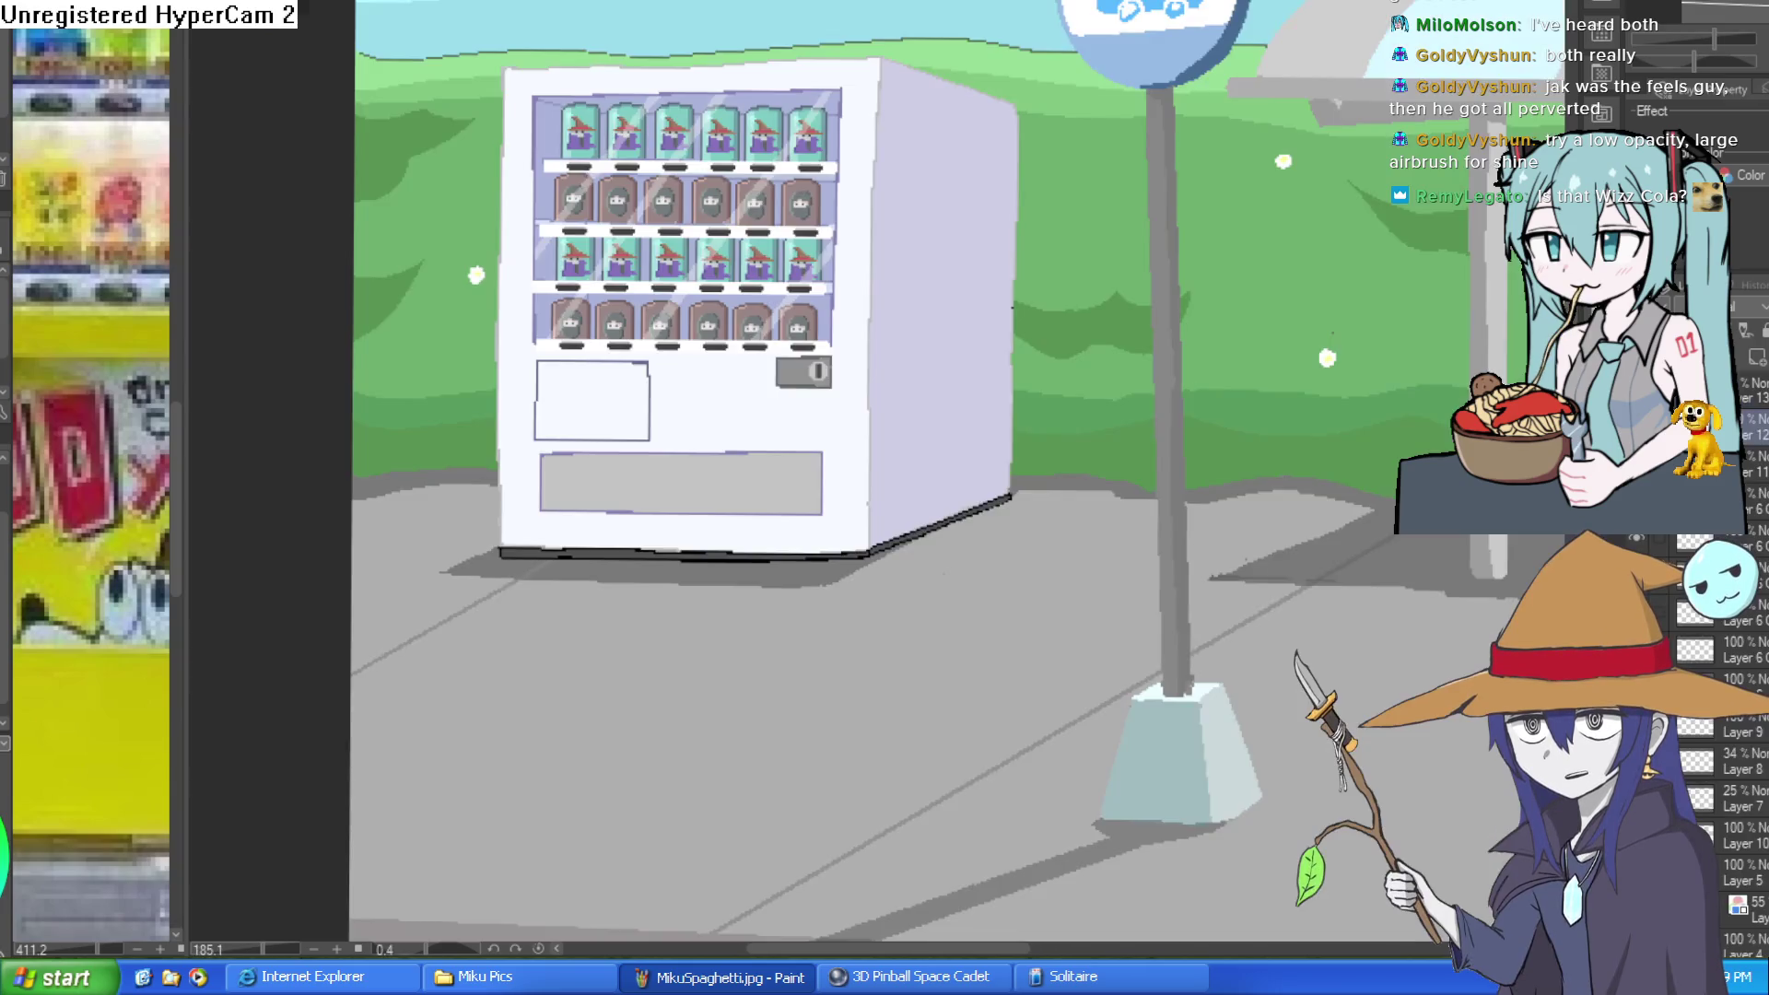
pyautogui.scroll(3, 728, 295)
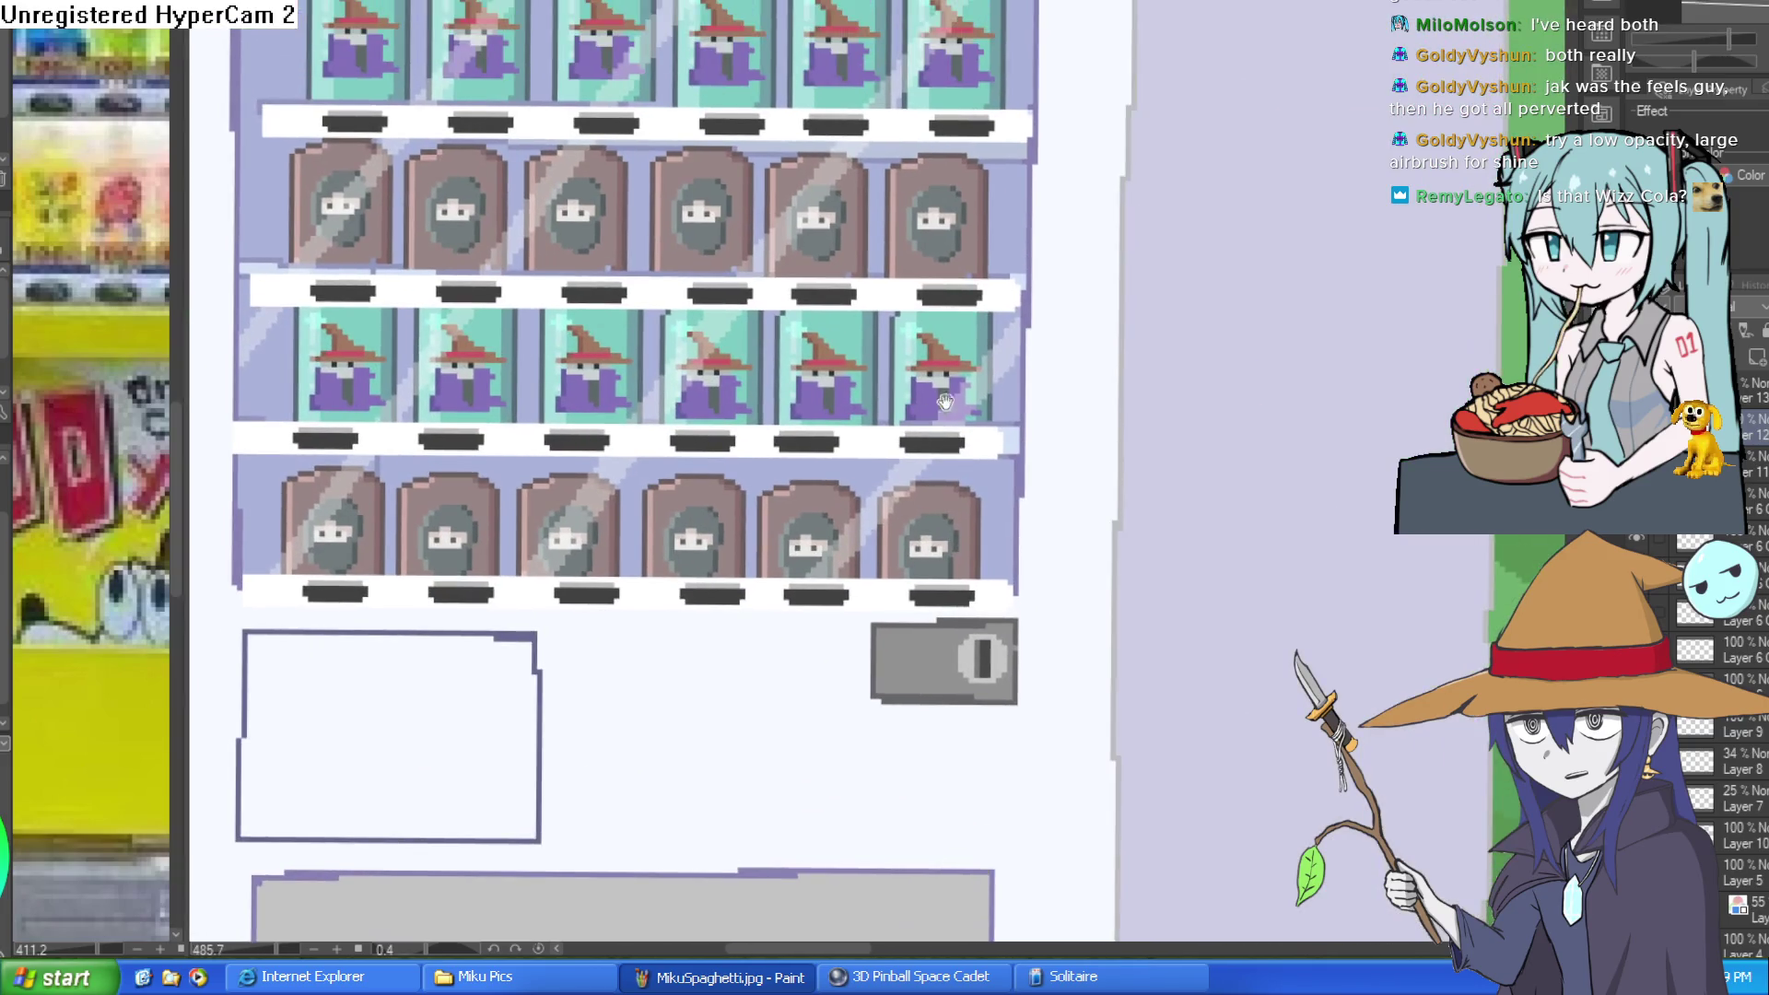
pyautogui.moveTo(971, 377); pyautogui.dragTo(965, 428)
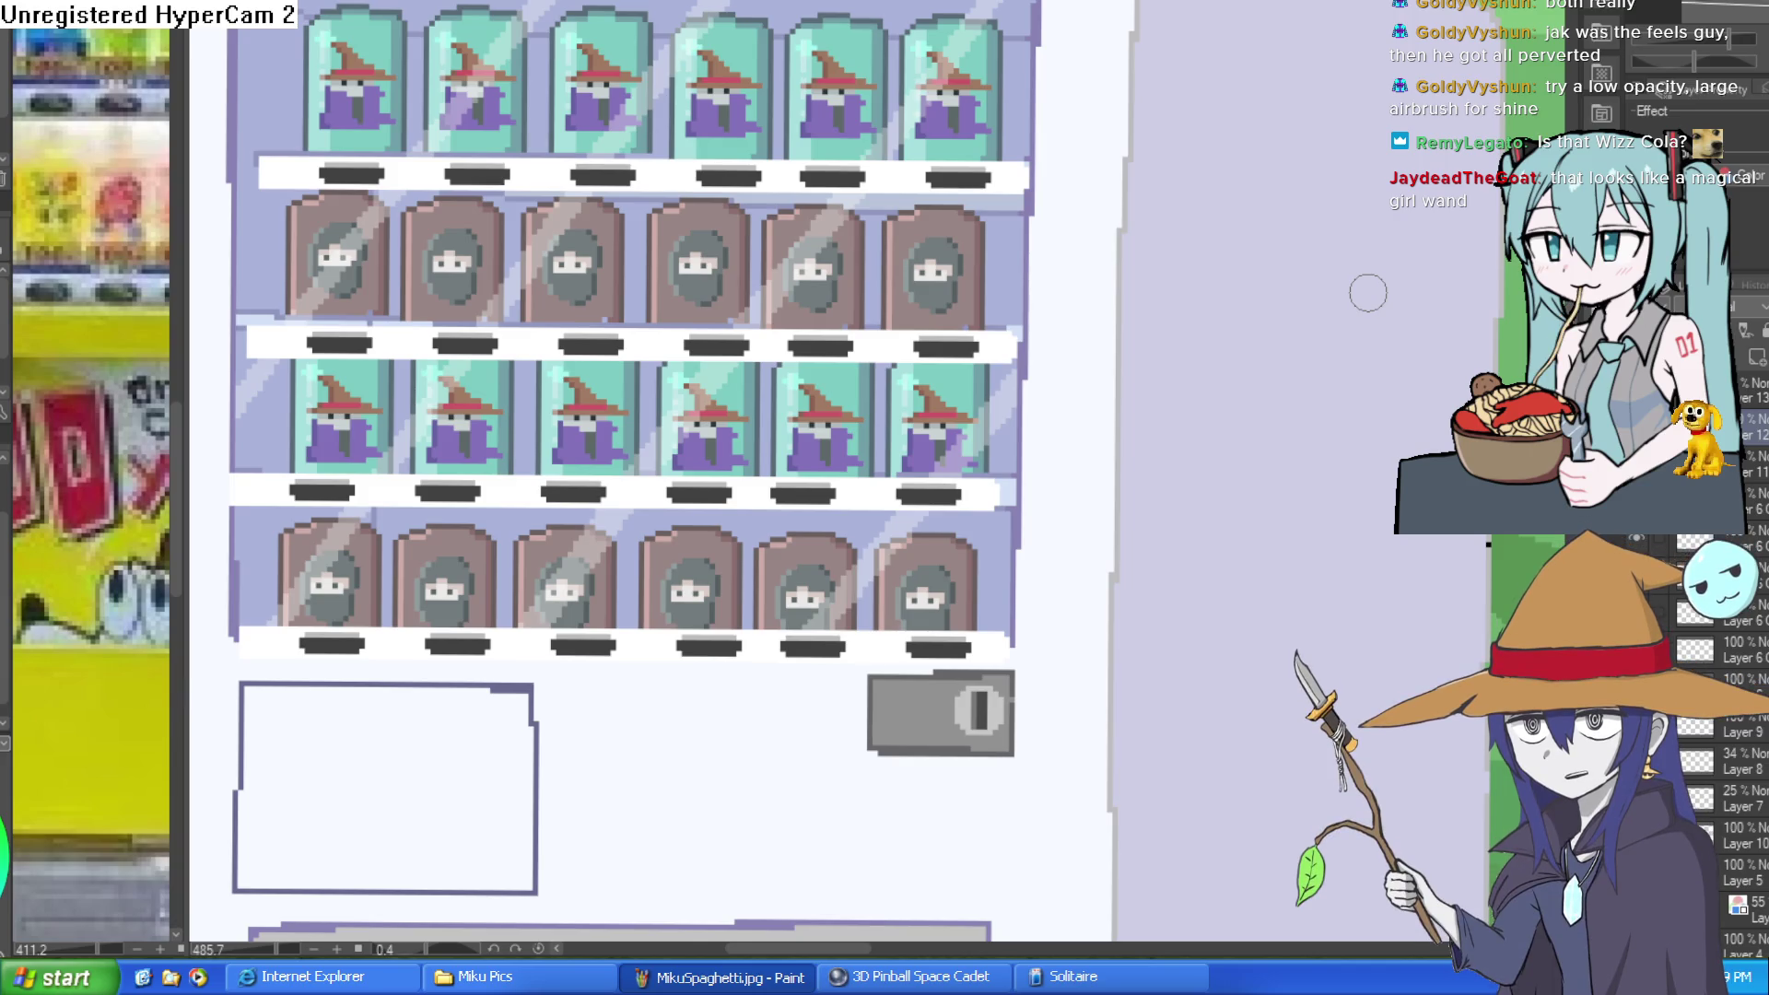
pyautogui.moveTo(1170, 508)
pyautogui.mouseDown()
pyautogui.moveTo(1139, 411)
pyautogui.moveTo(1053, 412)
pyautogui.mouseUp()
pyautogui.scroll(-3, 1139, 411)
pyautogui.scroll(6, 1139, 411)
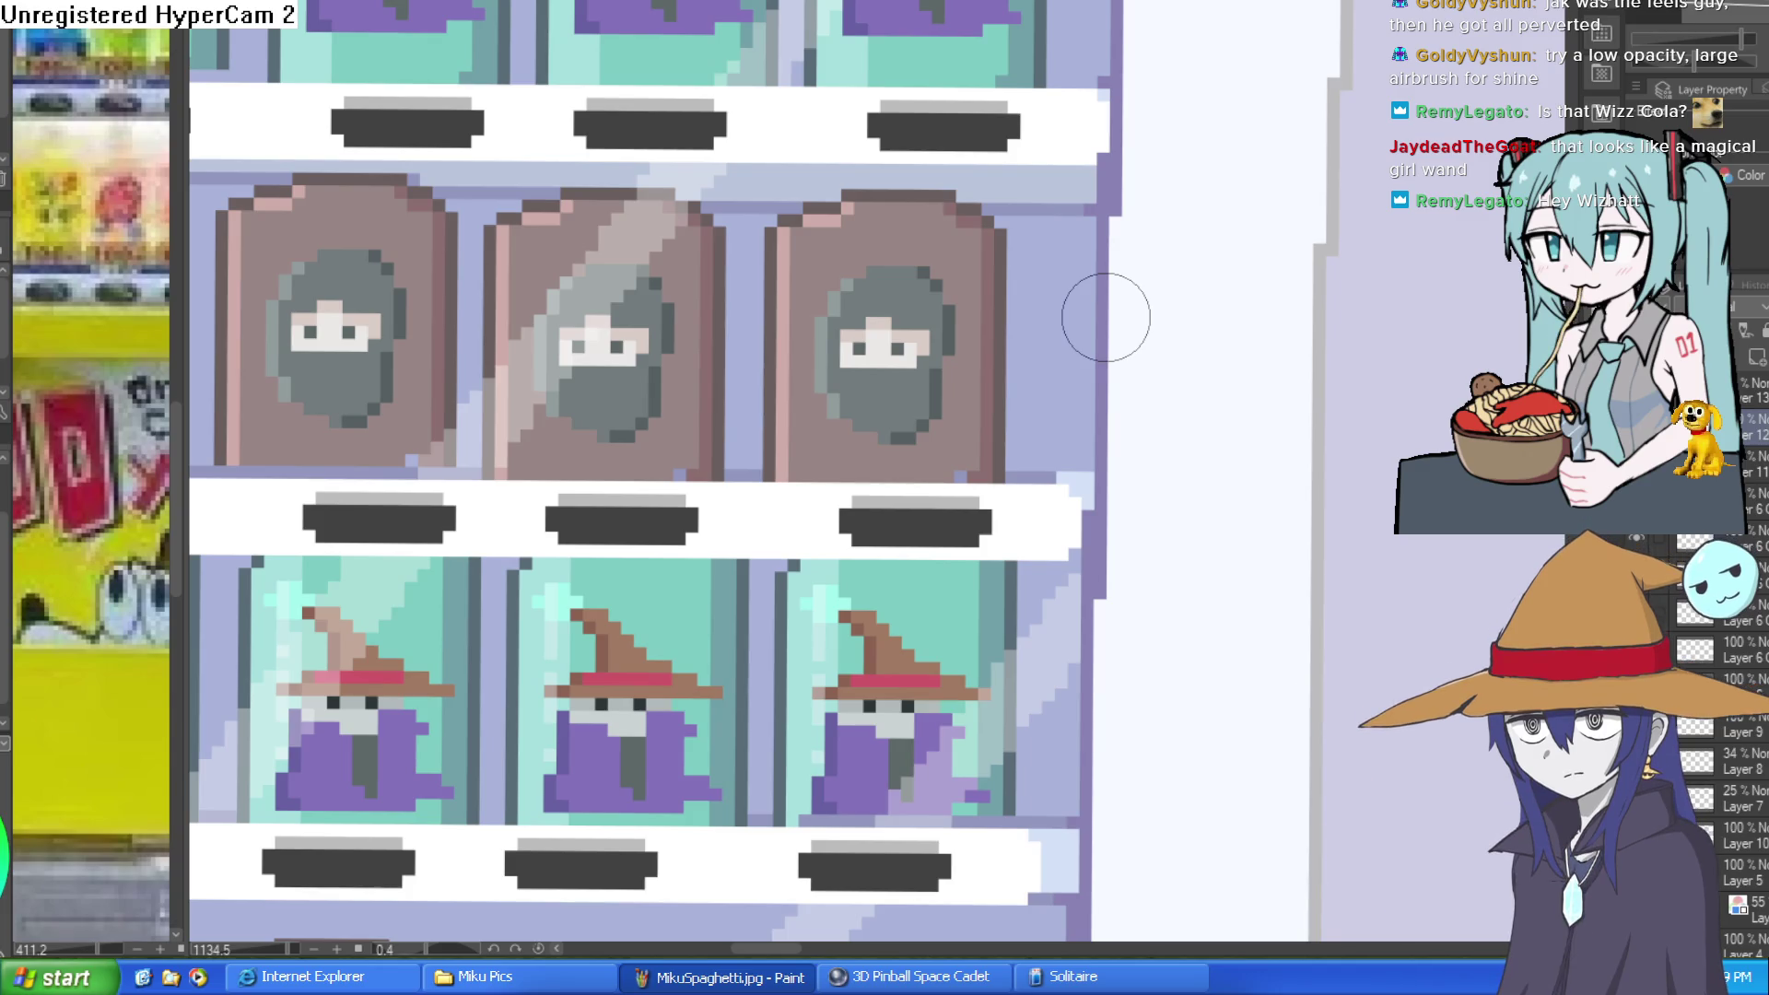
pyautogui.scroll(-5, 1125, 498)
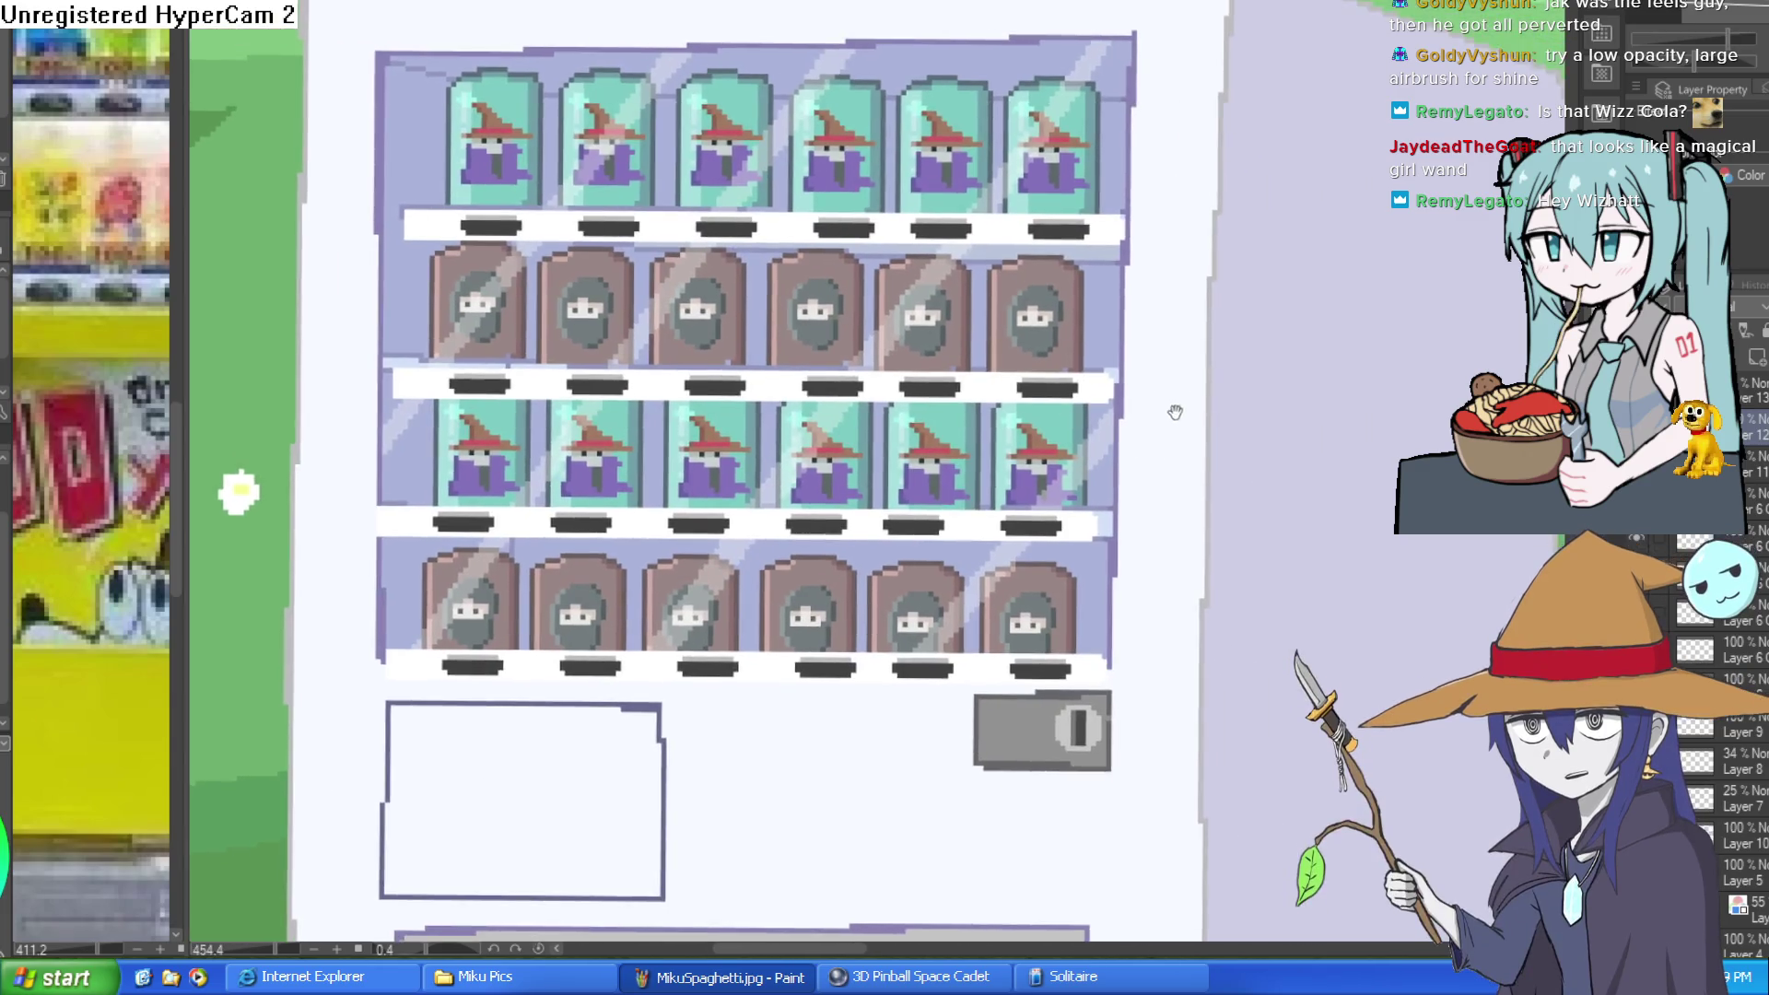
pyautogui.scroll(-3, 1124, 322)
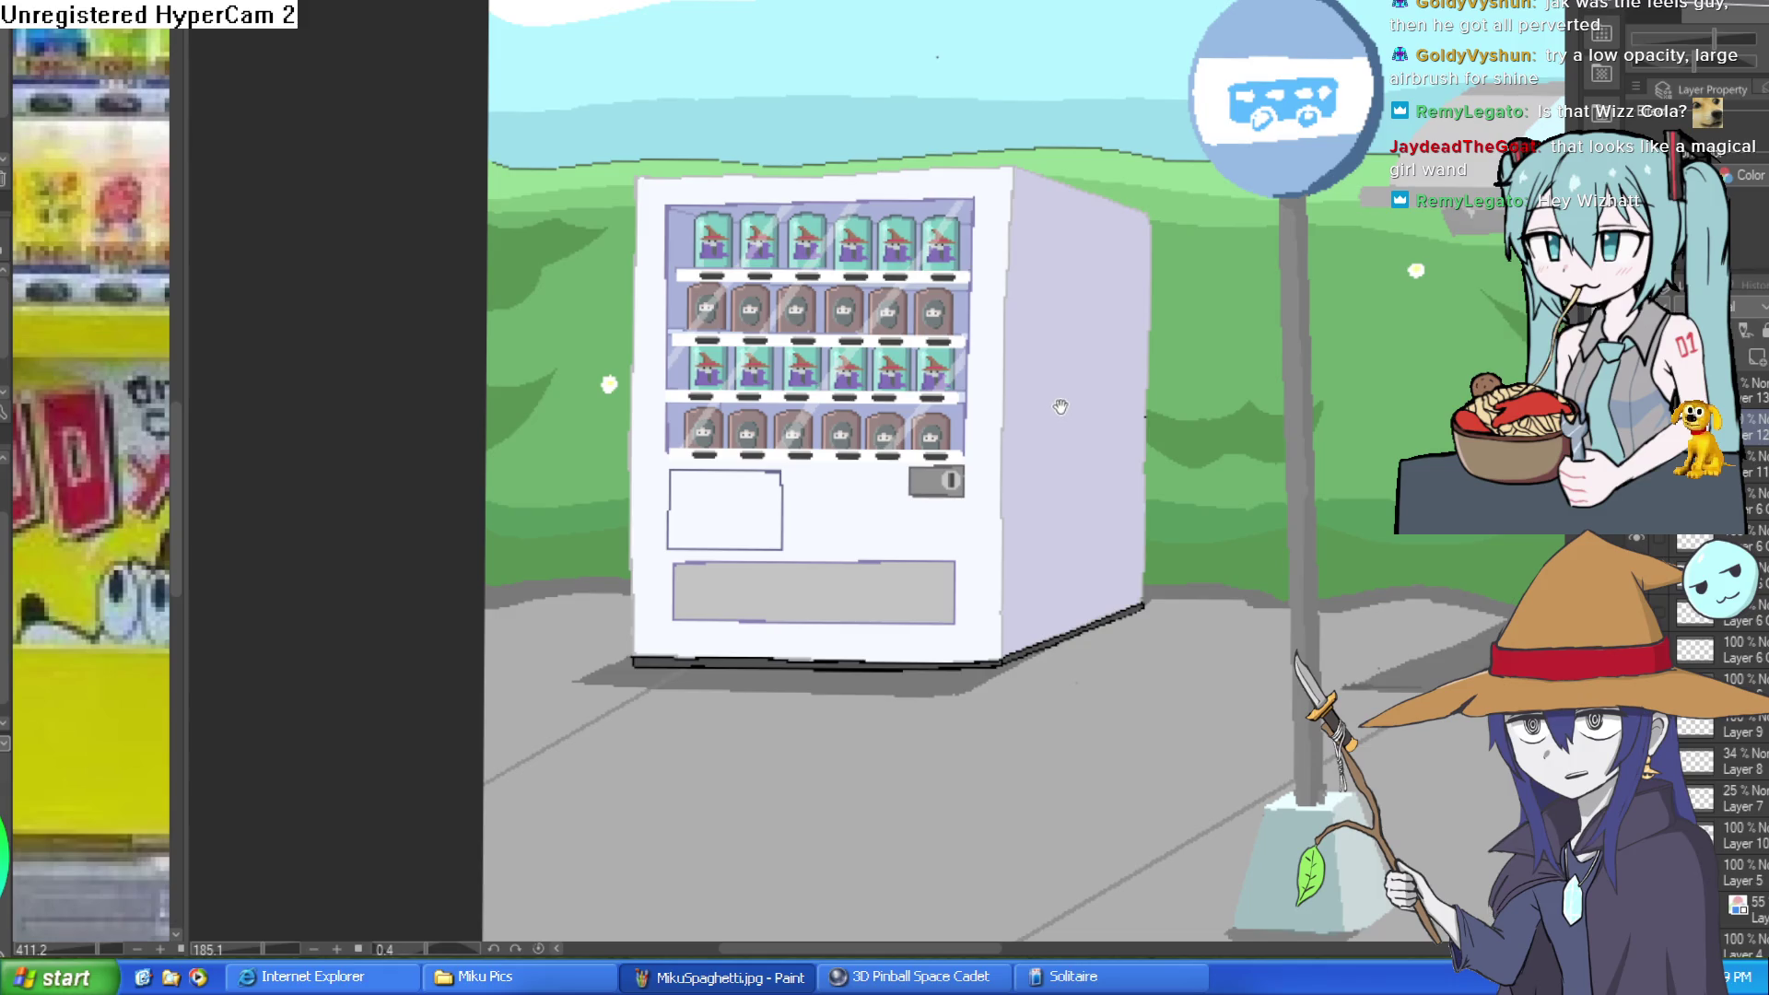
pyautogui.scroll(-2, 1069, 414)
pyautogui.scroll(2, 1033, 422)
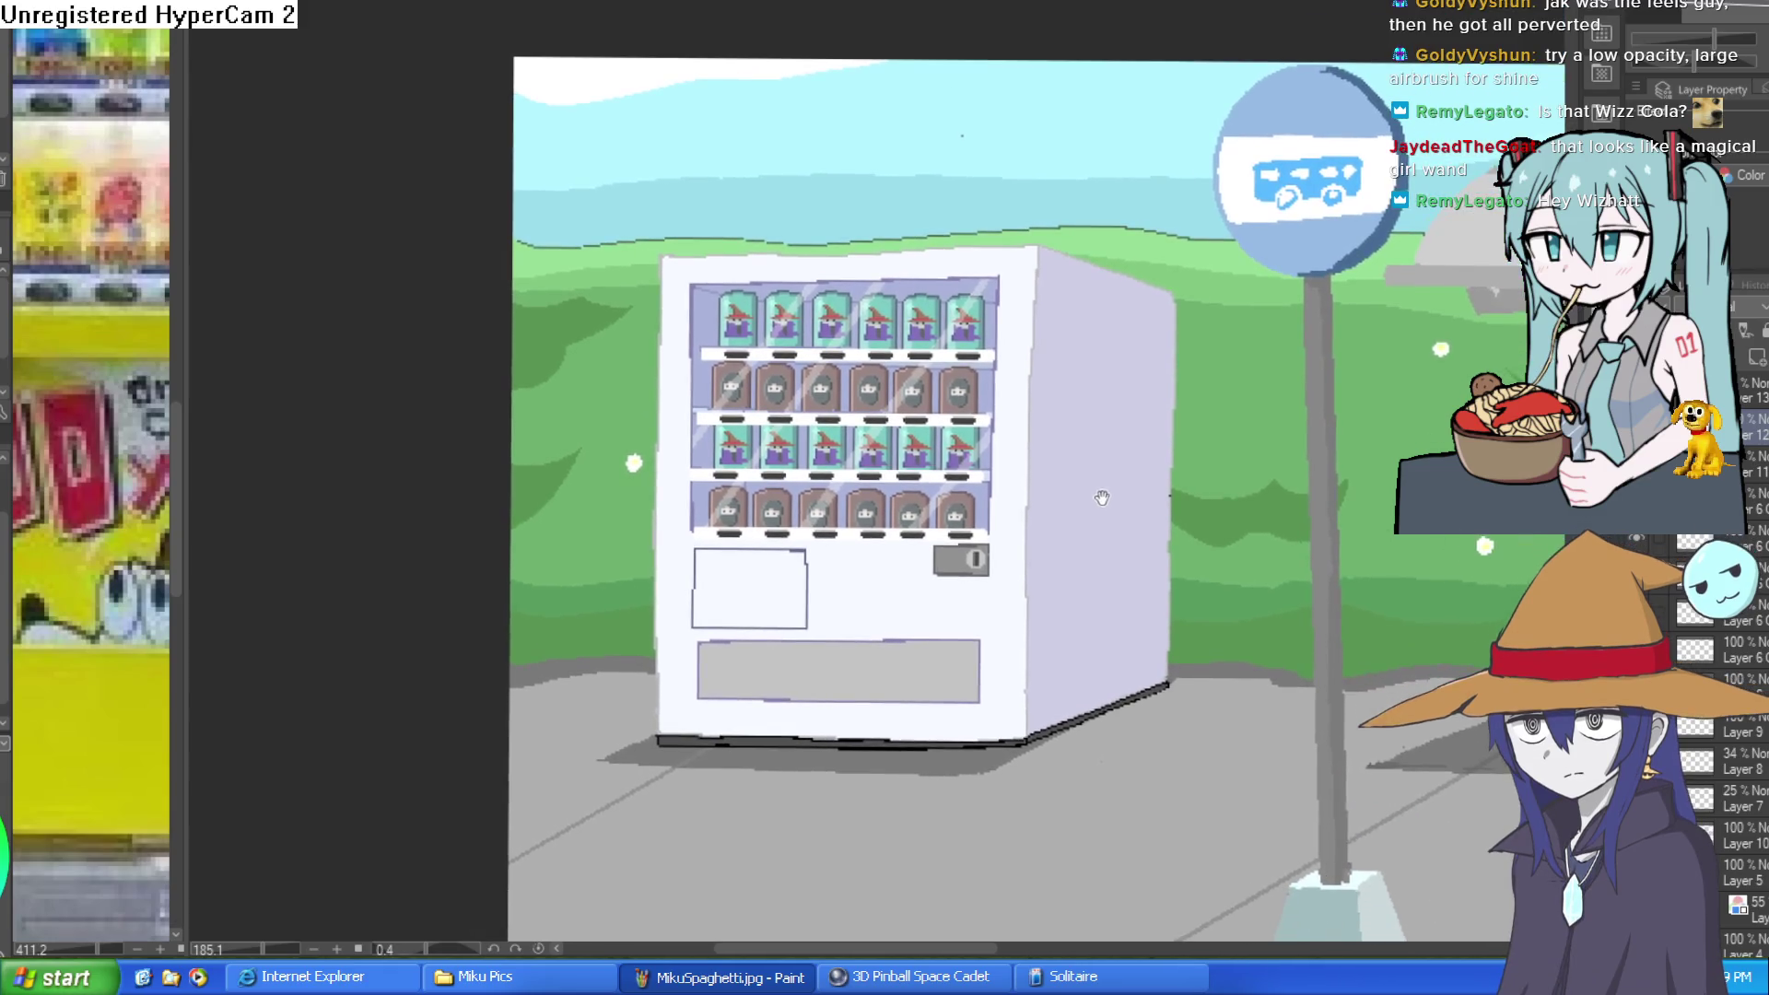
pyautogui.scroll(1, 1030, 421)
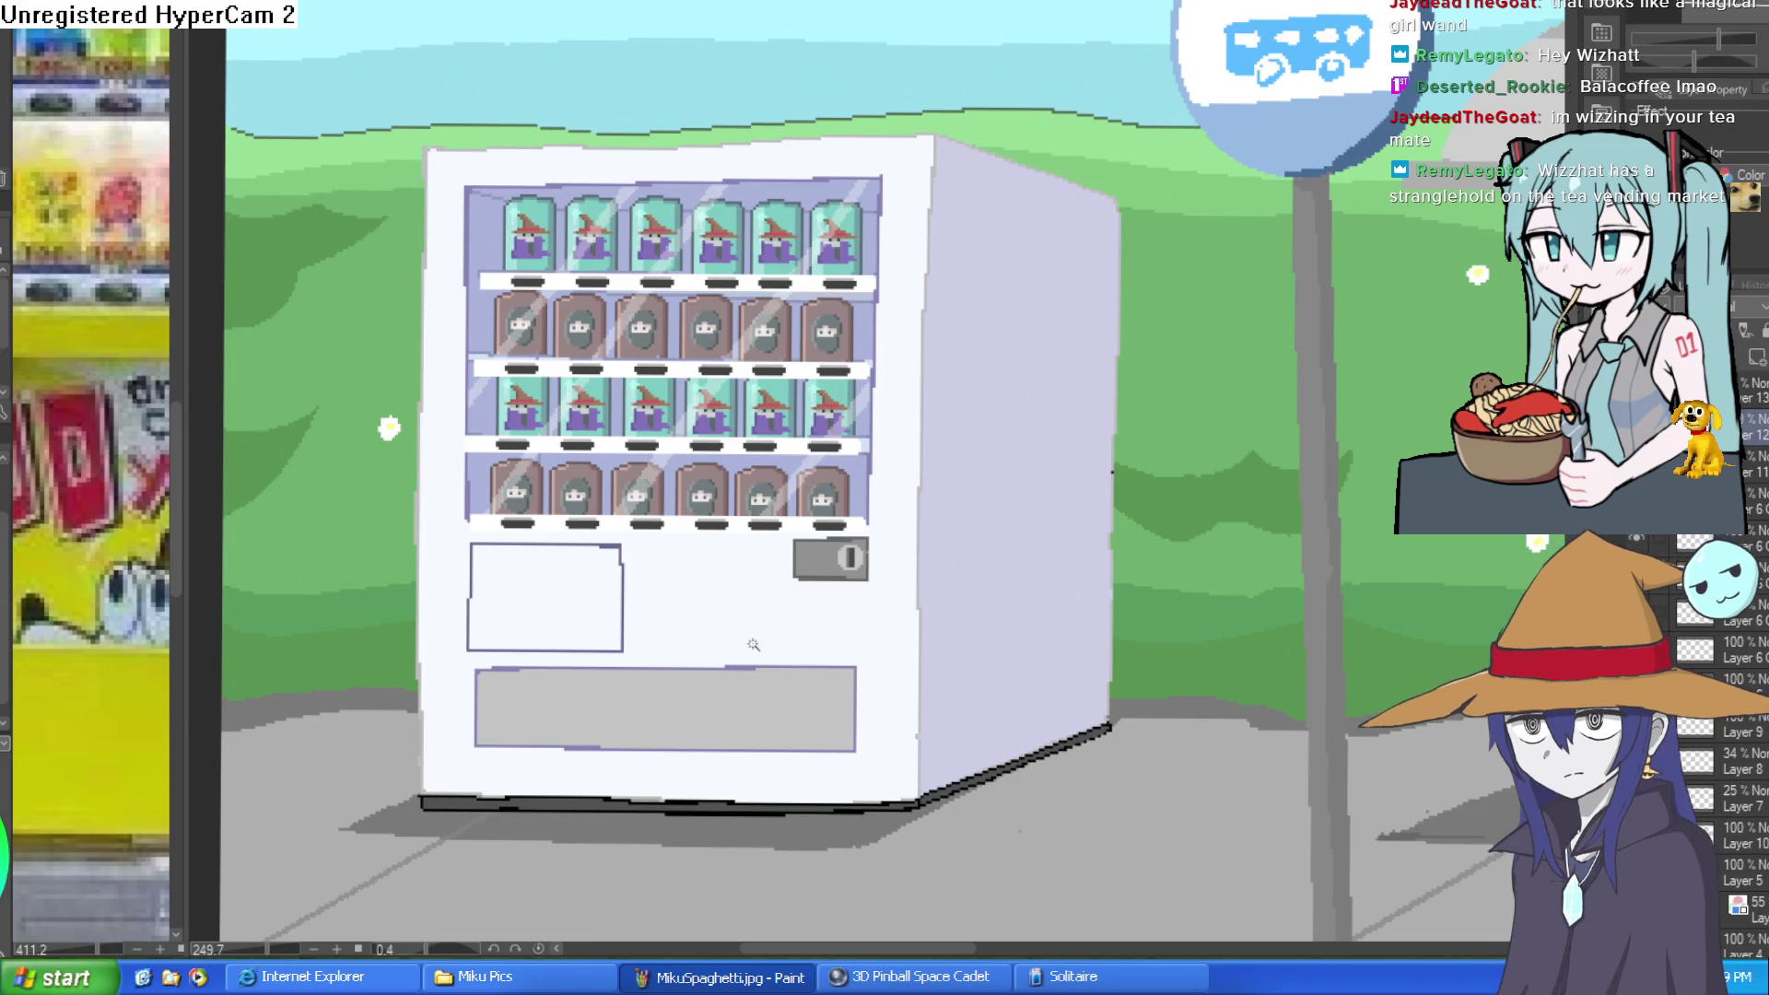
# Step: Select the grey dispenser panel and paint white diagonal shine streaks across it
pyautogui.click(789, 691)
pyautogui.moveTo(789, 691); pyautogui.dragTo(749, 583)
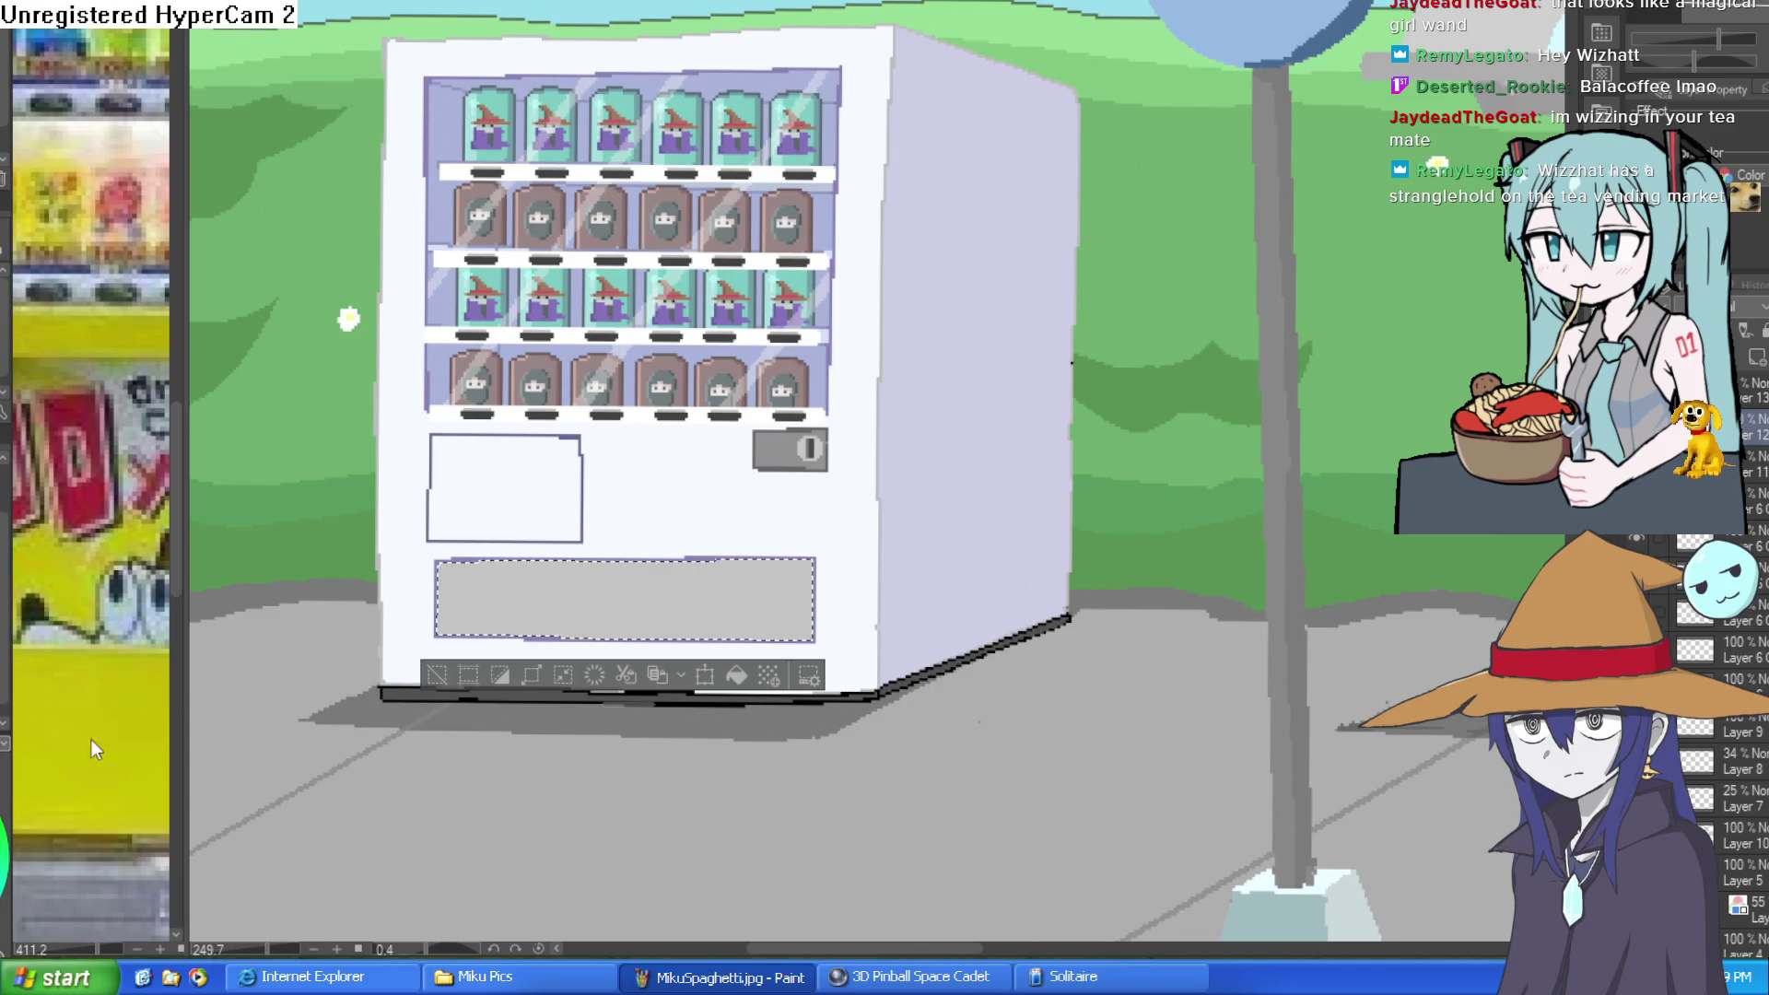
pyautogui.click(463, 604)
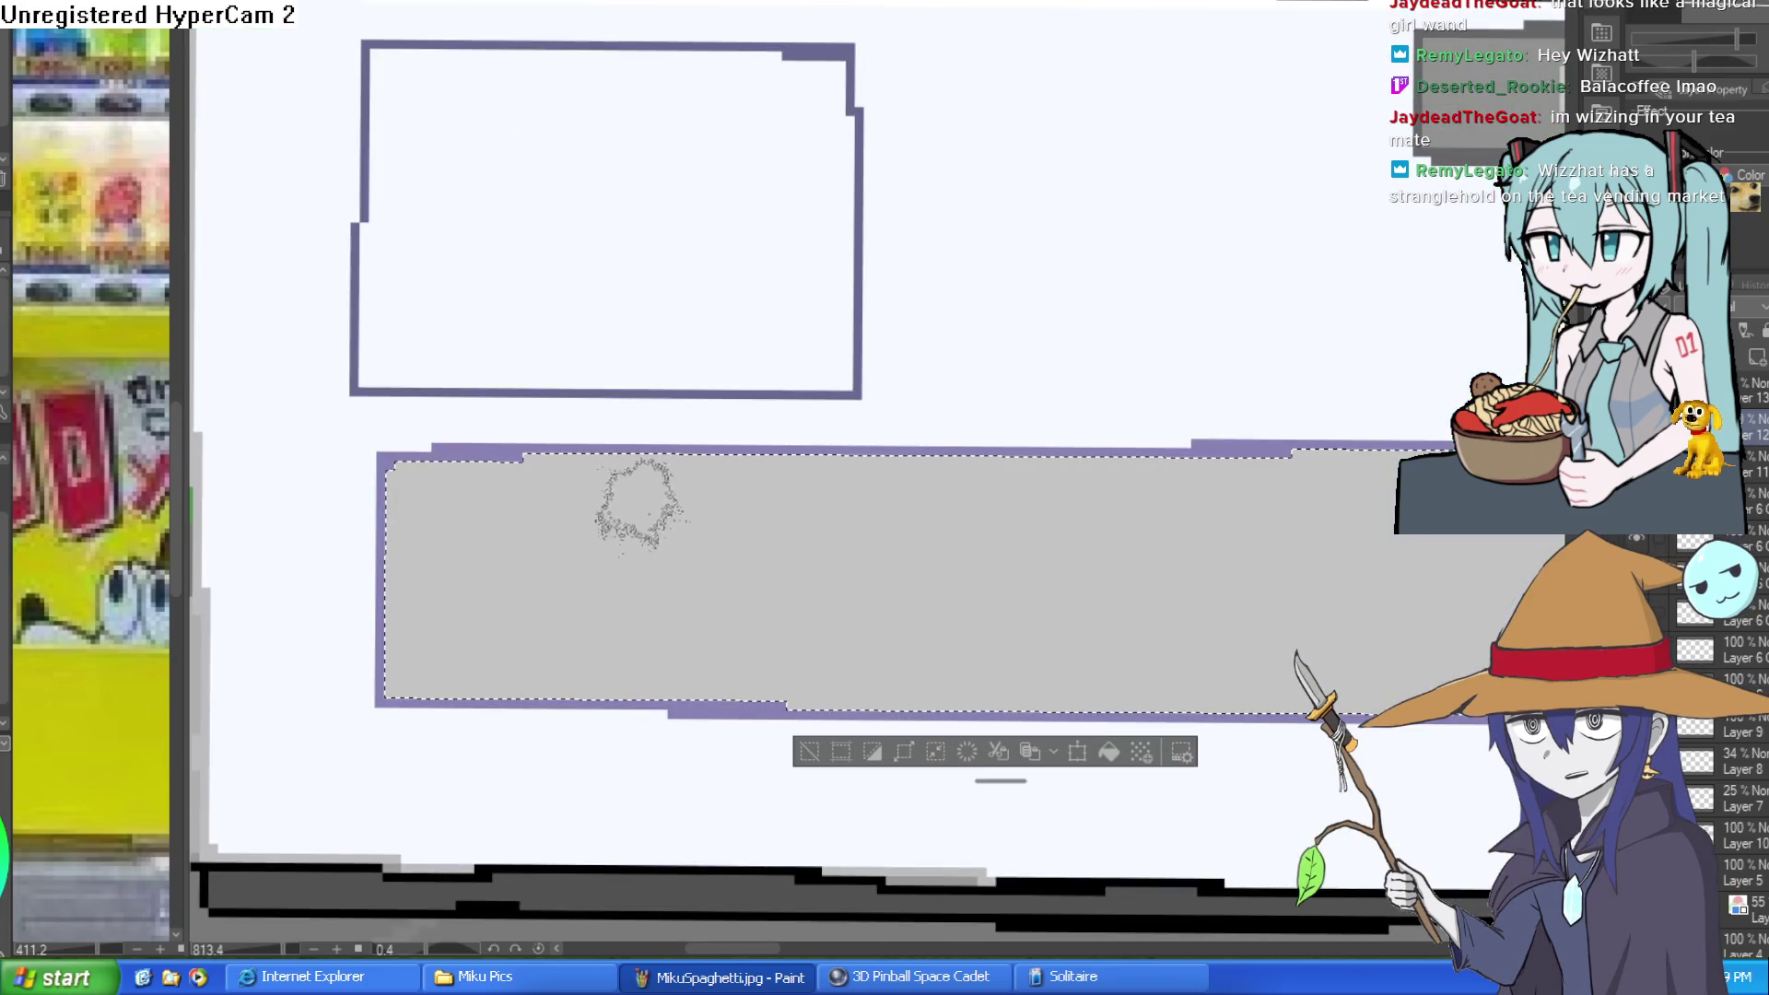
pyautogui.keyDown('alt'); pyautogui.click(800, 470); pyautogui.keyUp('alt')
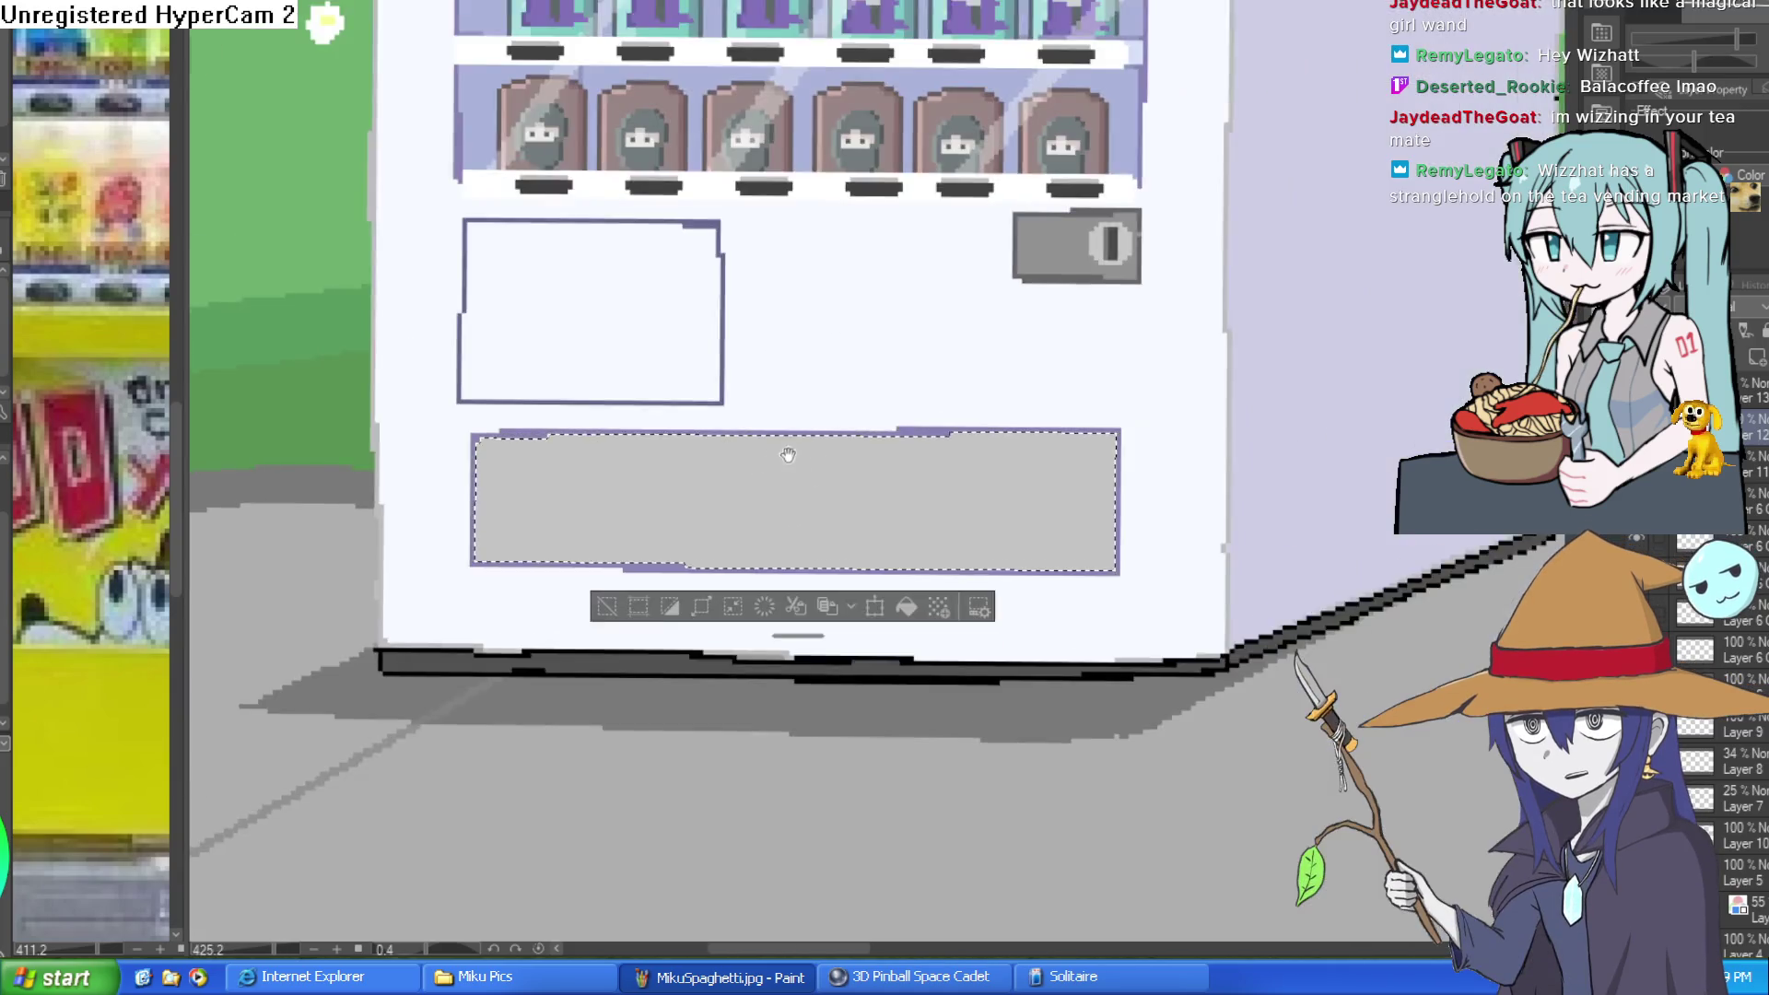
pyautogui.moveTo(833, 407)
pyautogui.mouseDown()
pyautogui.moveTo(696, 486)
pyautogui.moveTo(671, 522)
pyautogui.moveTo(693, 542)
pyautogui.mouseUp()
pyautogui.moveTo(904, 392); pyautogui.dragTo(817, 473)
pyautogui.moveTo(1078, 368); pyautogui.dragTo(873, 513)
pyautogui.moveTo(1065, 434); pyautogui.dragTo(965, 516)
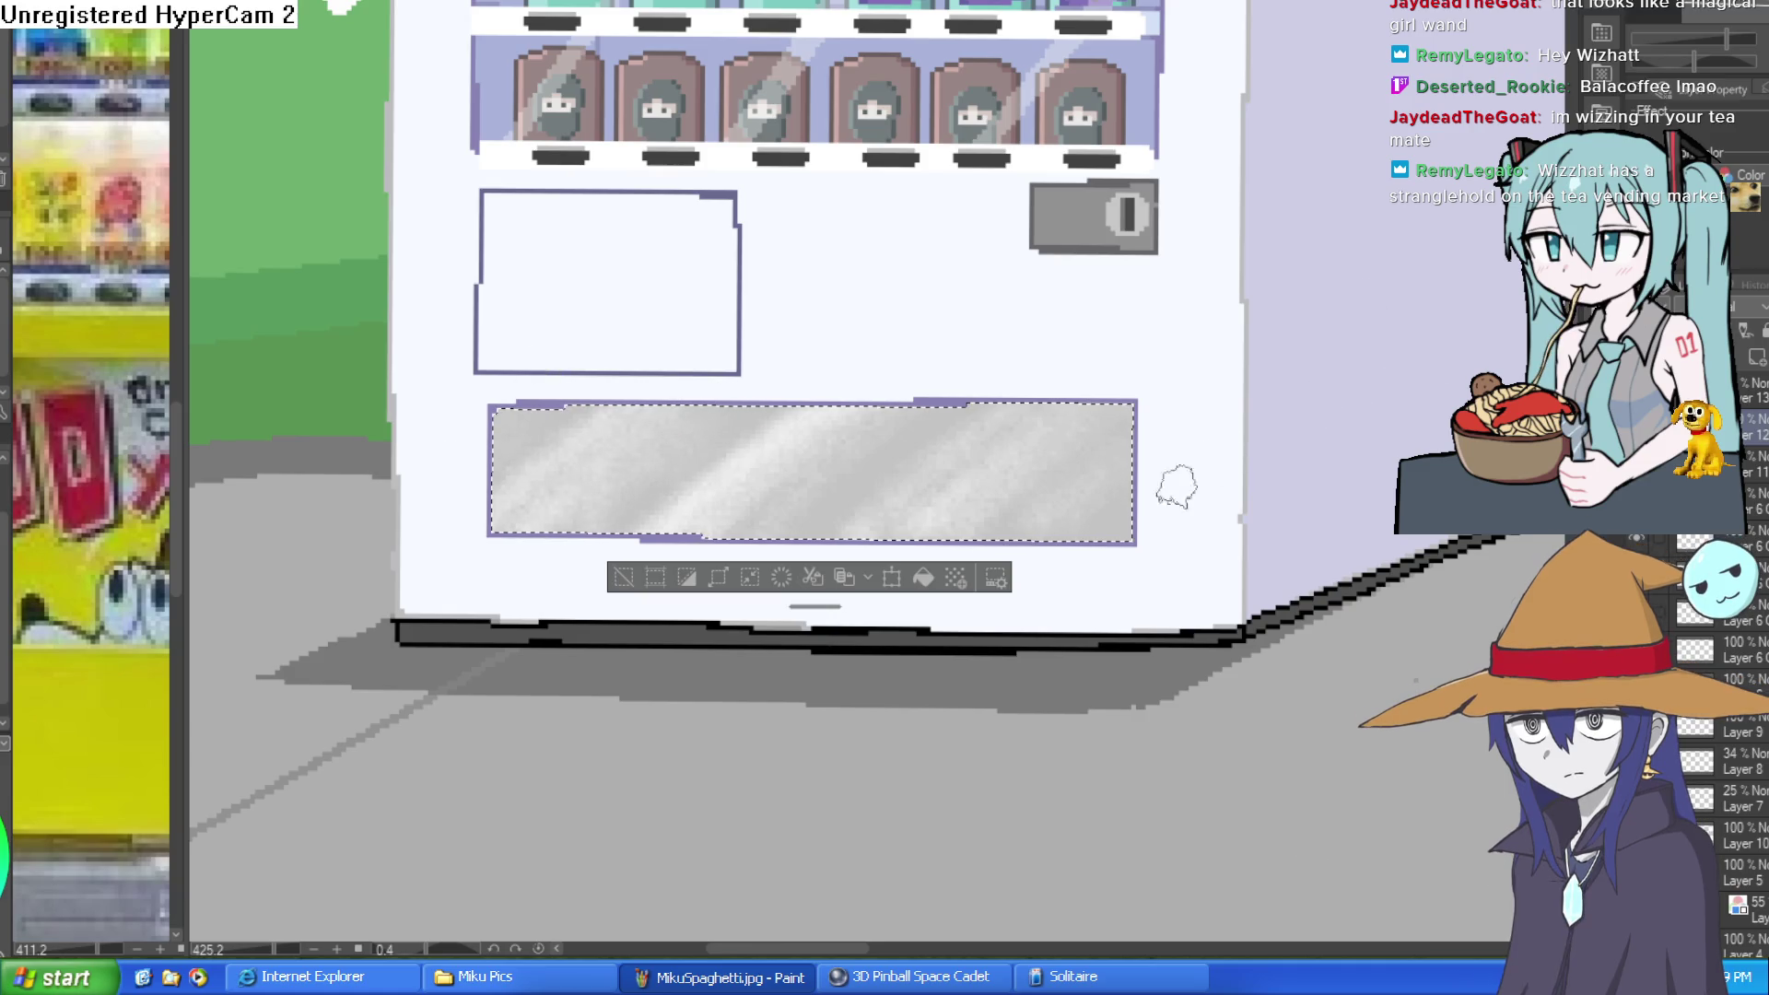
pyautogui.hotkey('ctrl', 'z')
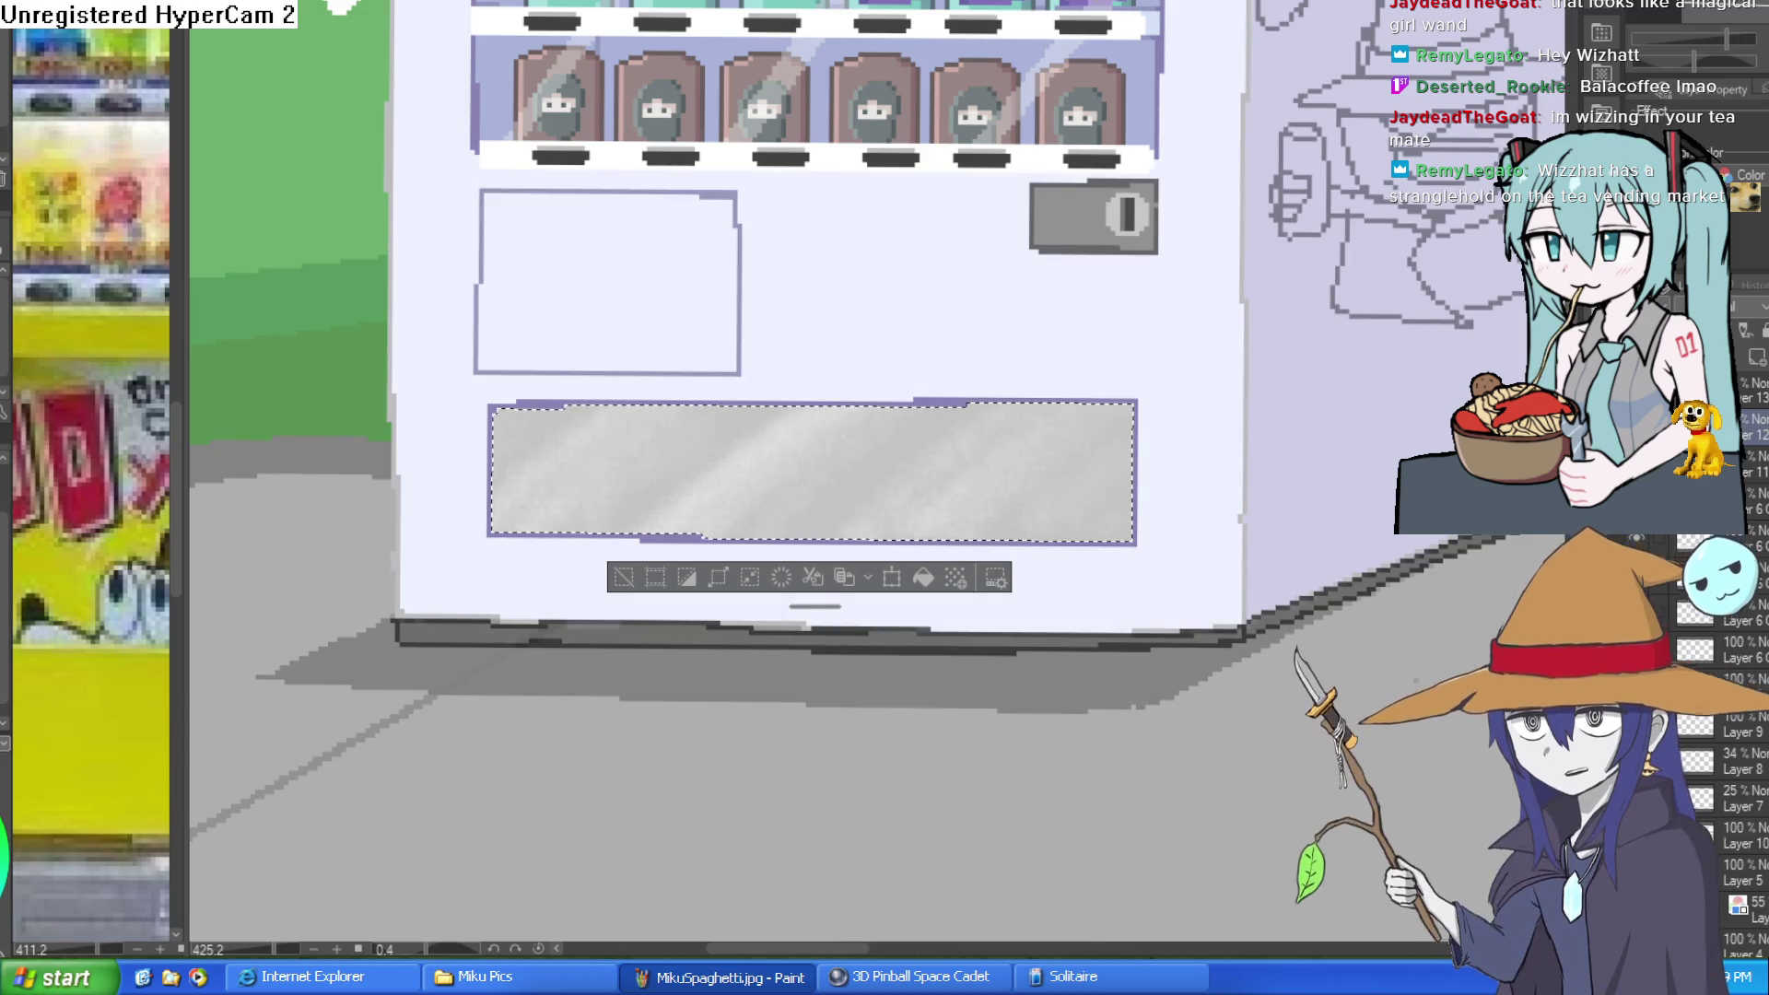
pyautogui.hotkey('ctrl', 'y')
# Step: Fill the selected lower panel with flat grey, deselect, and re-centre on the vending machine
pyautogui.scroll(-3, 1368, 465)
pyautogui.moveTo(1368, 464)
pyautogui.mouseDown()
pyautogui.moveTo(1296, 415)
pyautogui.moveTo(1281, 351)
pyautogui.mouseUp()
pyautogui.scroll(4, 1280, 422)
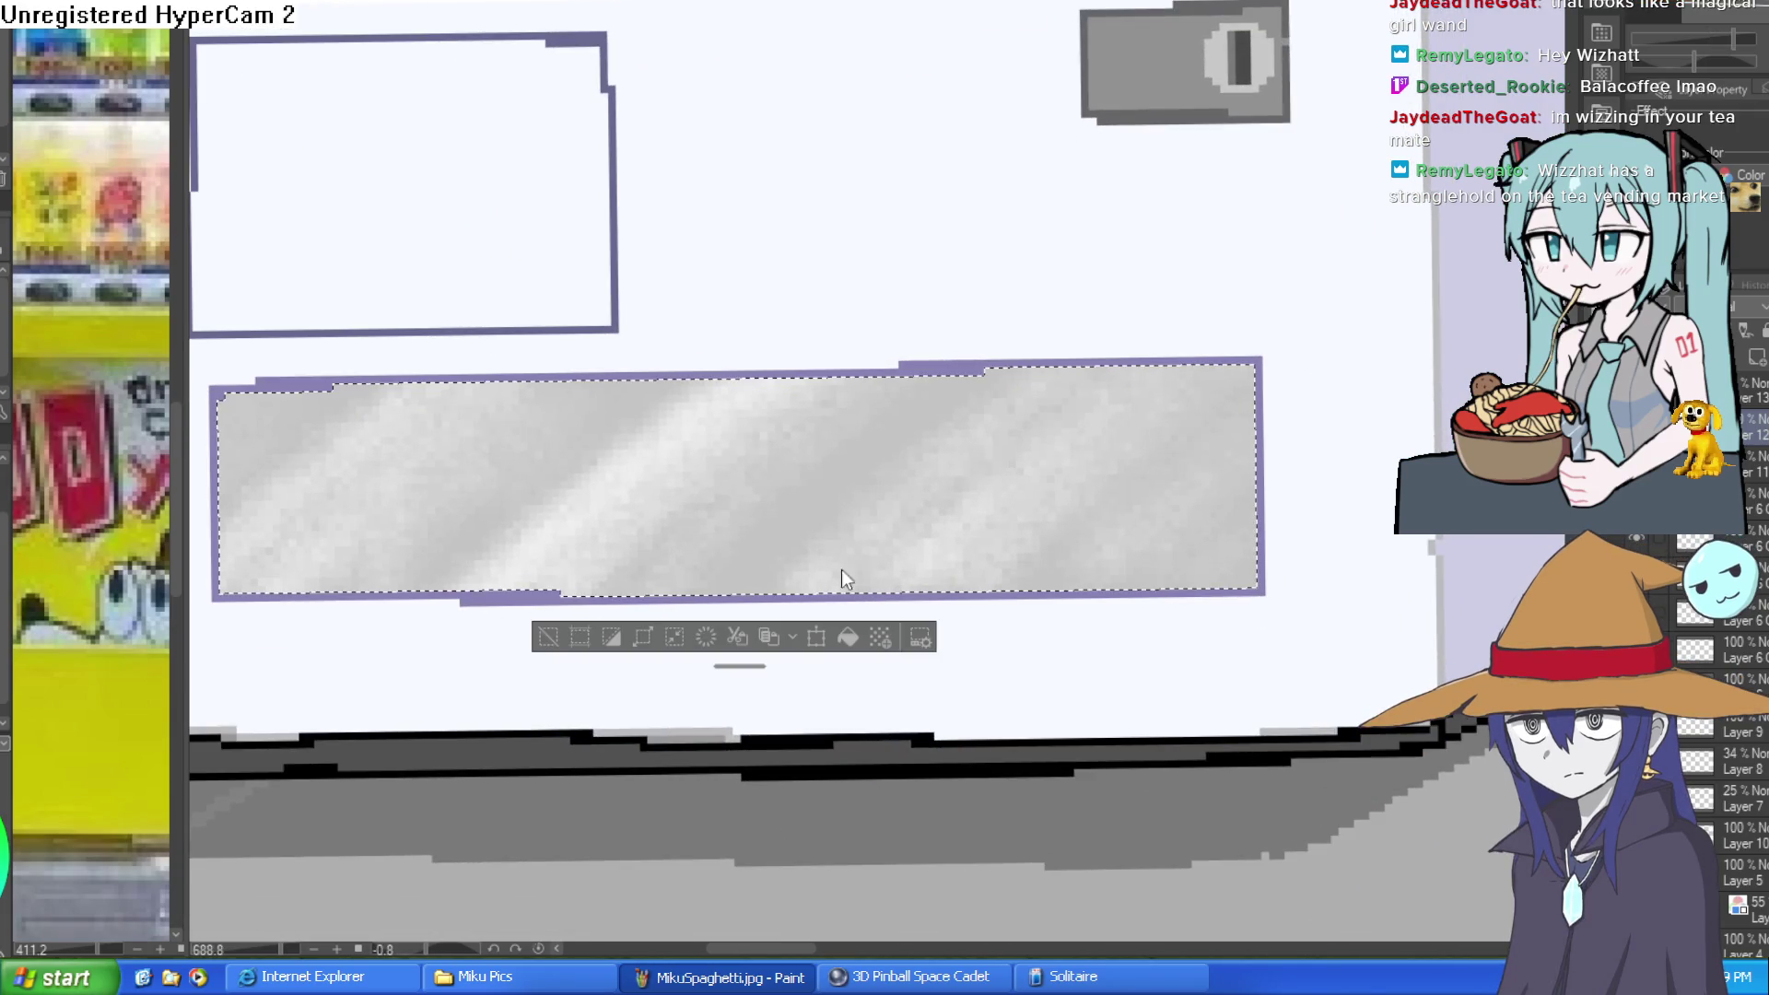
pyautogui.moveTo(909, 569); pyautogui.dragTo(898, 579)
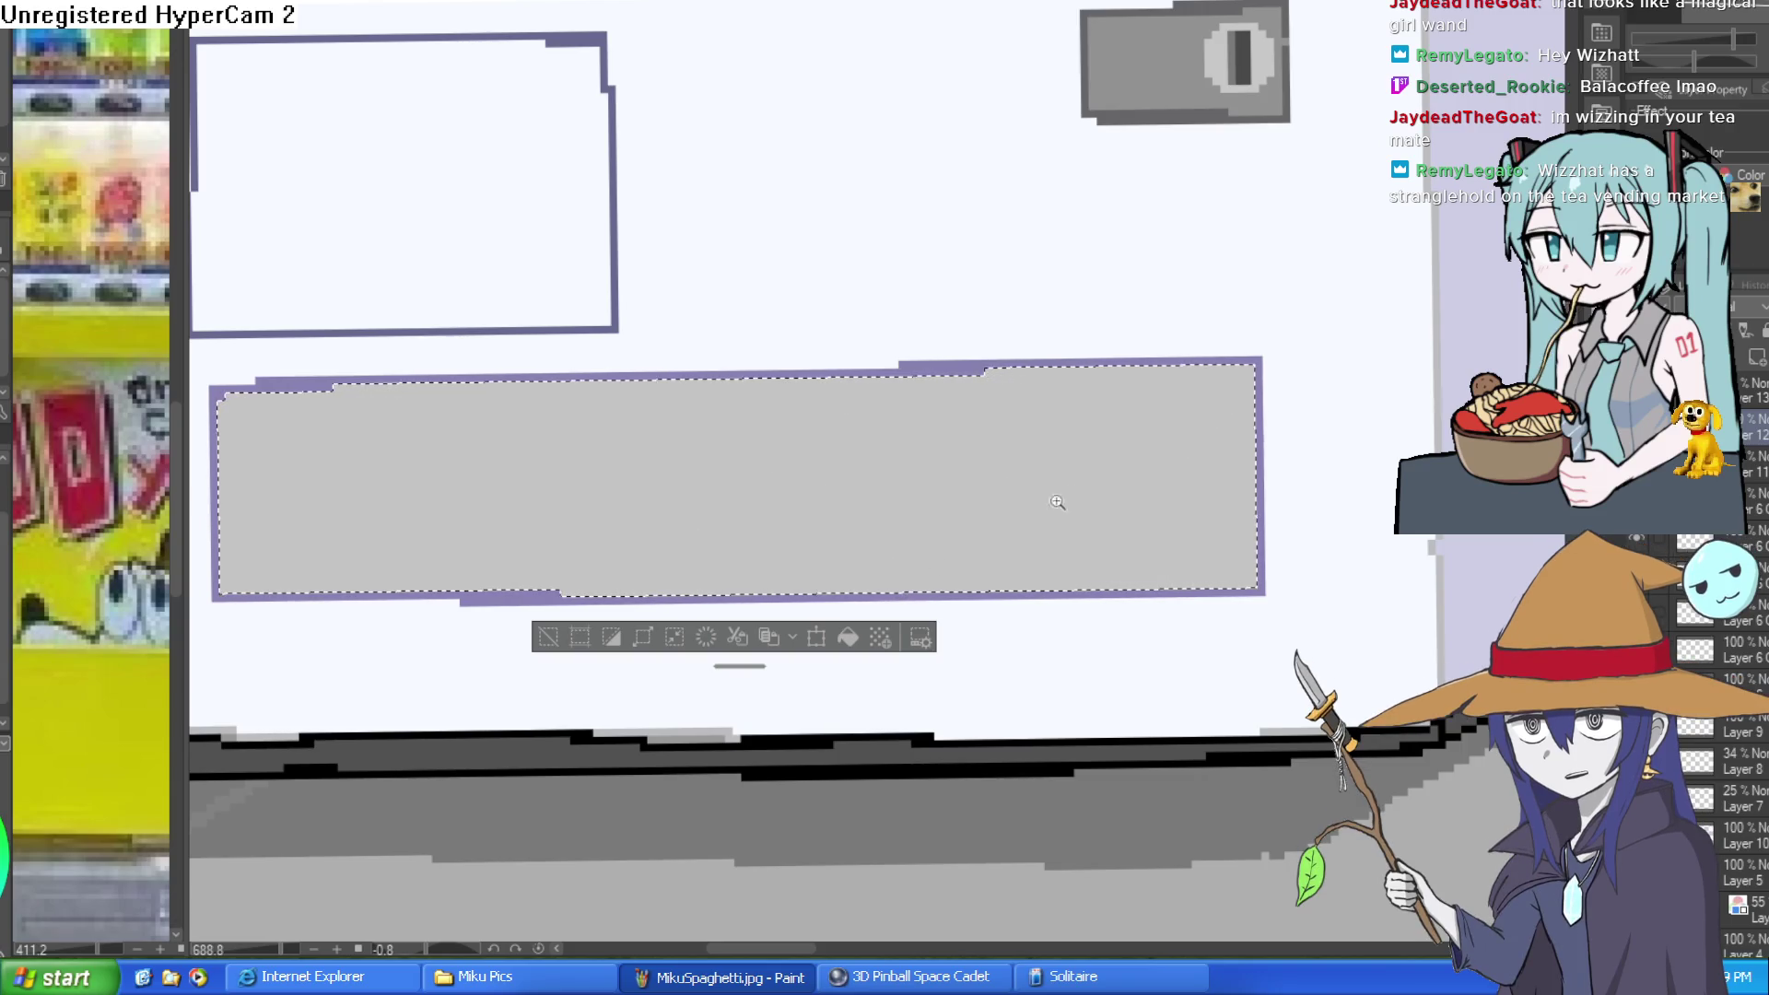
pyautogui.scroll(-3, 1050, 506)
pyautogui.hotkey('ctrl', 'd')
pyautogui.moveTo(1146, 421); pyautogui.dragTo(1047, 581)
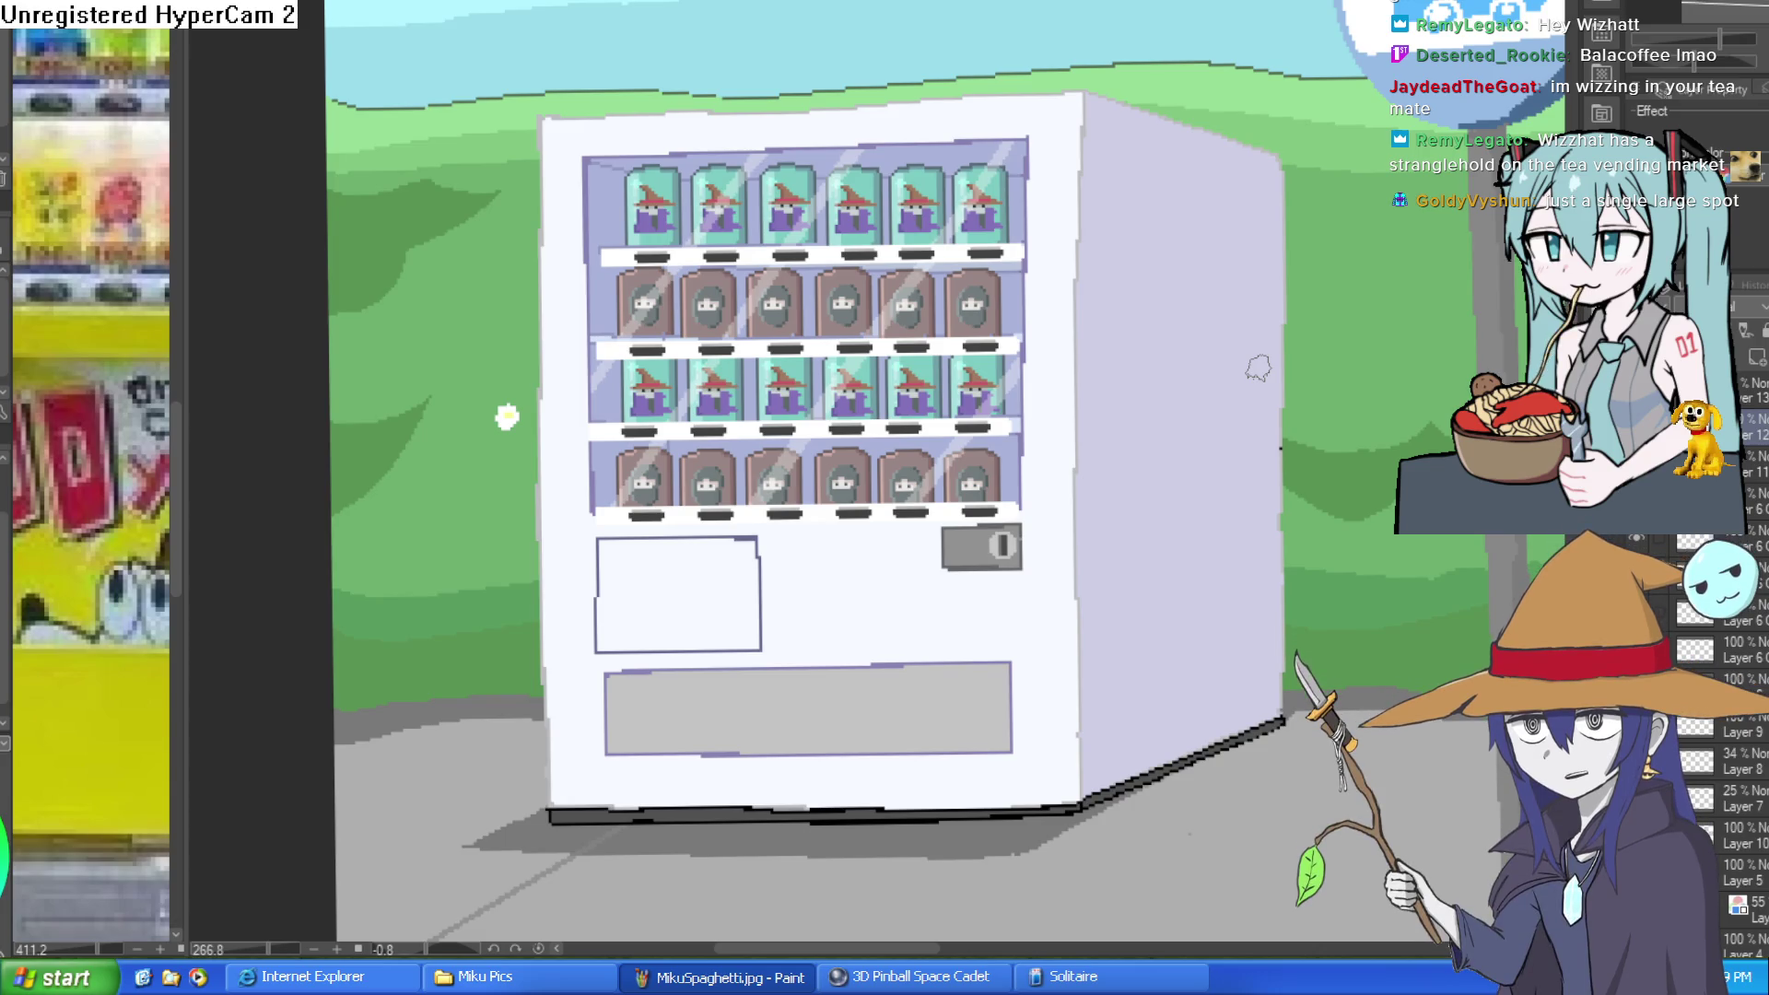
# Step: On the twin-tailed sketch, draw pointed spikes on top of the head and at its upper left
pyautogui.hotkey('ctrl', 'Tab')
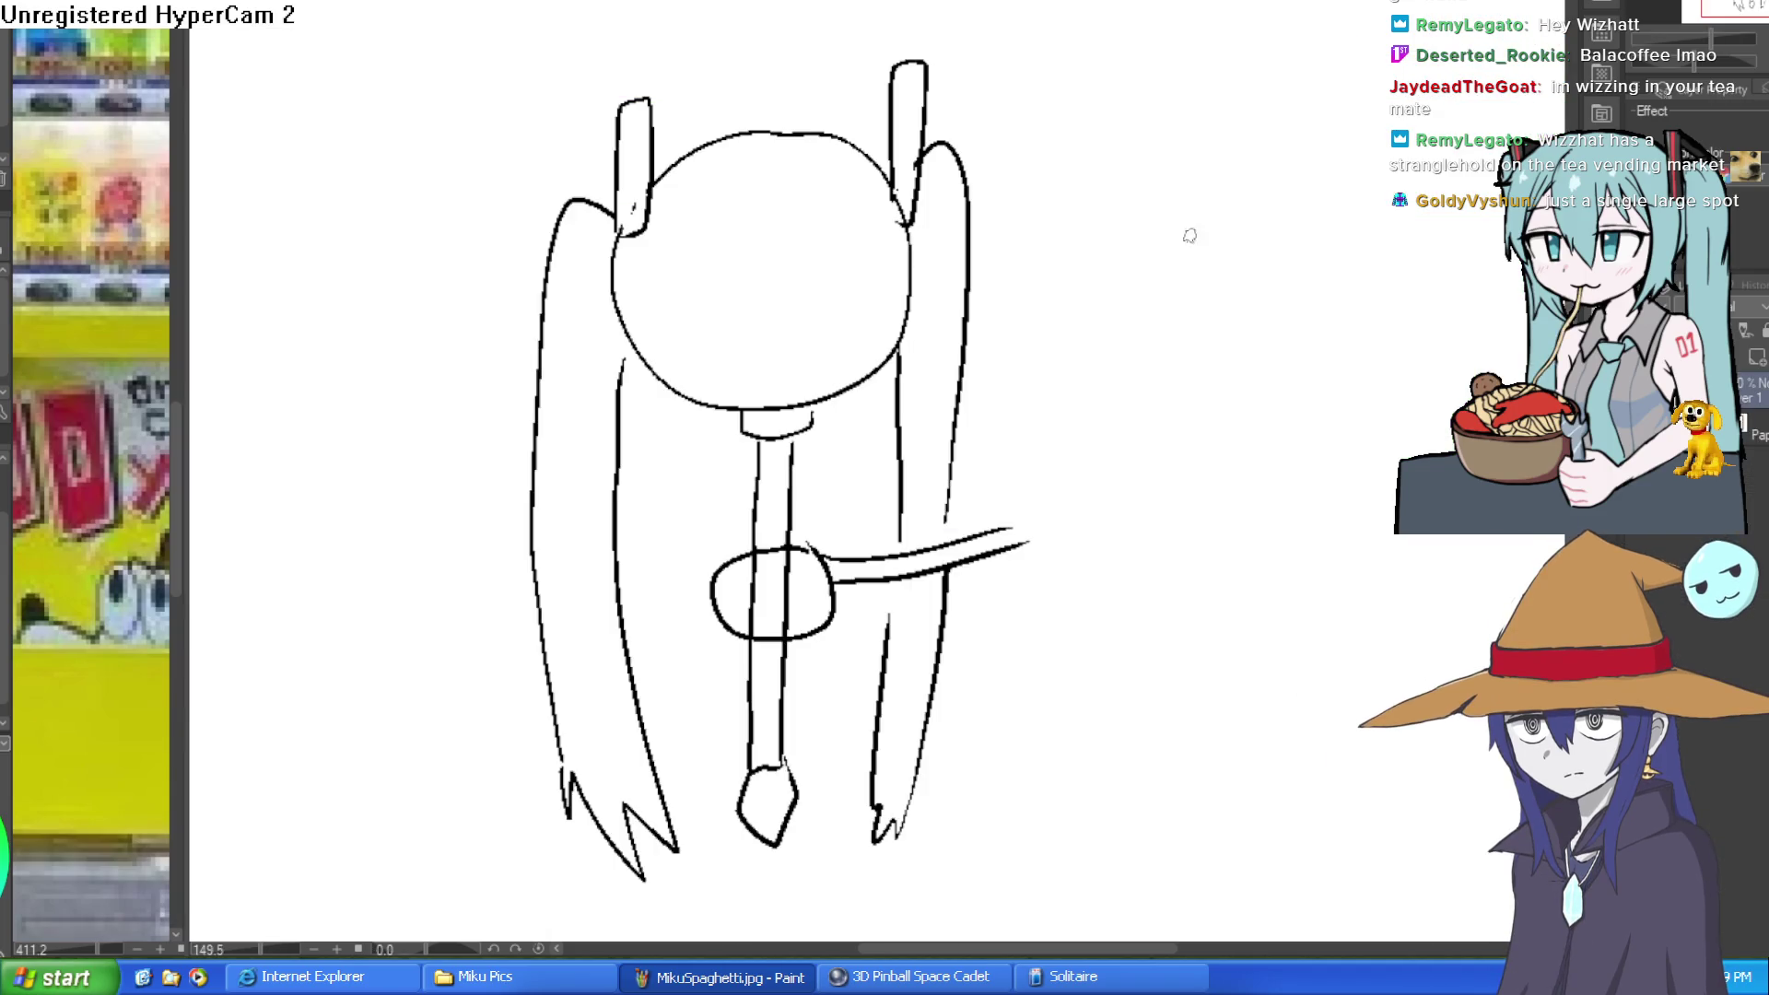
pyautogui.moveTo(1163, 355)
pyautogui.mouseDown()
pyautogui.moveTo(1109, 304)
pyautogui.moveTo(995, 336)
pyautogui.mouseUp()
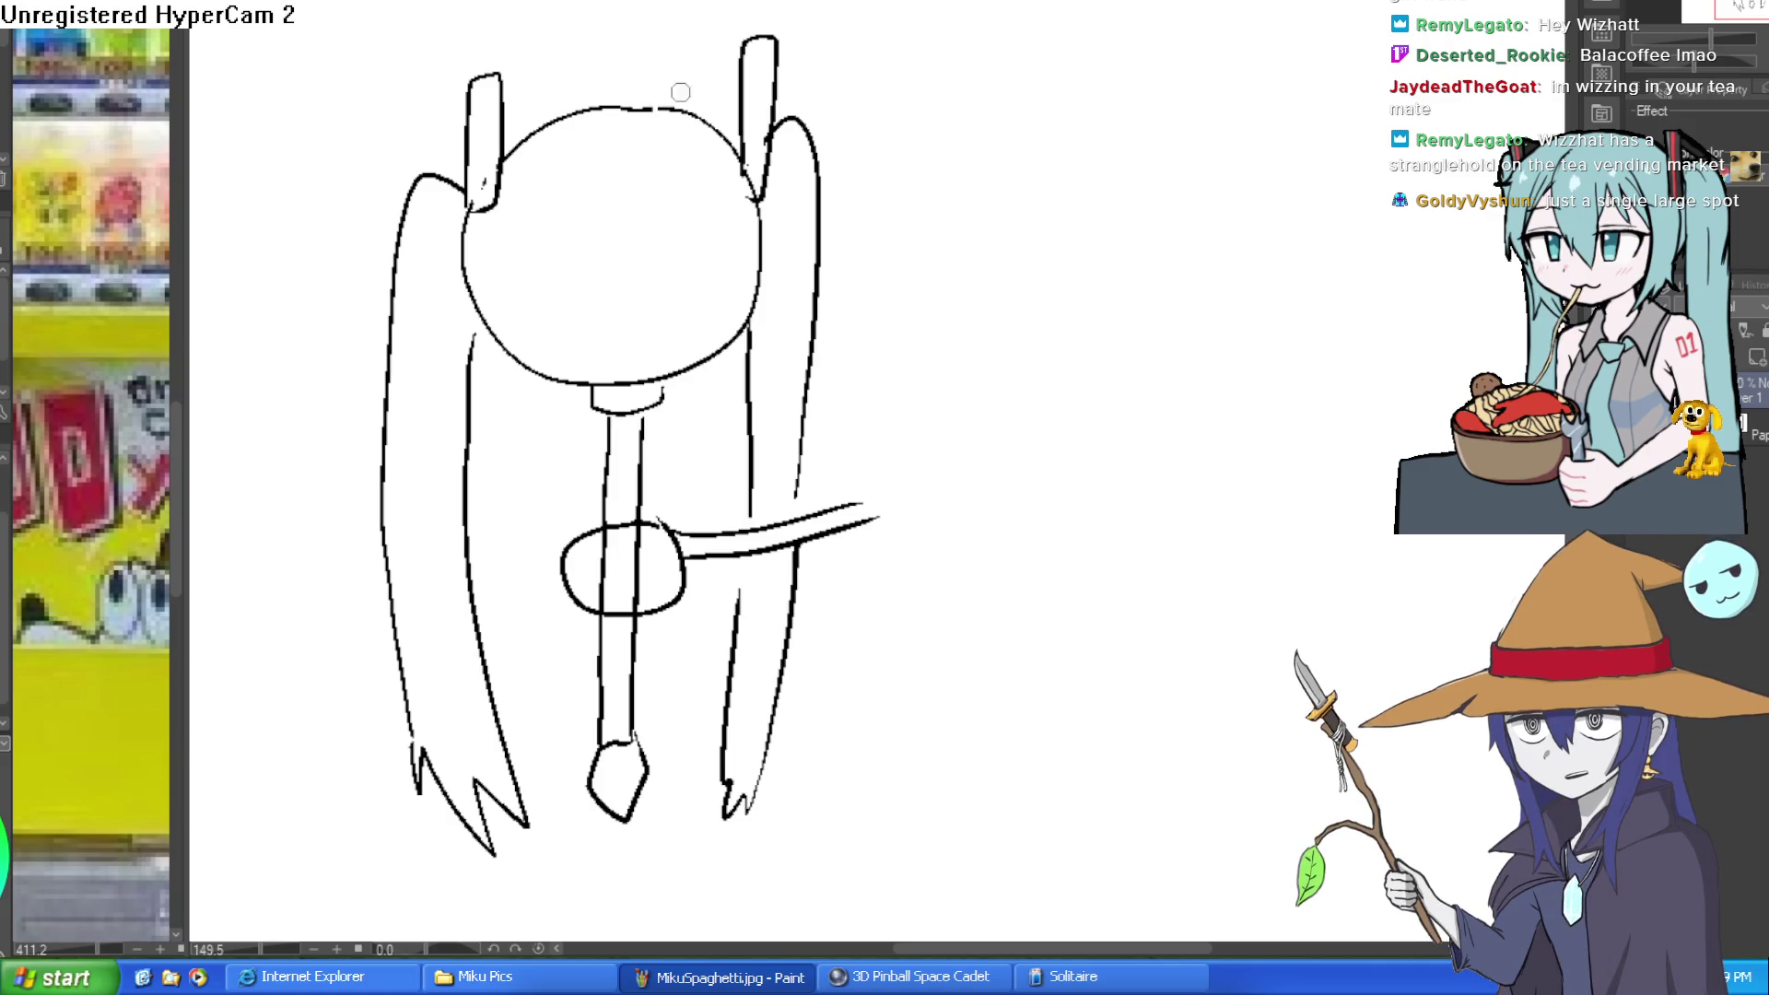
pyautogui.moveTo(653, 123)
pyautogui.mouseDown()
pyautogui.moveTo(675, 80)
pyautogui.moveTo(668, 144)
pyautogui.moveTo(684, 144)
pyautogui.mouseUp()
pyautogui.moveTo(573, 143)
pyautogui.mouseDown()
pyautogui.moveTo(542, 162)
pyautogui.moveTo(568, 158)
pyautogui.moveTo(609, 20)
pyautogui.moveTo(634, 111)
pyautogui.mouseUp()
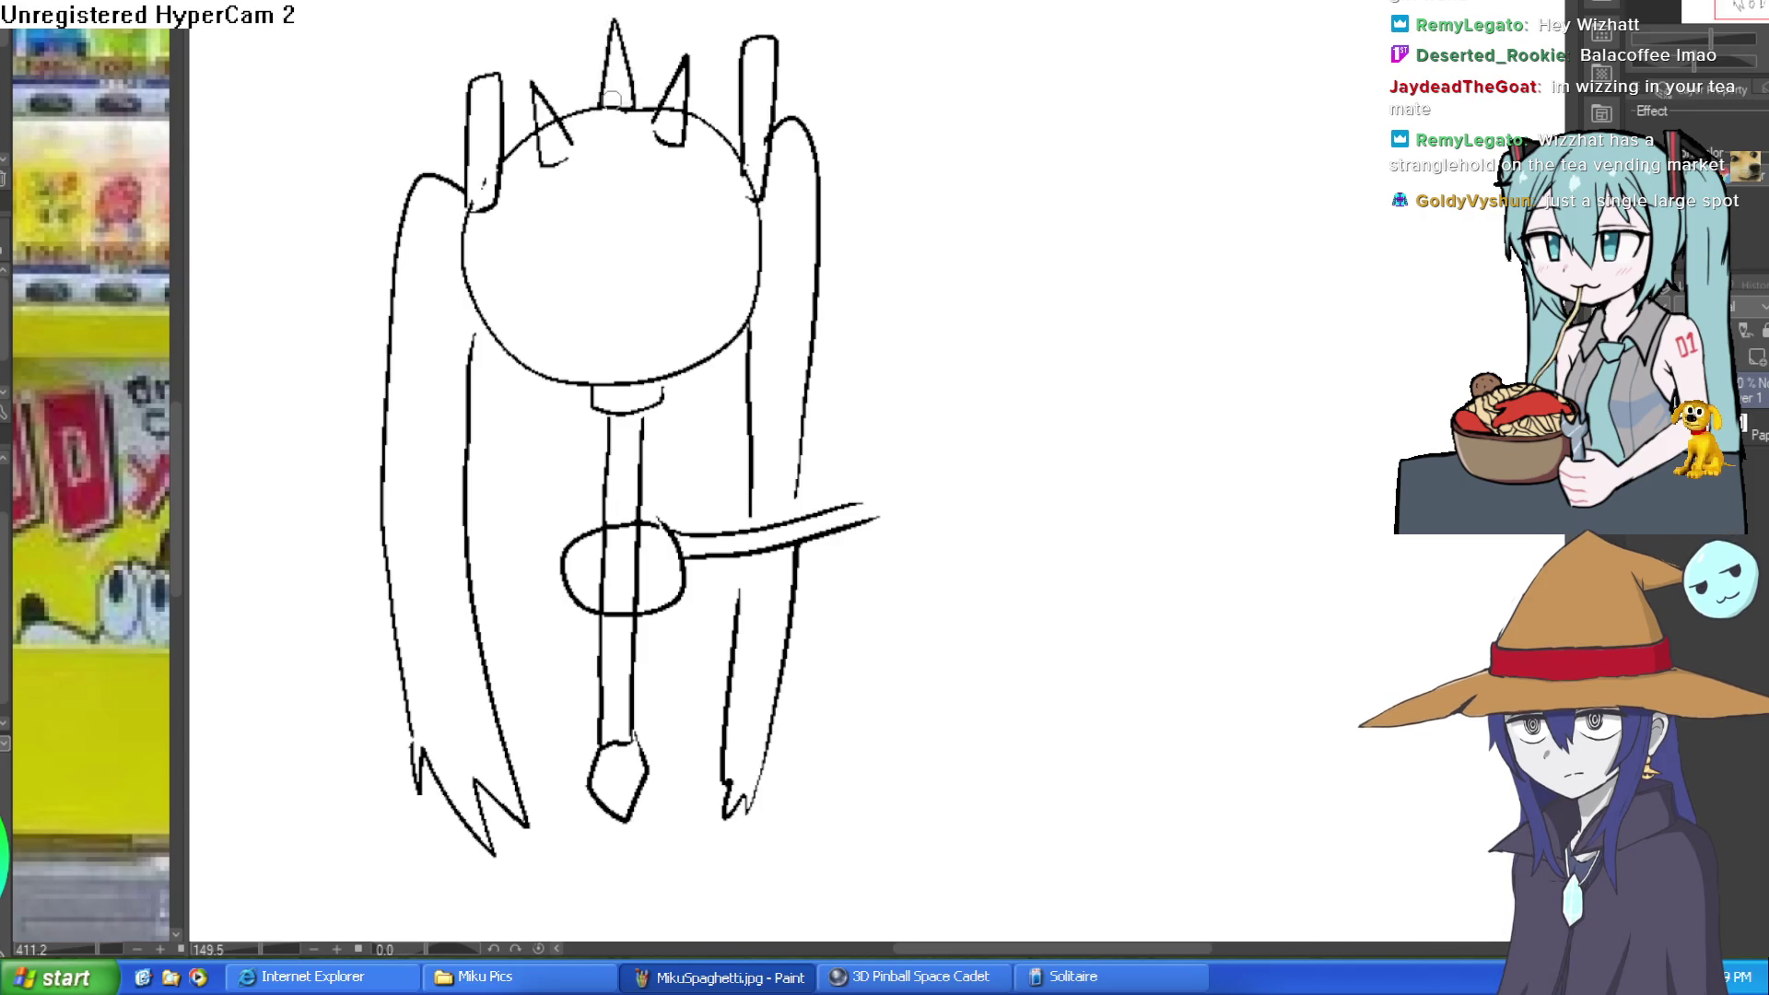
# Step: Draw spikes on the head's left, right and underside, plus a central eye with a pupil dot
pyautogui.moveTo(748, 237)
pyautogui.mouseDown()
pyautogui.moveTo(804, 246)
pyautogui.moveTo(743, 241)
pyautogui.mouseUp()
pyautogui.moveTo(475, 245)
pyautogui.mouseDown()
pyautogui.moveTo(421, 260)
pyautogui.moveTo(479, 267)
pyautogui.moveTo(481, 247)
pyautogui.mouseUp()
pyautogui.moveTo(721, 352)
pyautogui.mouseDown()
pyautogui.moveTo(708, 419)
pyautogui.moveTo(679, 376)
pyautogui.mouseUp()
pyautogui.moveTo(505, 357)
pyautogui.mouseDown()
pyautogui.moveTo(486, 411)
pyautogui.moveTo(529, 385)
pyautogui.mouseUp()
pyautogui.moveTo(613, 227)
pyautogui.mouseDown()
pyautogui.moveTo(644, 276)
pyautogui.moveTo(621, 236)
pyautogui.mouseUp()
pyautogui.click(617, 254)
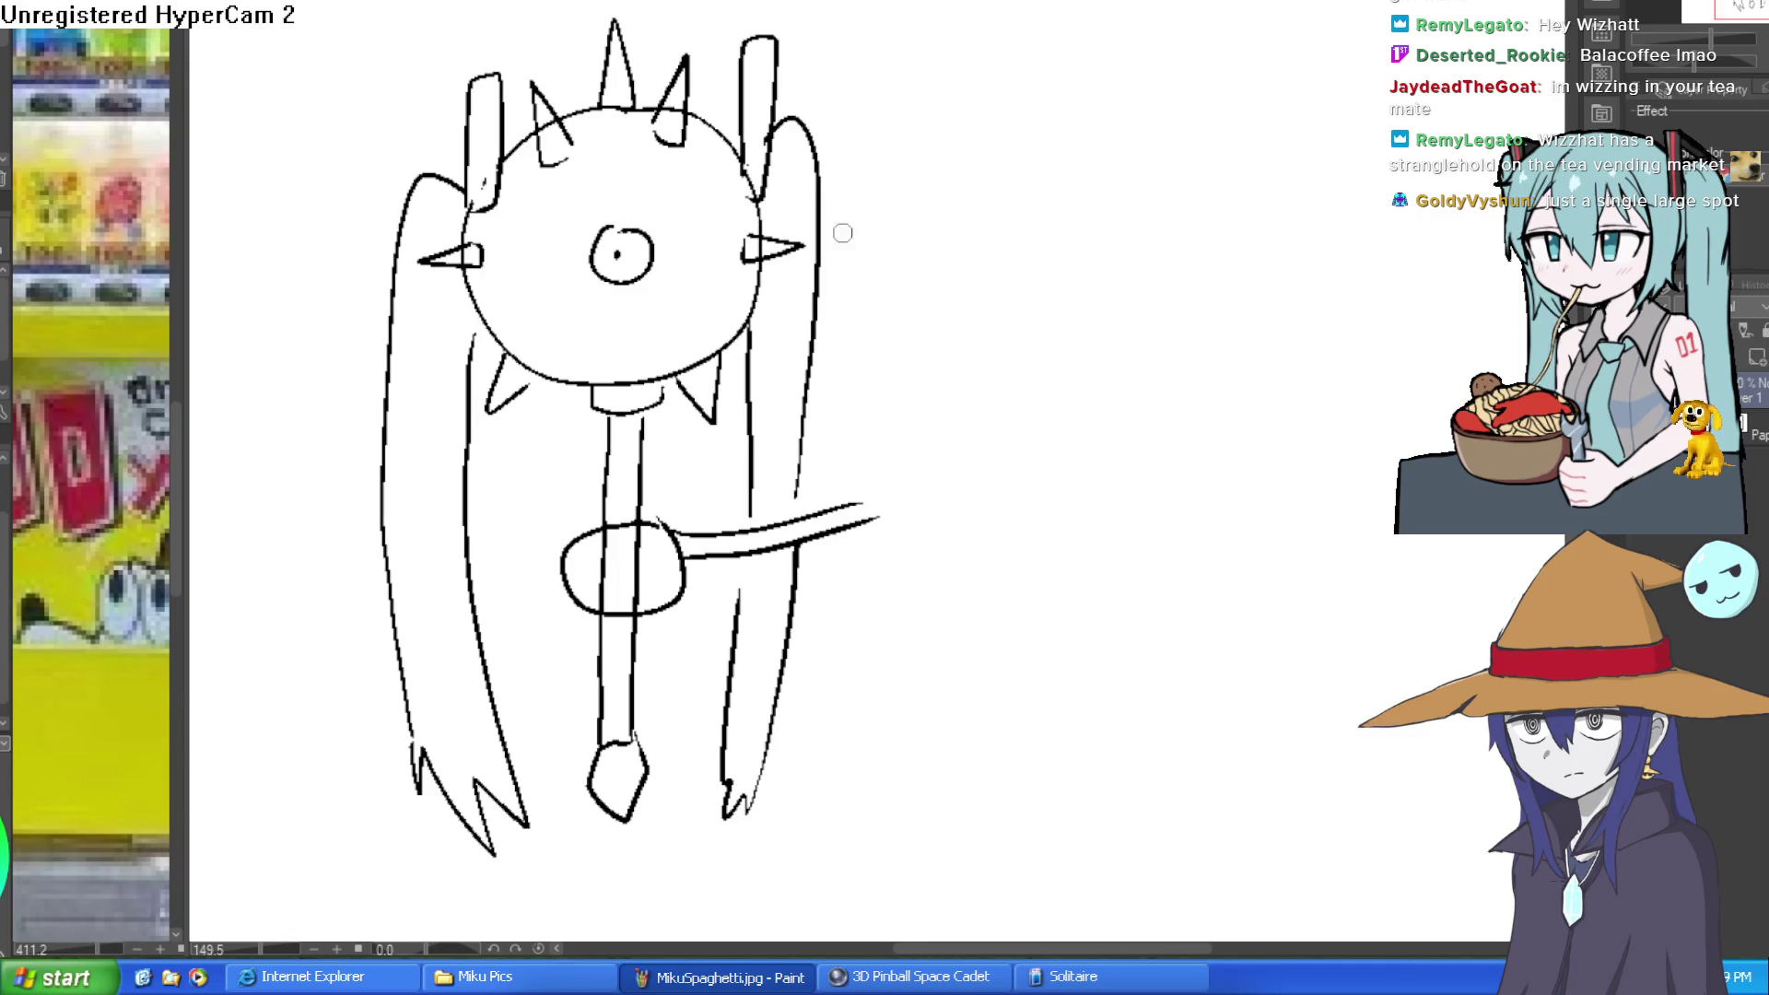
# Step: Add spikes on the head's lower sides and upper left and right so they ring it
pyautogui.moveTo(728, 291)
pyautogui.mouseDown()
pyautogui.moveTo(769, 321)
pyautogui.moveTo(708, 317)
pyautogui.mouseUp()
pyautogui.moveTo(538, 315)
pyautogui.mouseDown()
pyautogui.moveTo(520, 349)
pyautogui.moveTo(564, 323)
pyautogui.moveTo(537, 310)
pyautogui.mouseUp()
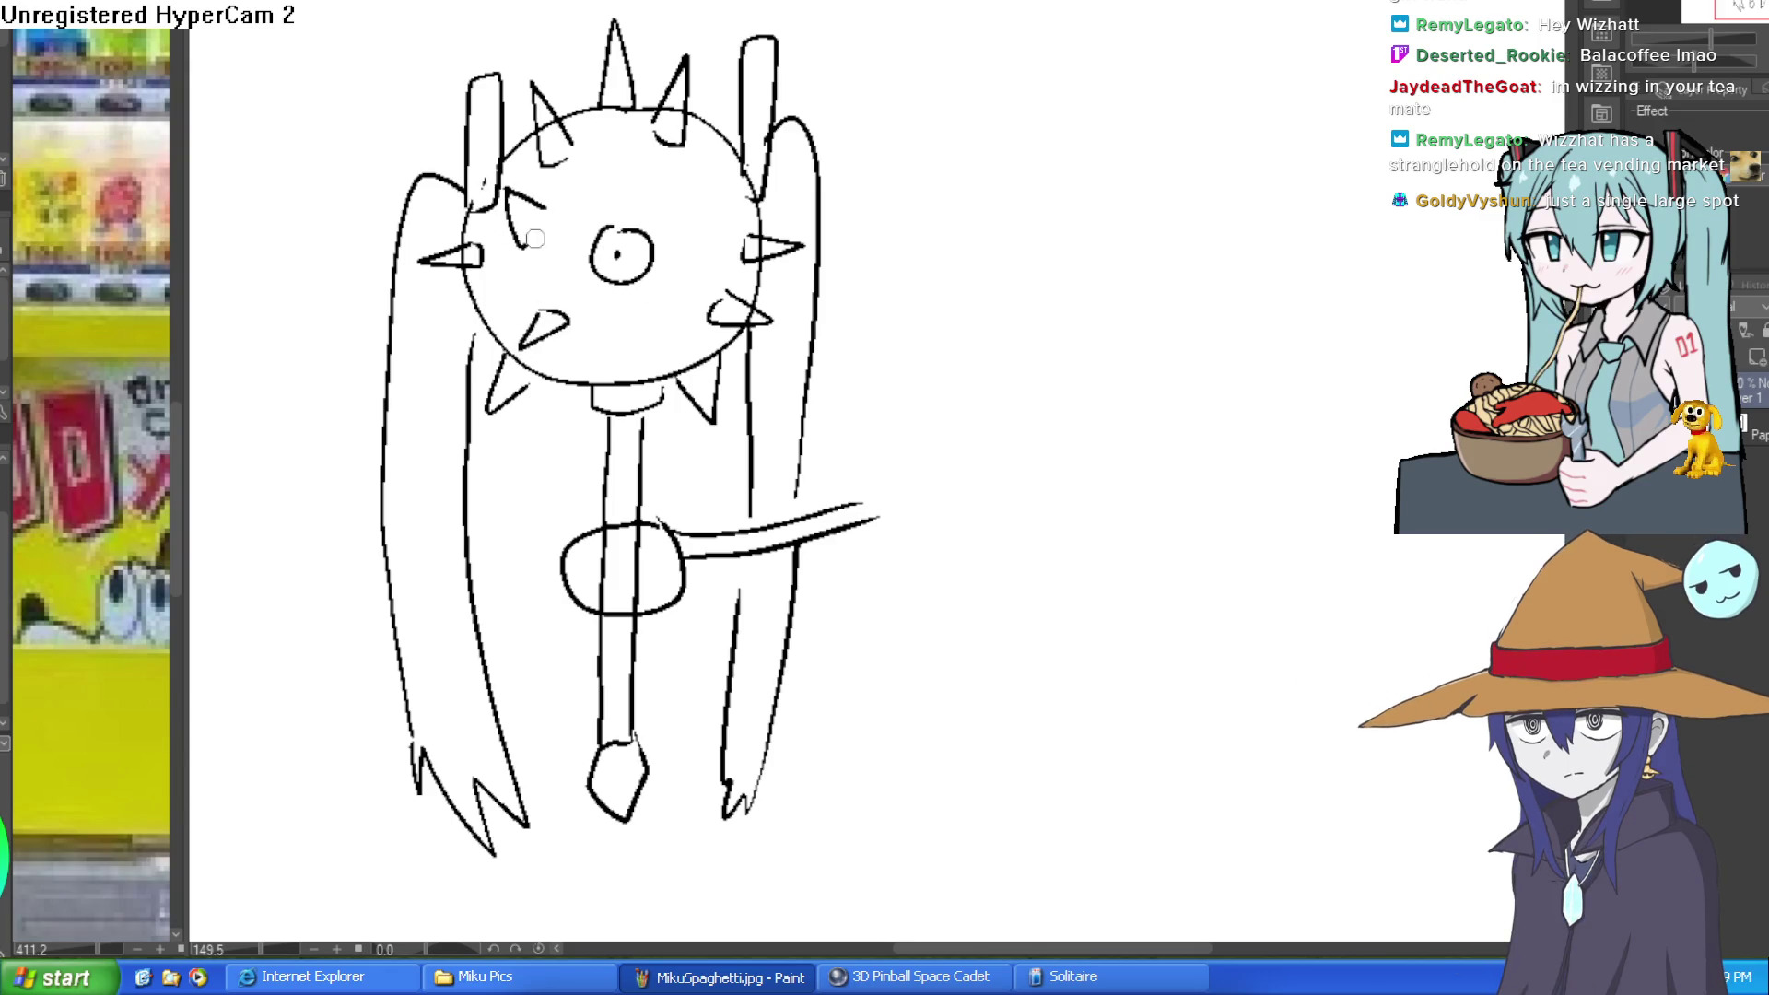
pyautogui.moveTo(553, 212)
pyautogui.mouseDown()
pyautogui.moveTo(502, 196)
pyautogui.moveTo(533, 231)
pyautogui.moveTo(551, 212)
pyautogui.mouseUp()
pyautogui.moveTo(693, 199); pyautogui.dragTo(744, 175)
pyautogui.moveTo(745, 176)
pyautogui.mouseDown()
pyautogui.moveTo(709, 226)
pyautogui.moveTo(693, 199)
pyautogui.mouseUp()
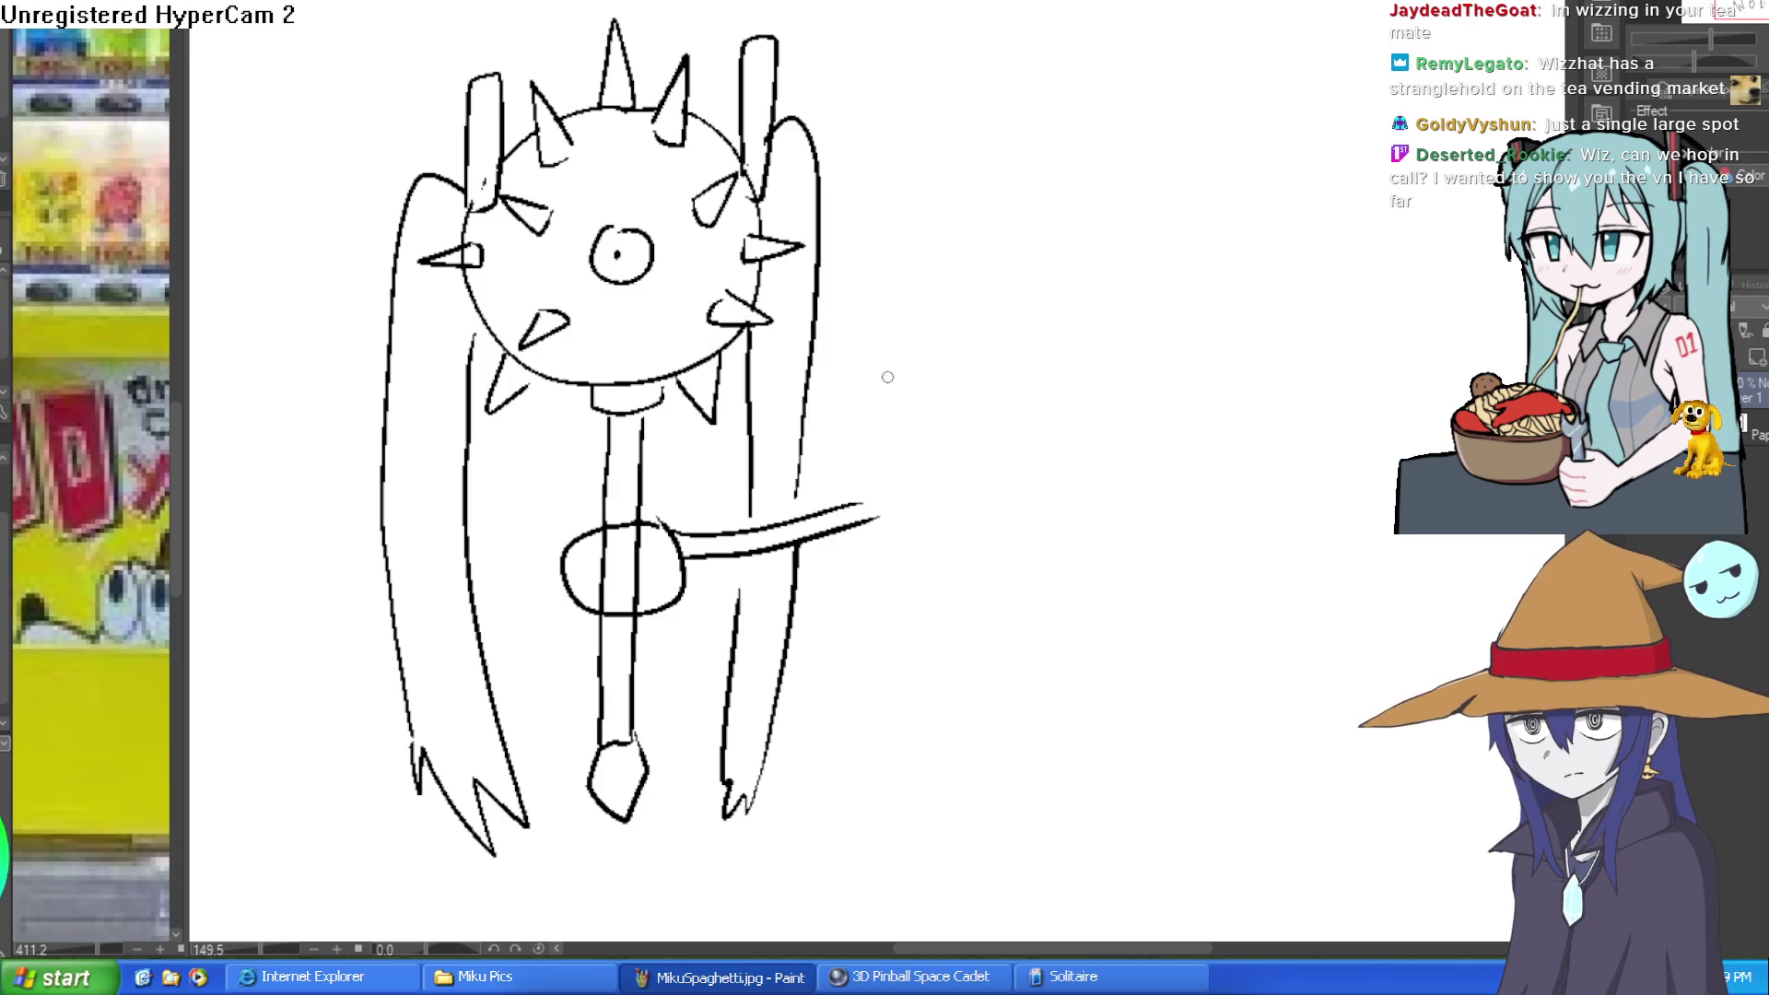
pyautogui.moveTo(869, 403); pyautogui.dragTo(903, 396)
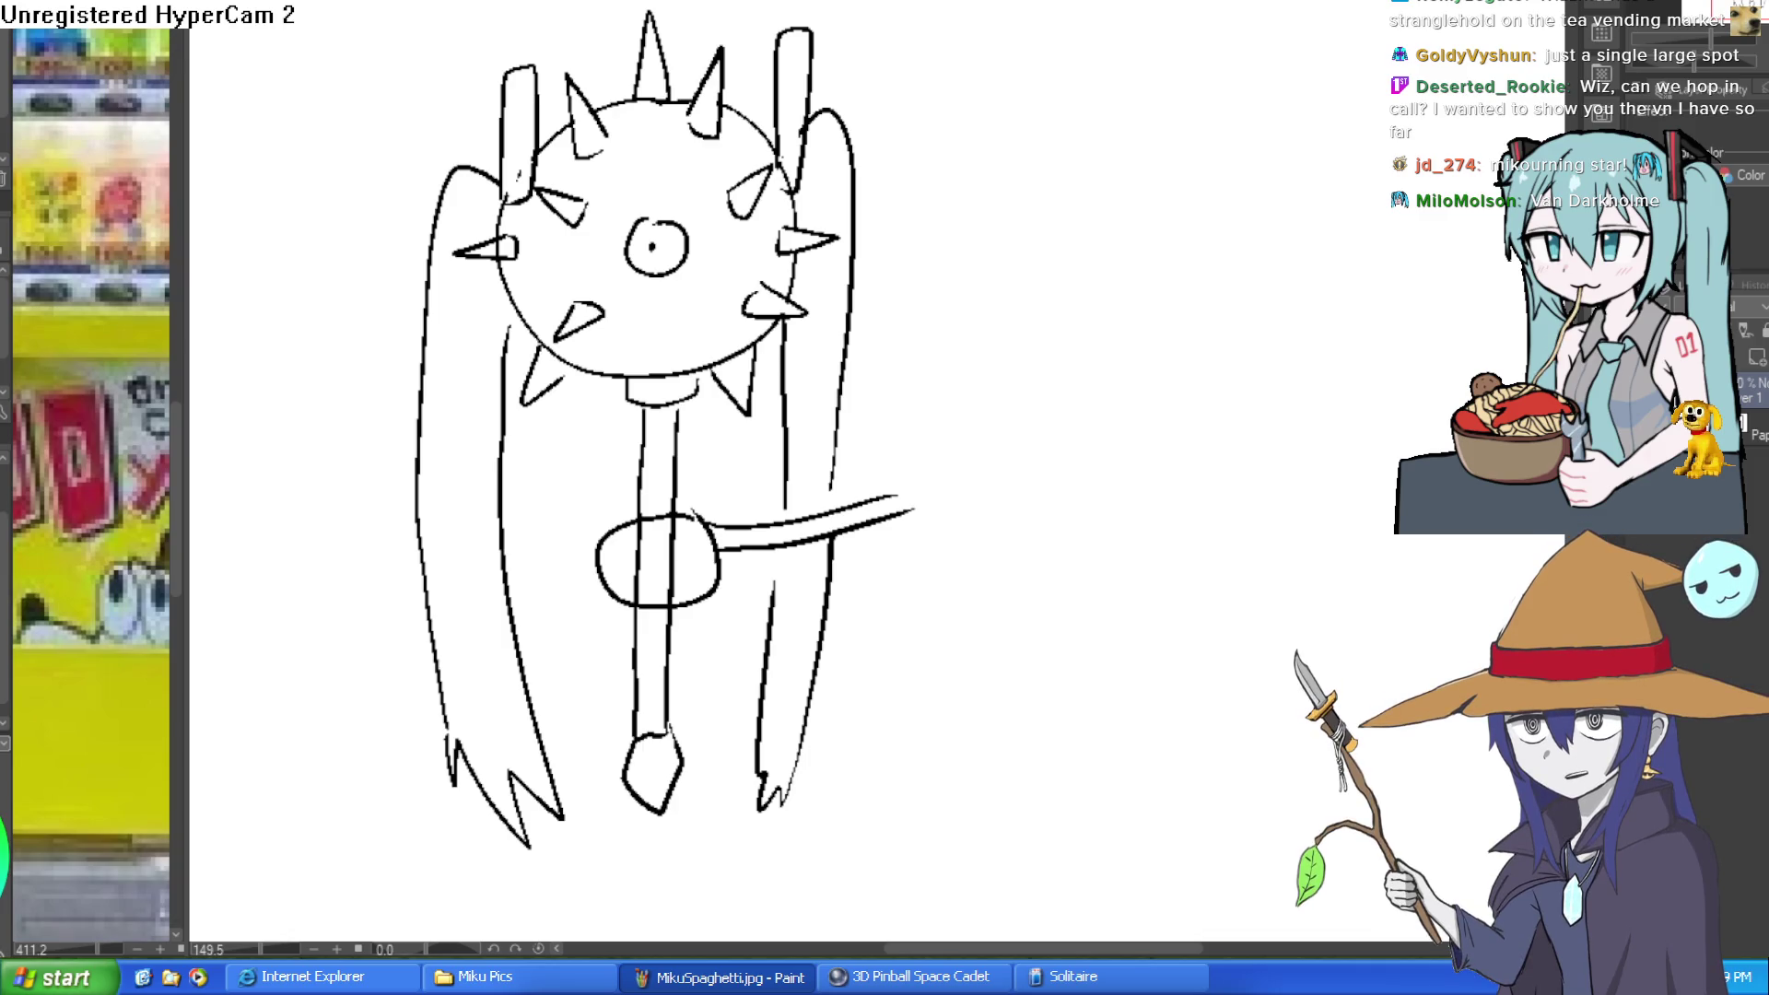
# Step: Return to the figure drawing and join the body and arm lines to the hand circle
pyautogui.hotkey('ctrl', 'Tab')
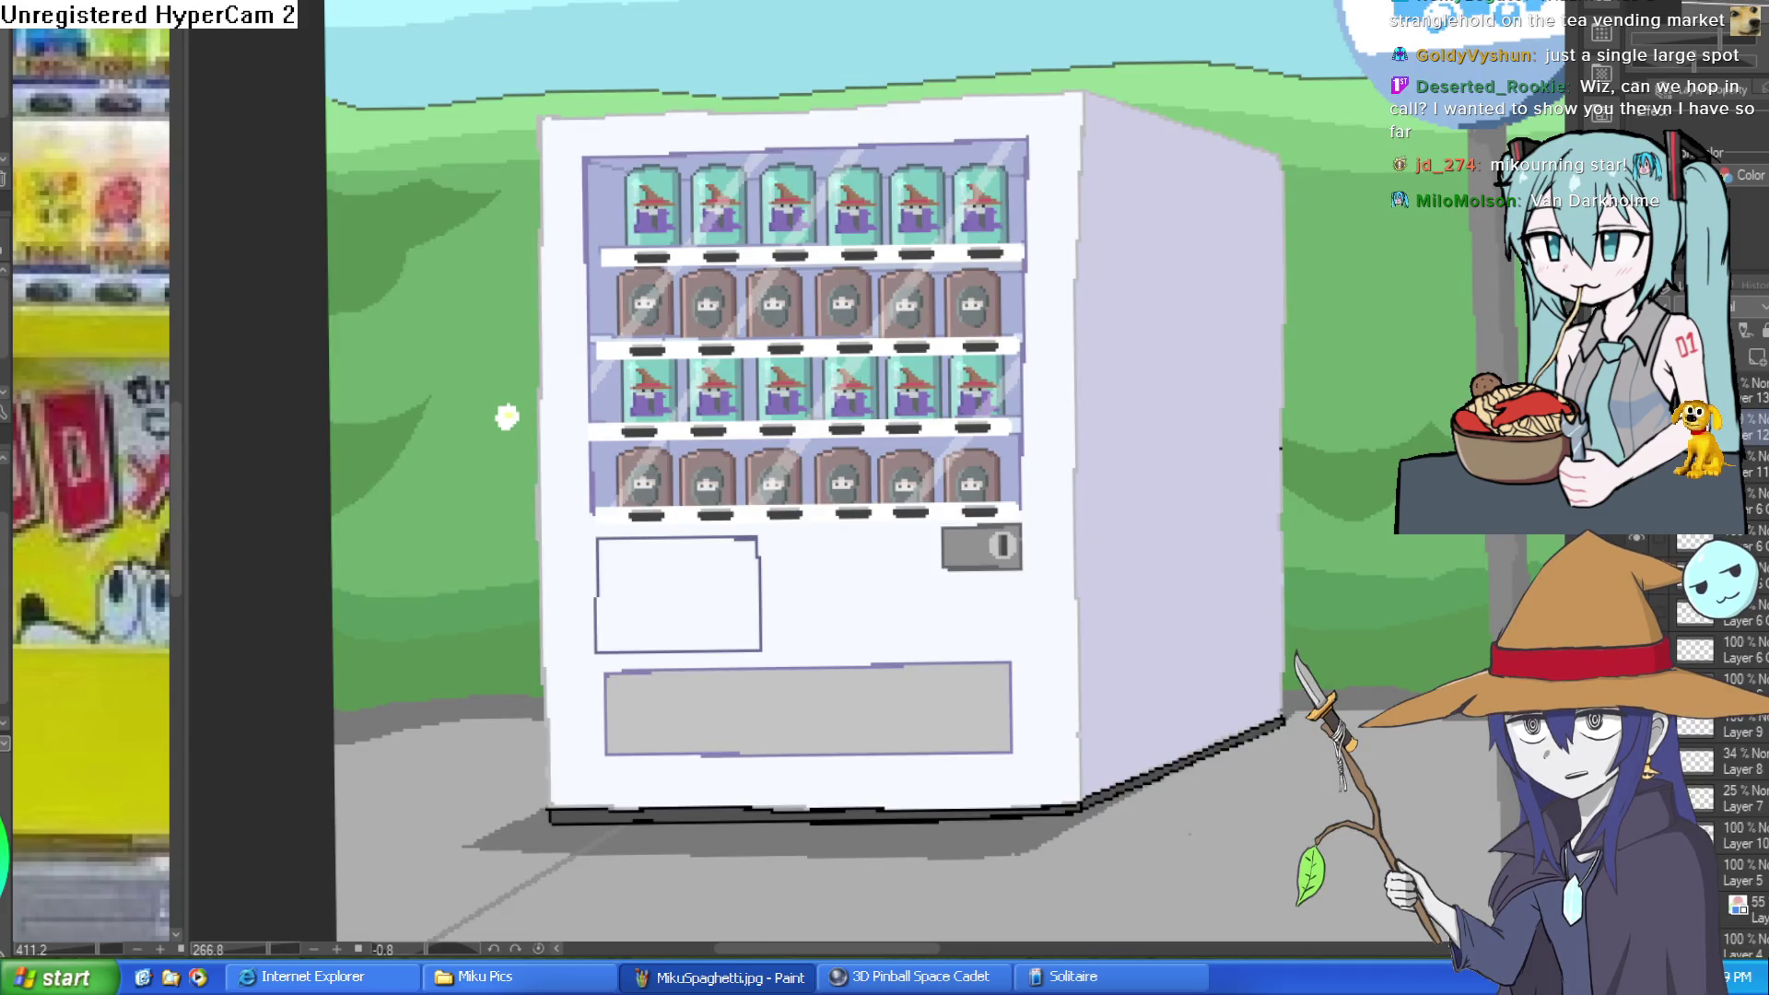
pyautogui.scroll(3, 507, 417)
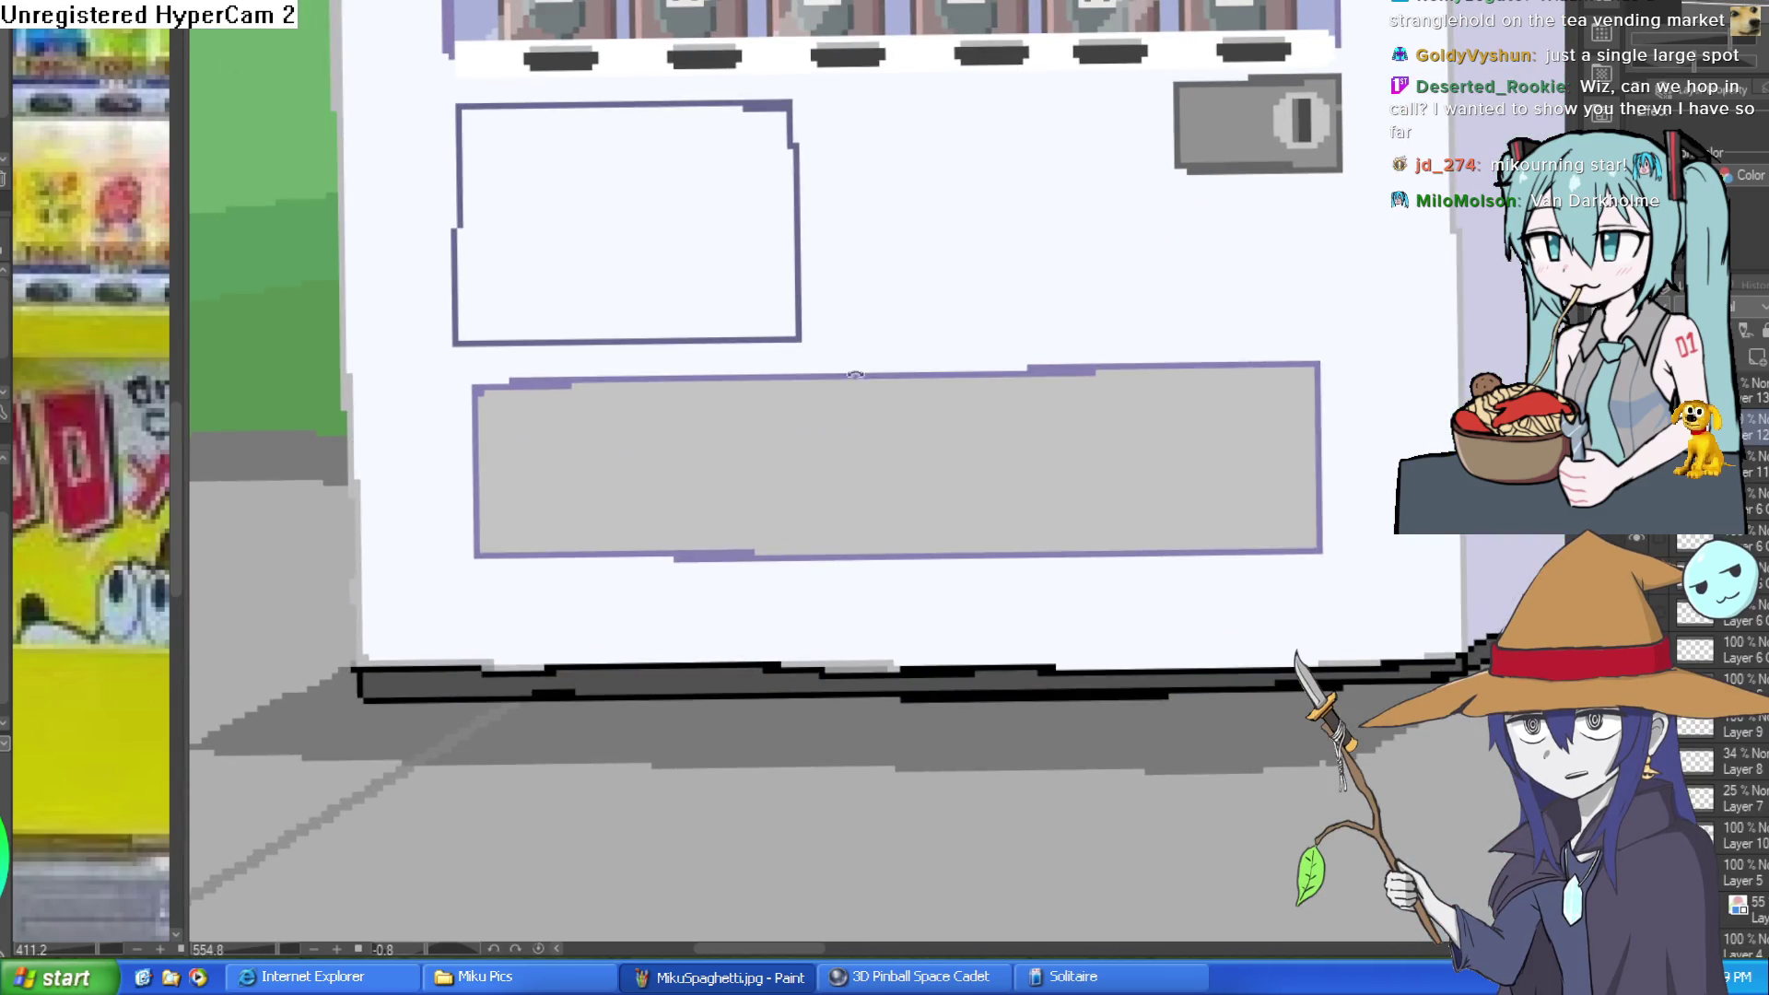
pyautogui.moveTo(855, 374)
pyautogui.mouseDown()
pyautogui.moveTo(987, 368)
pyautogui.moveTo(964, 347)
pyautogui.moveTo(967, 367)
pyautogui.moveTo(823, 512)
pyautogui.mouseUp()
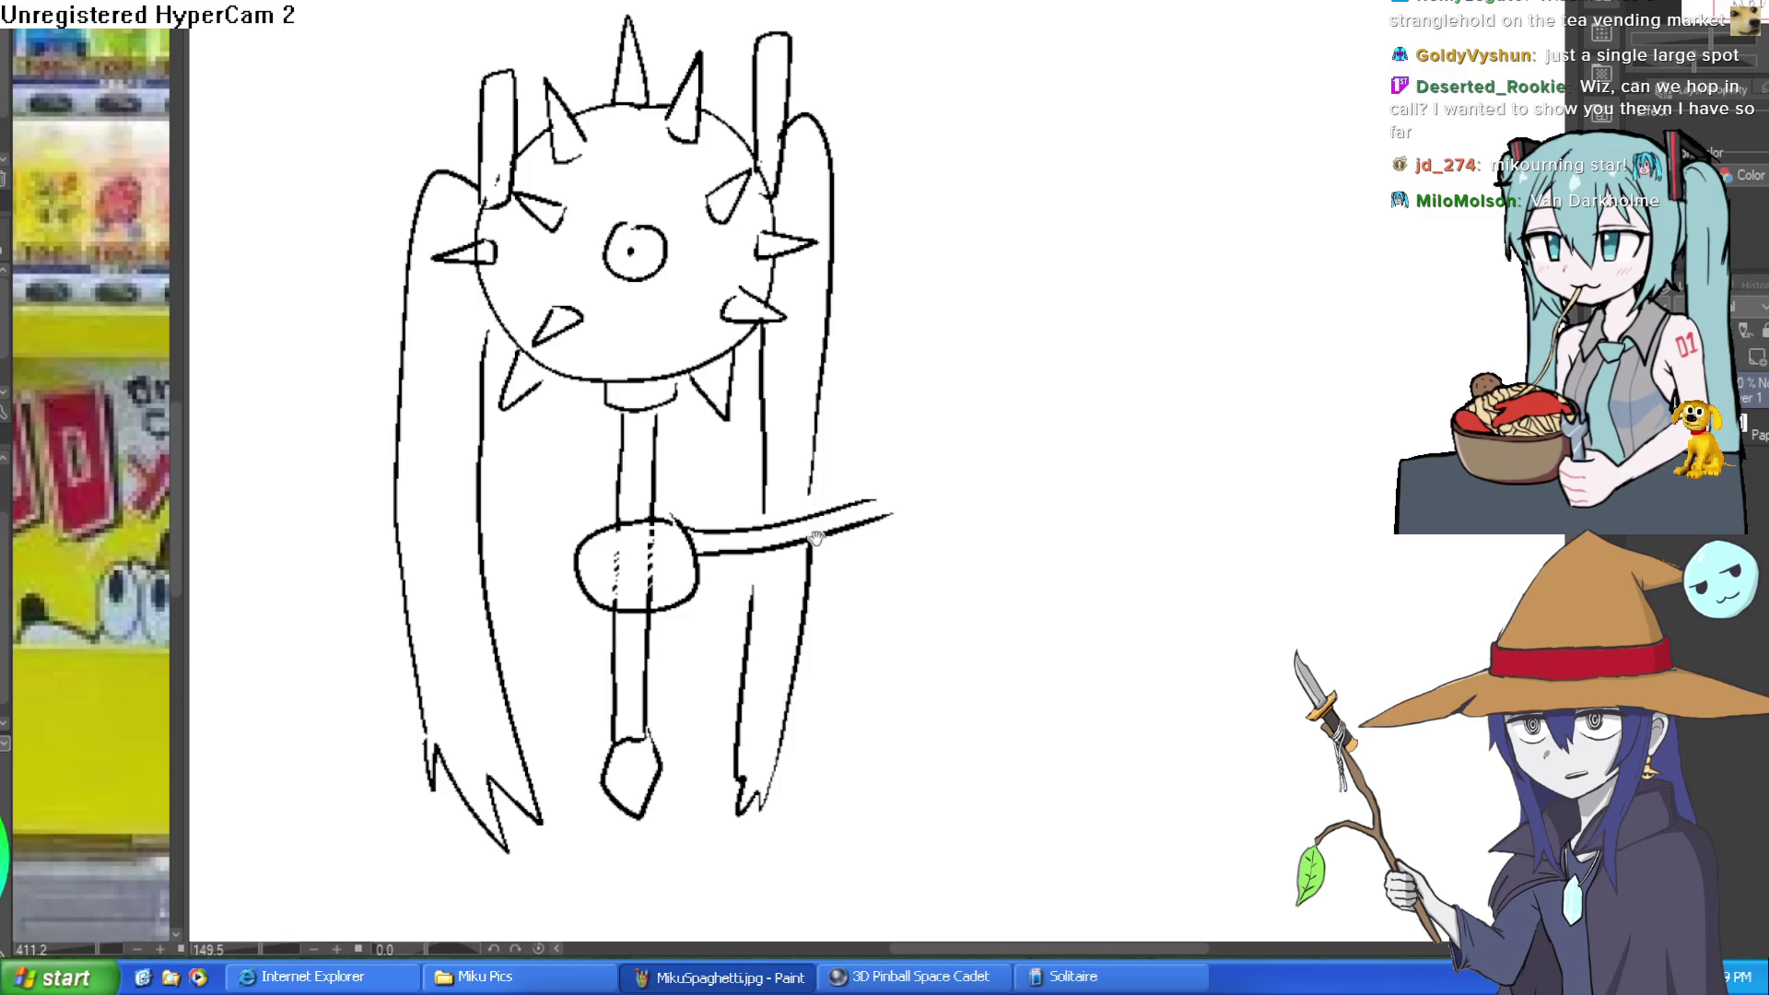
pyautogui.scroll(-1, 811, 493)
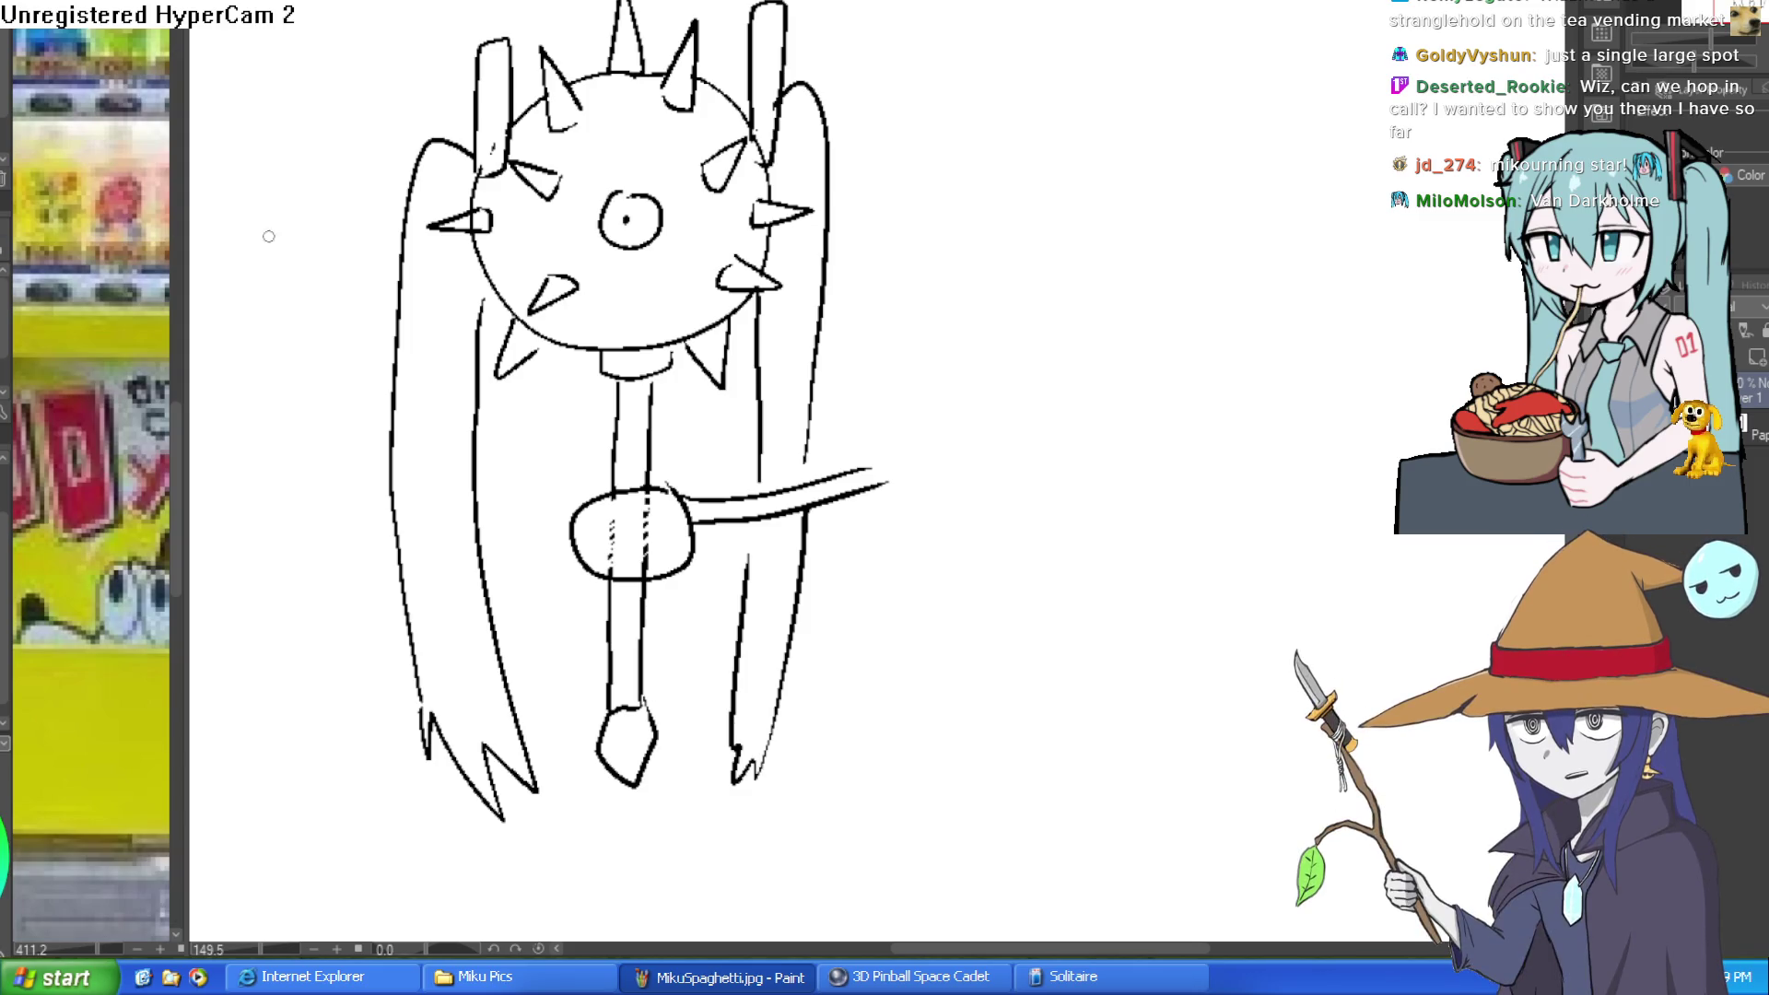
pyautogui.click(775, 523)
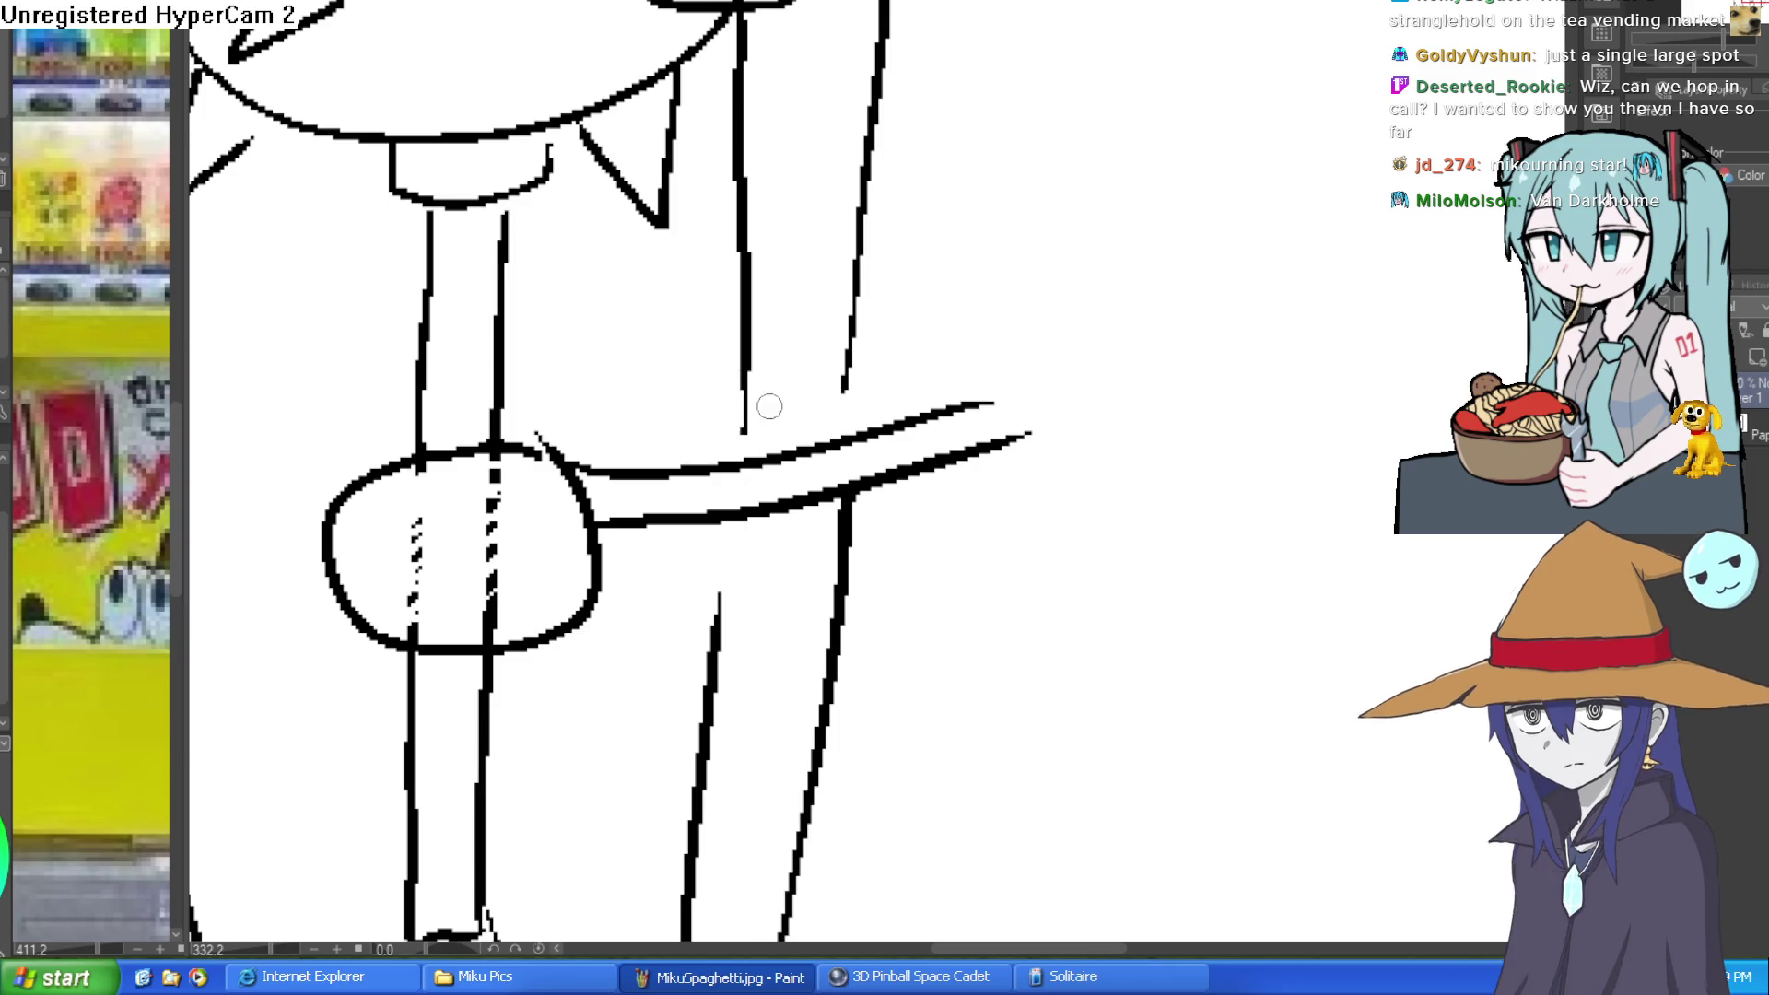
pyautogui.moveTo(774, 353); pyautogui.dragTo(747, 311)
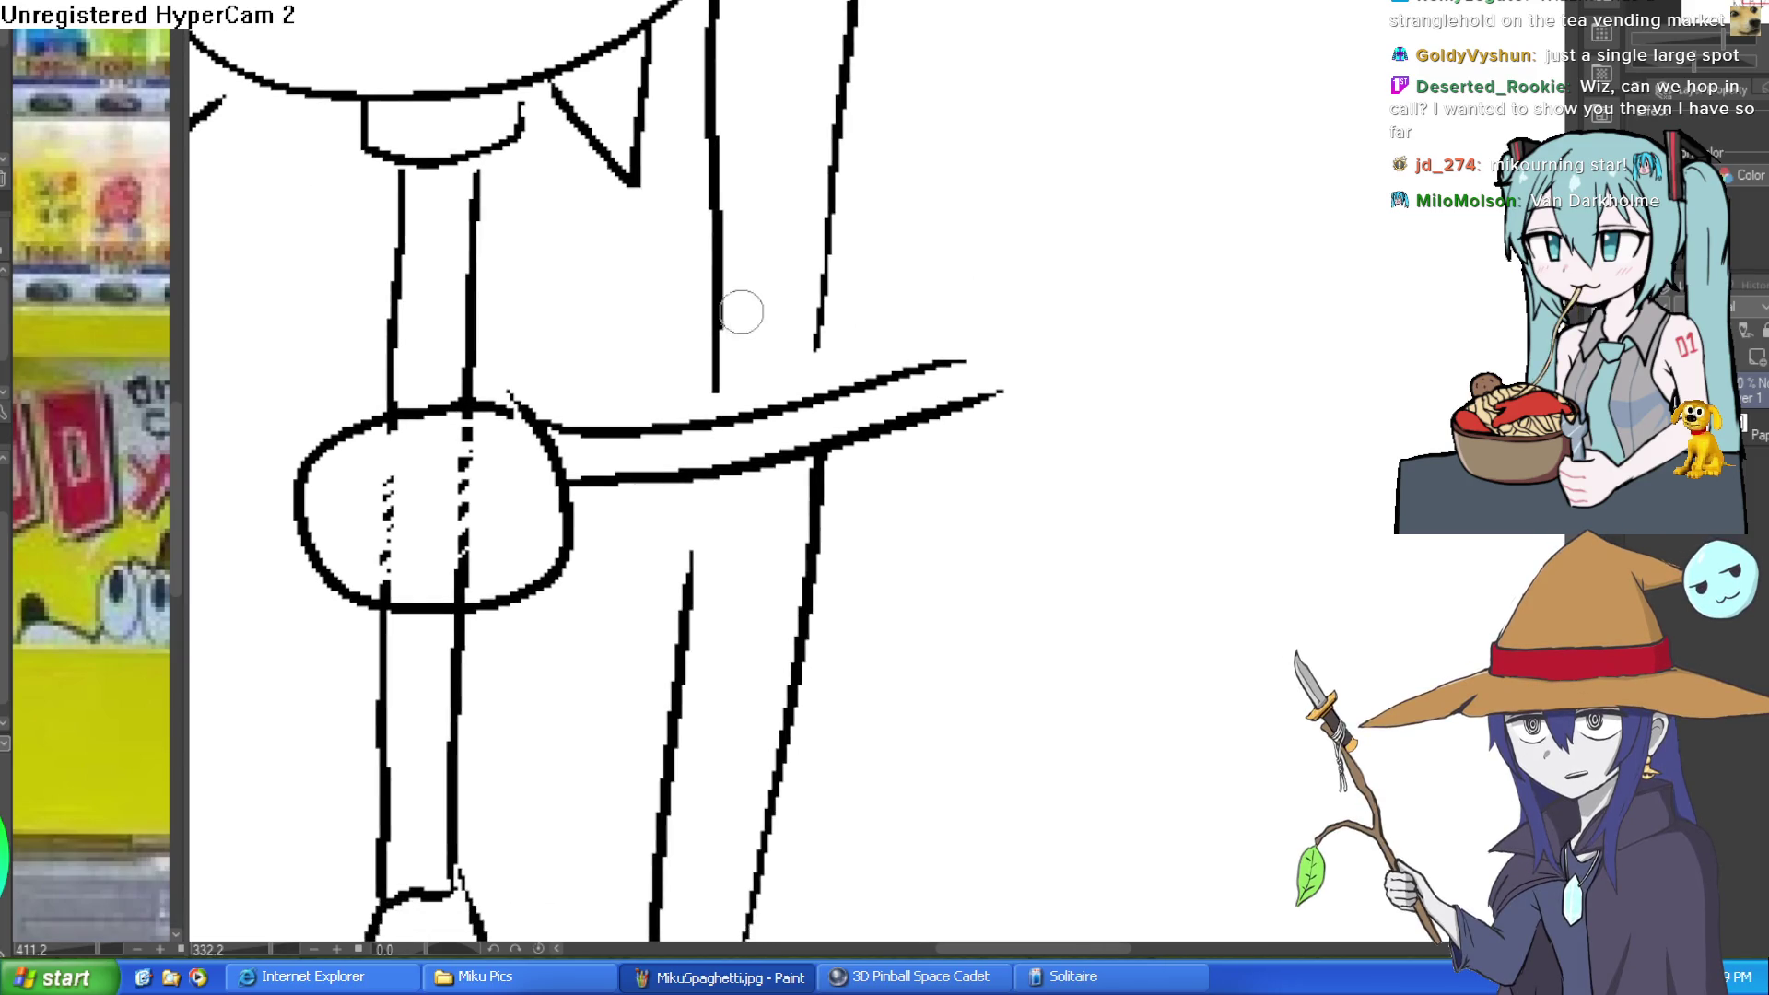
pyautogui.moveTo(707, 373); pyautogui.dragTo(706, 424)
pyautogui.moveTo(818, 348); pyautogui.dragTo(816, 383)
pyautogui.moveTo(693, 477); pyautogui.dragTo(690, 553)
# Step: Erase the two dashed marks inside the hand circle and zoom back out
pyautogui.scroll(-2, 913, 474)
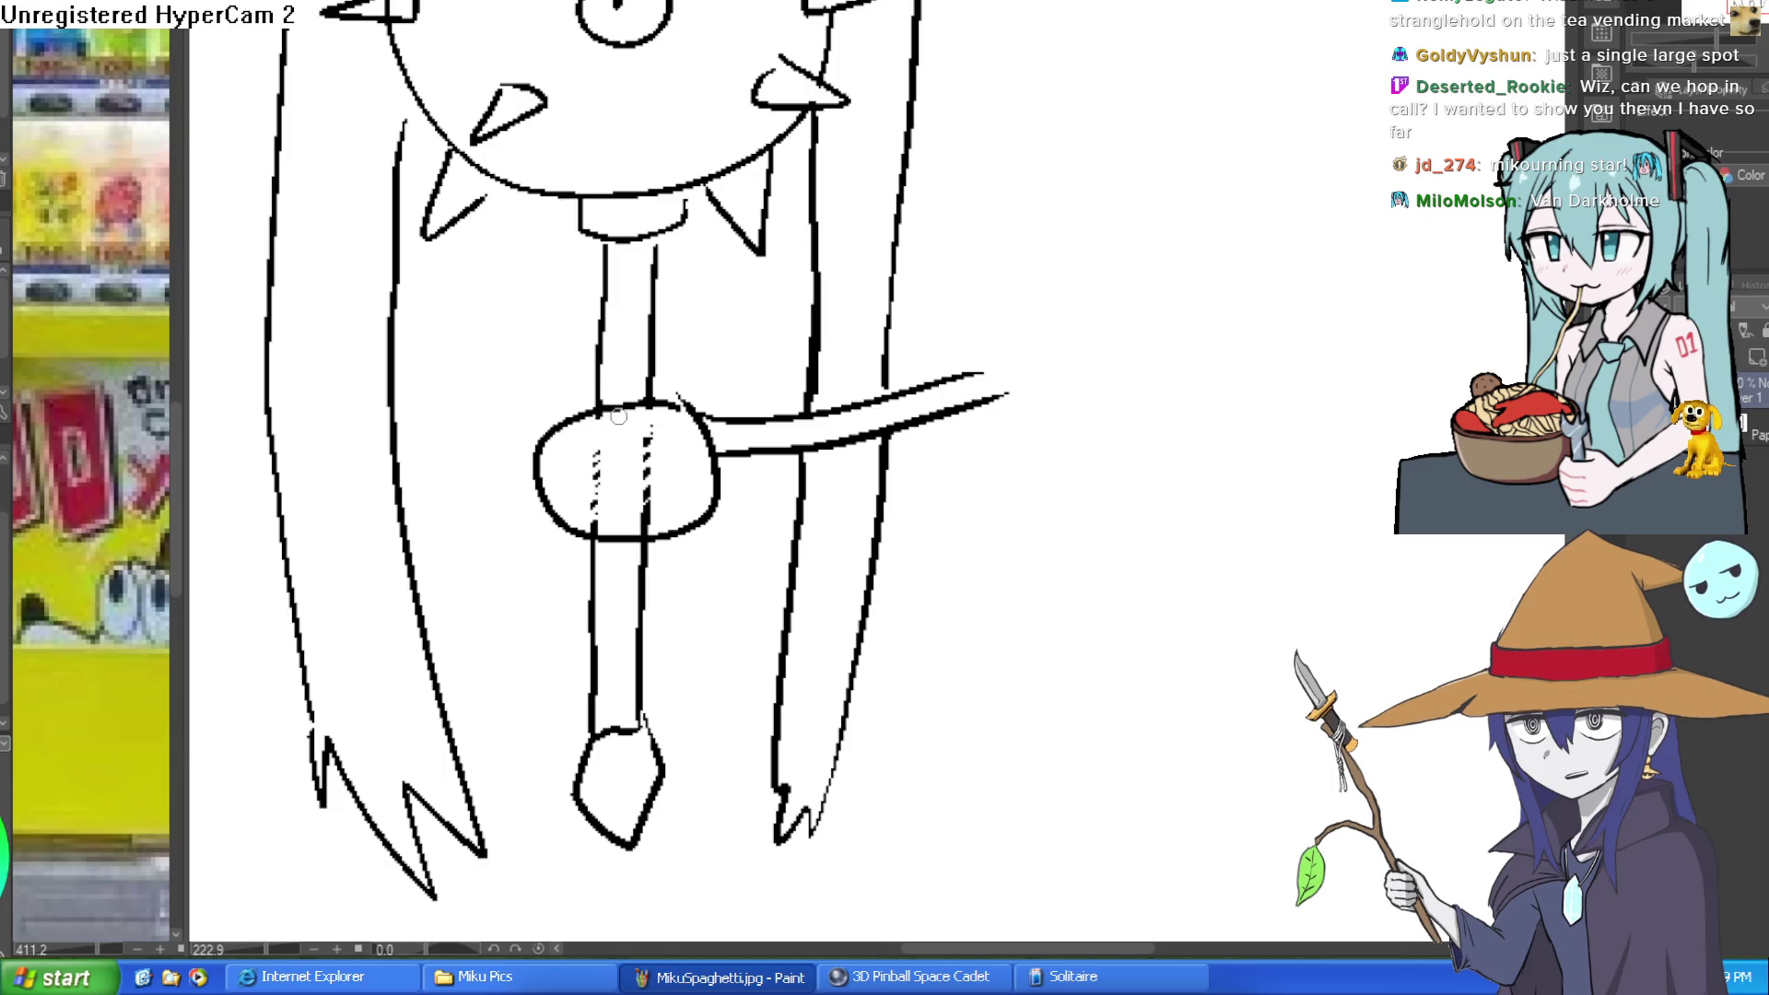
pyautogui.moveTo(650, 430); pyautogui.dragTo(643, 533)
pyautogui.moveTo(672, 454)
pyautogui.mouseDown()
pyautogui.moveTo(600, 494)
pyautogui.moveTo(592, 458)
pyautogui.mouseUp()
pyautogui.hotkey('ctrl', '-')
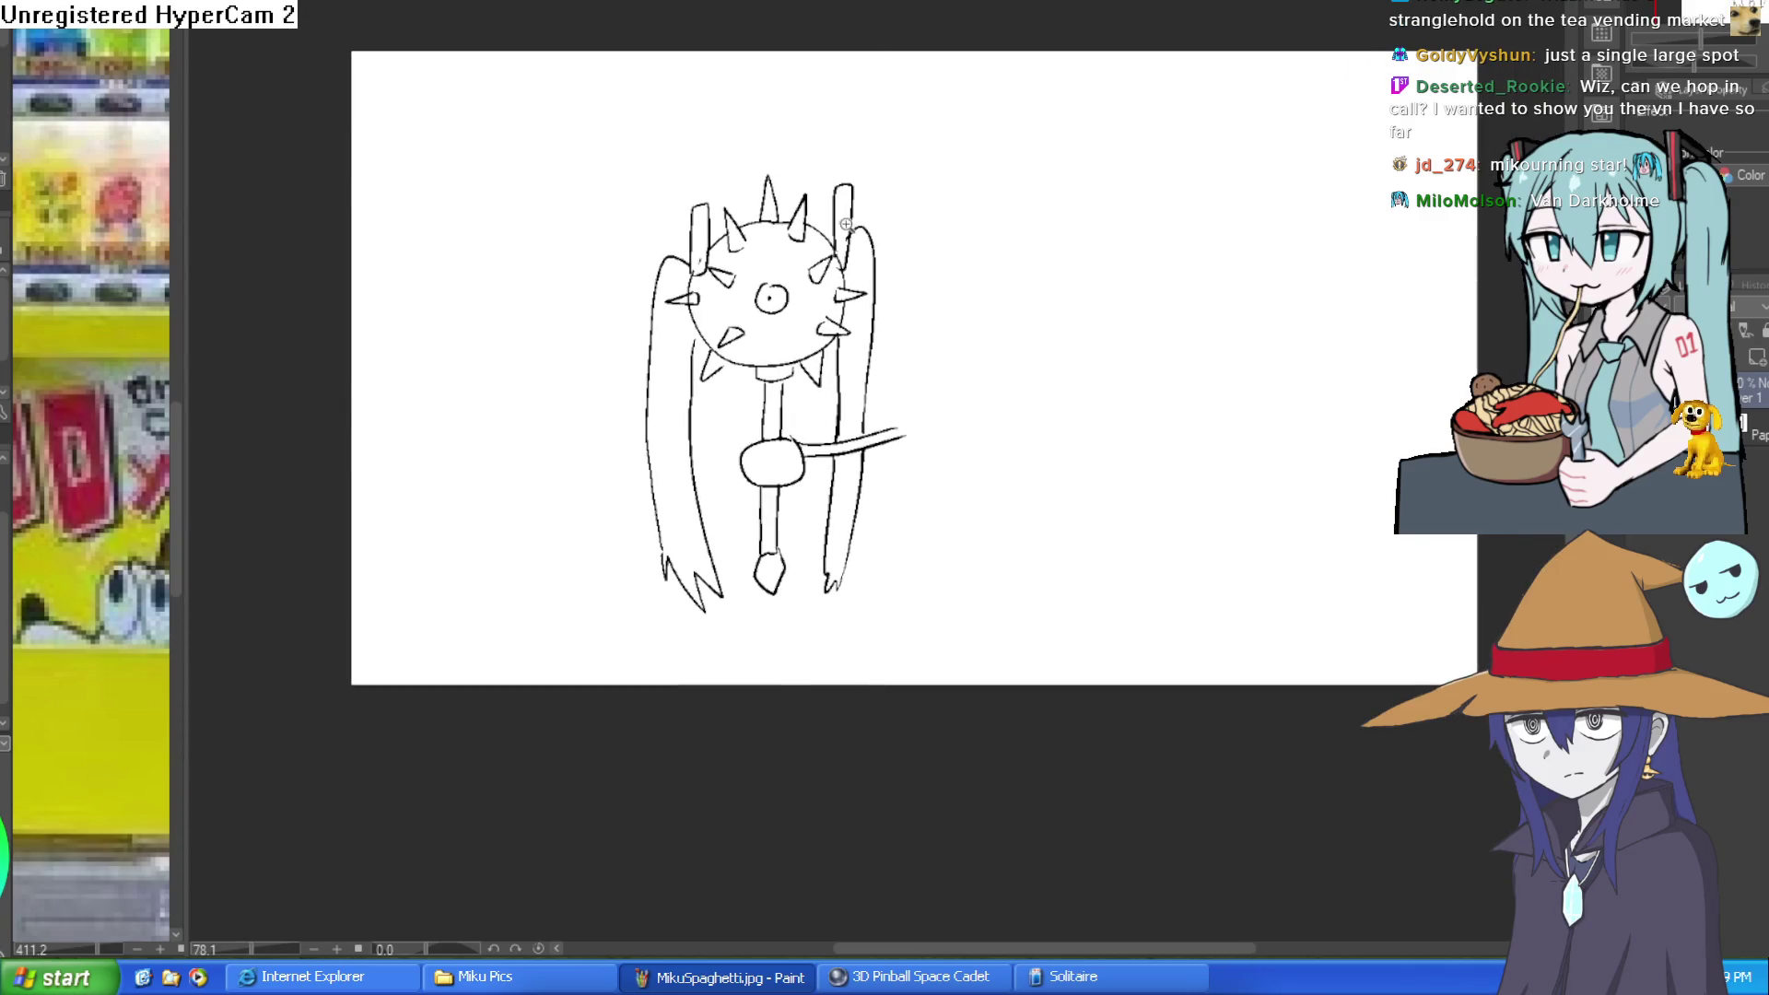
# Step: Draw a hook atop the right twin-tail, then undo it
pyautogui.scroll(5, 846, 224)
pyautogui.moveTo(803, 162); pyautogui.dragTo(865, 101)
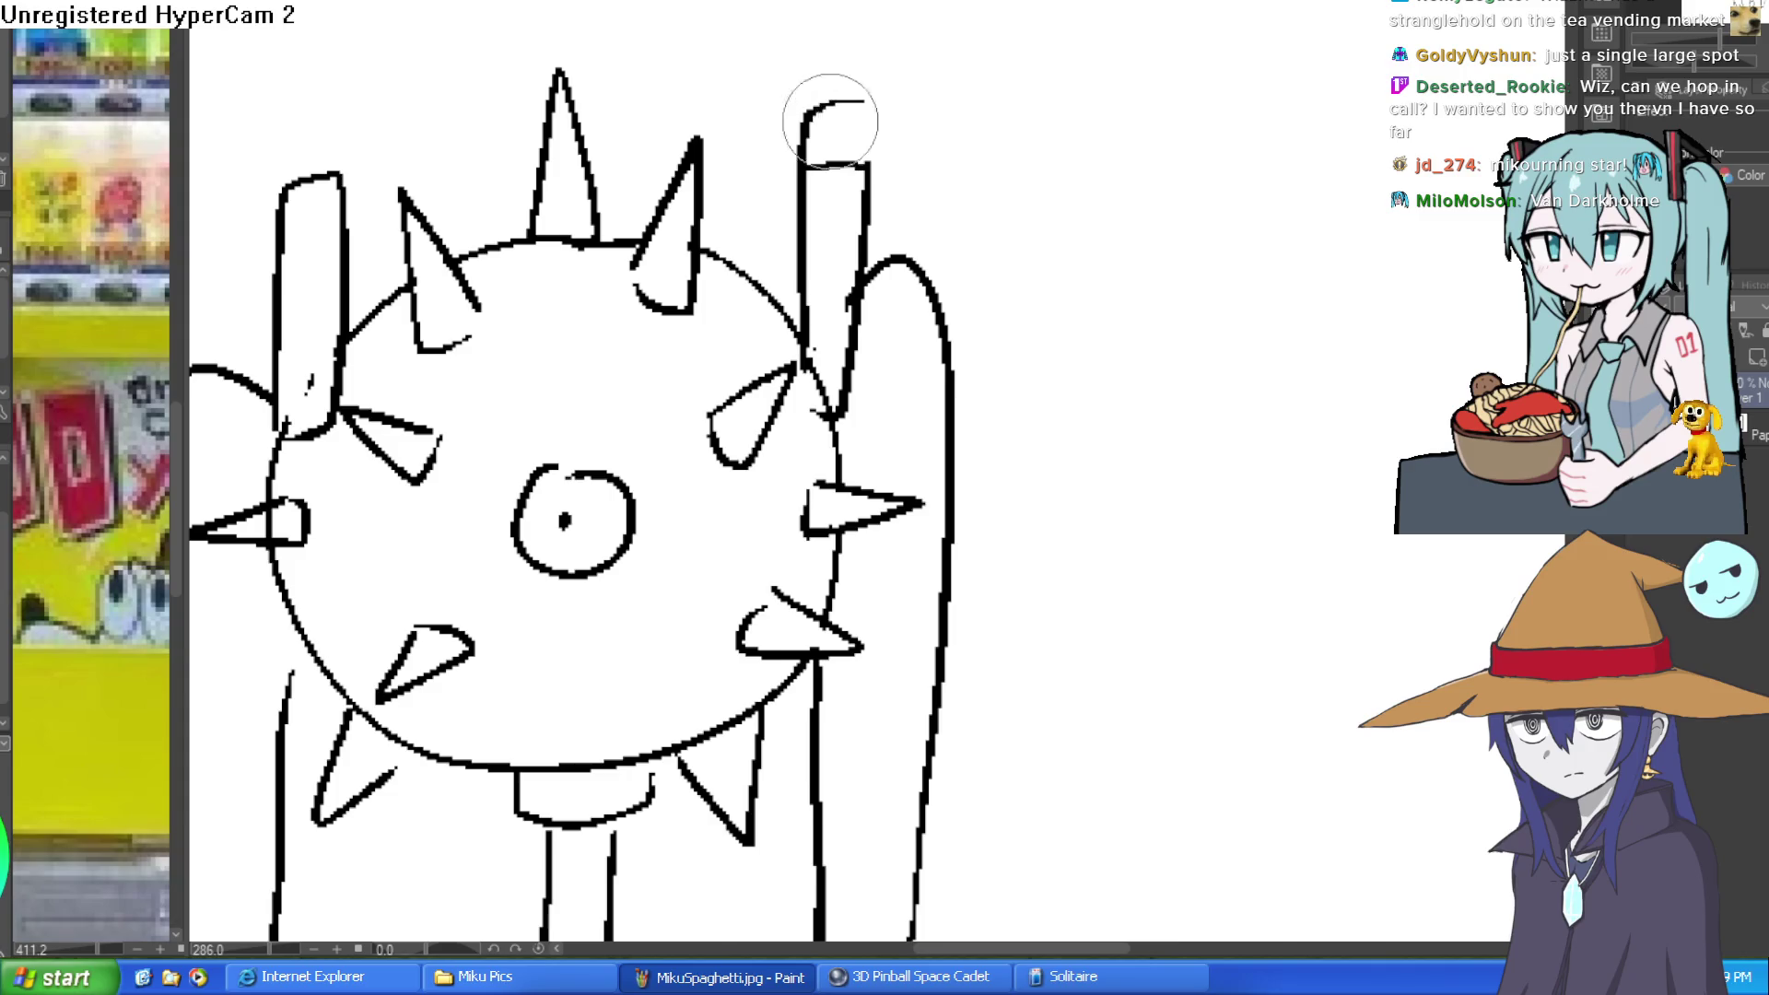
pyautogui.hotkey('ctrl', 'z')
pyautogui.scroll(-4, 1060, 230)
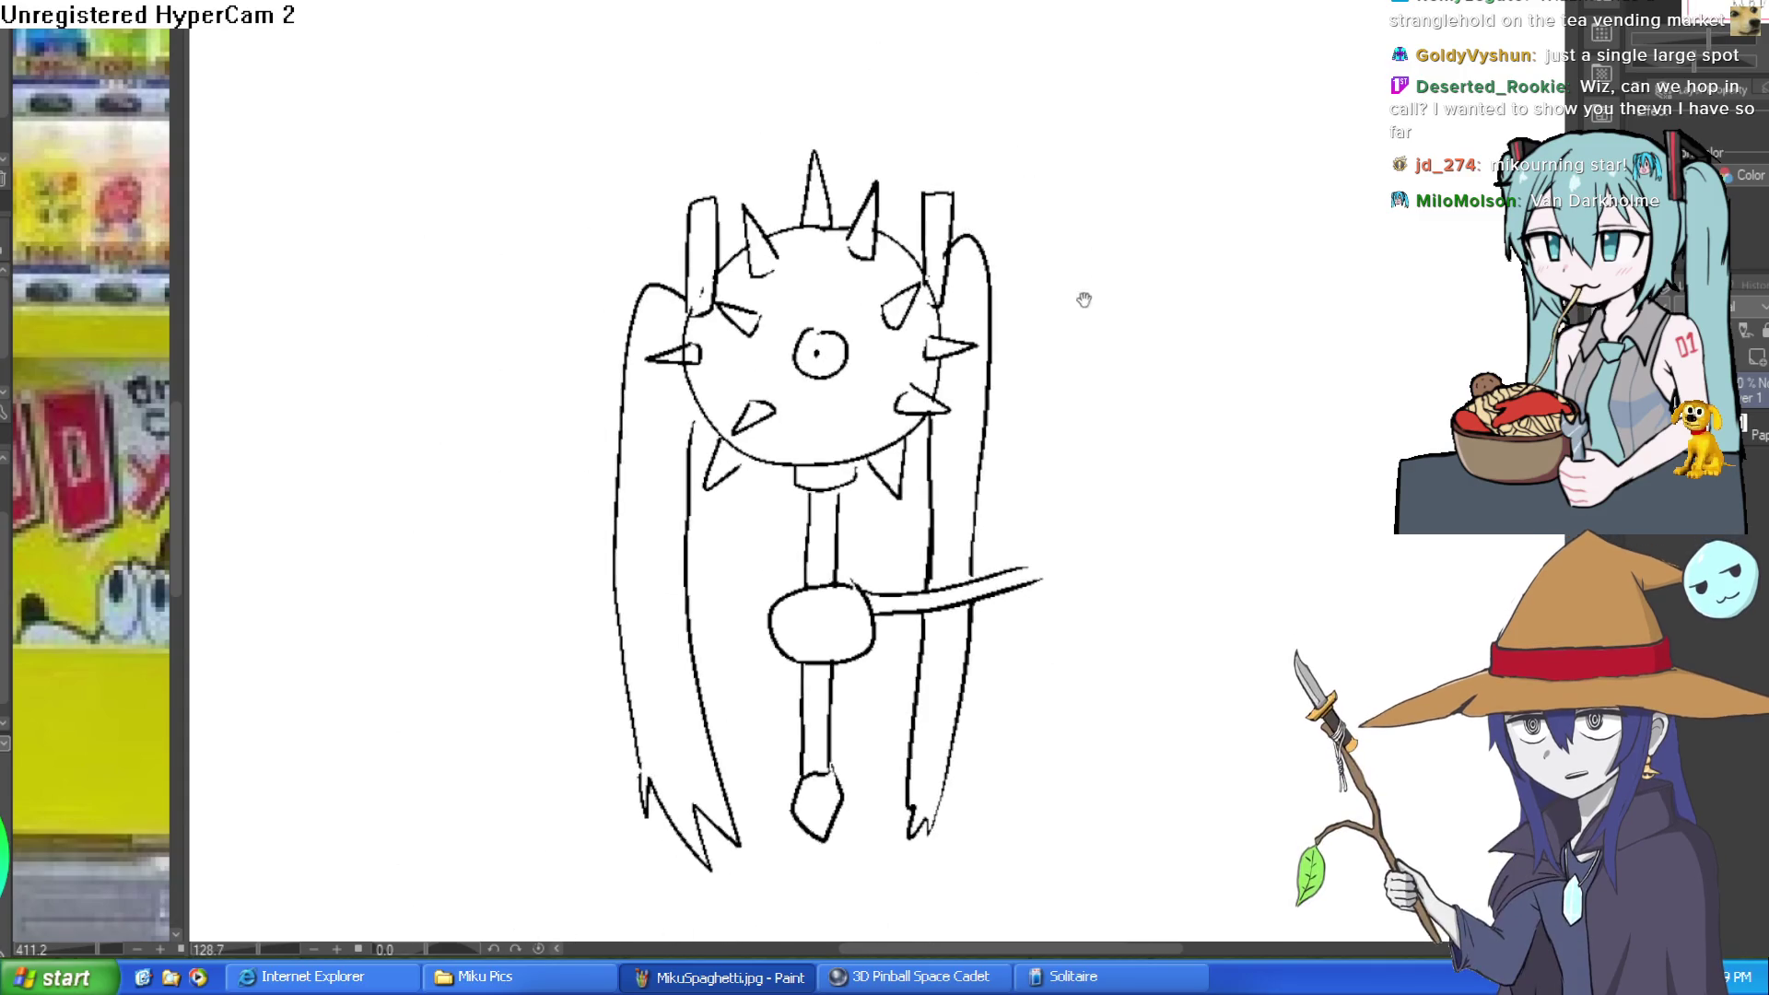
# Step: Draw a round head with a half-lidded eye to the right of the figure
pyautogui.moveTo(1083, 291); pyautogui.dragTo(1016, 197)
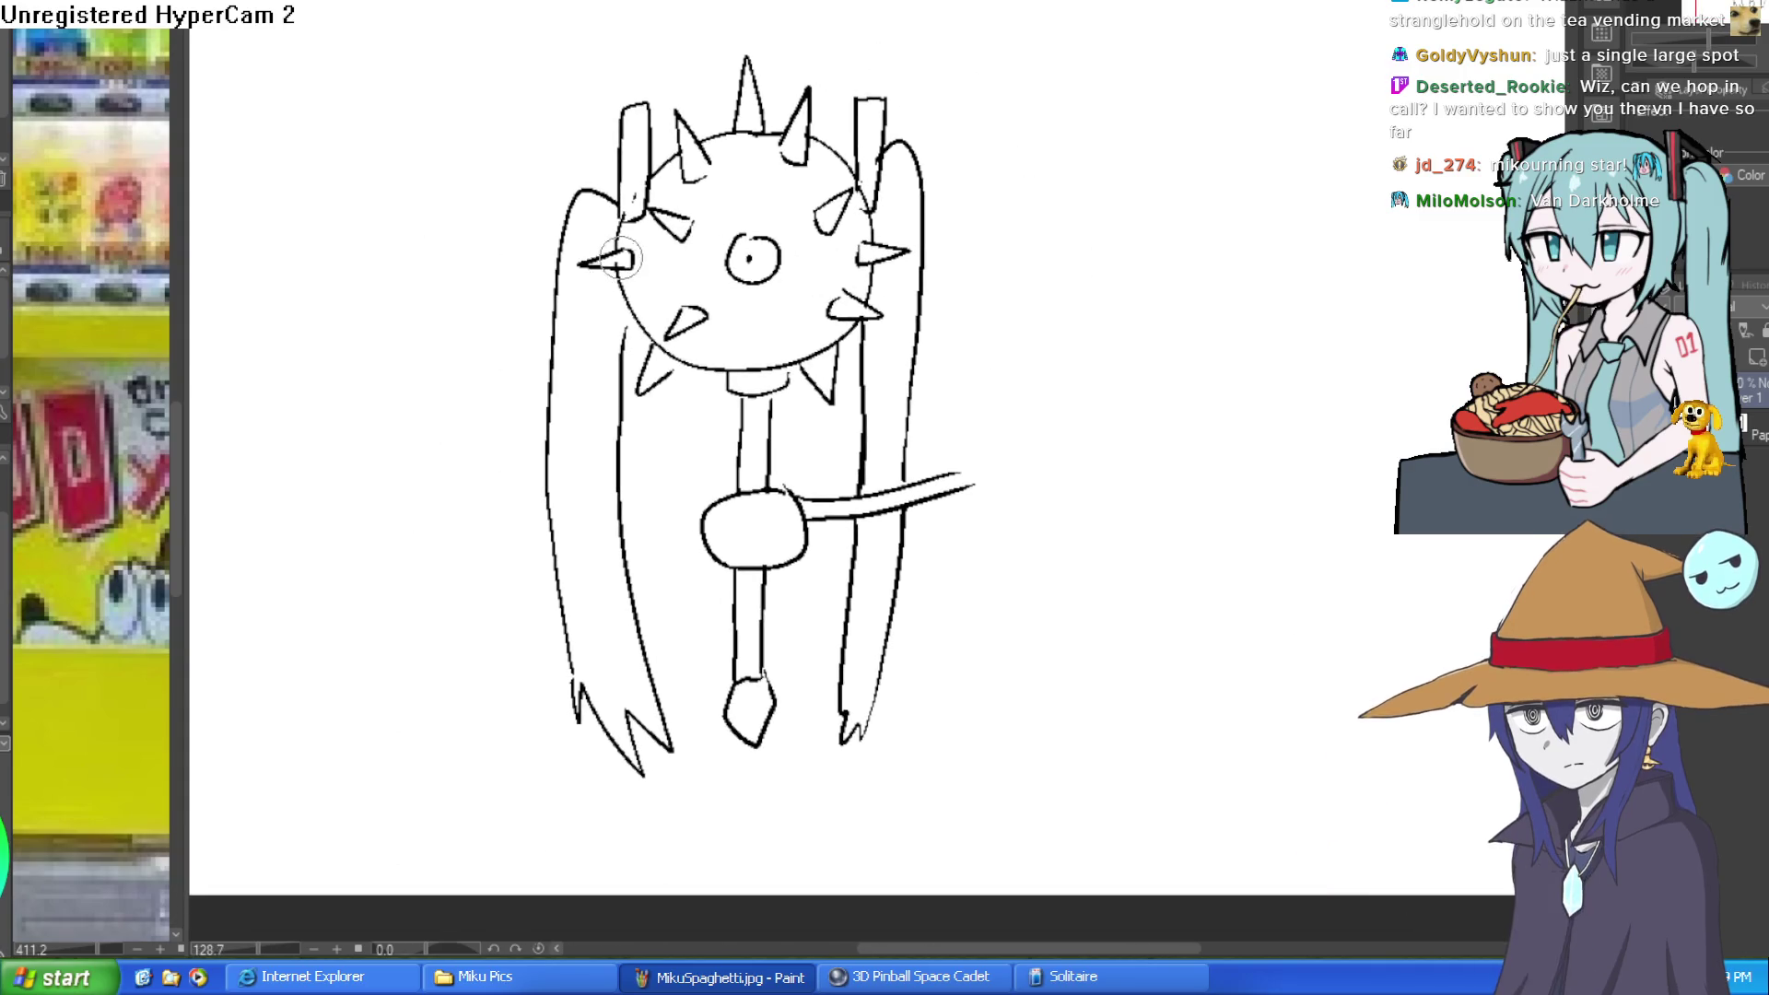
pyautogui.moveTo(983, 356); pyautogui.dragTo(933, 347)
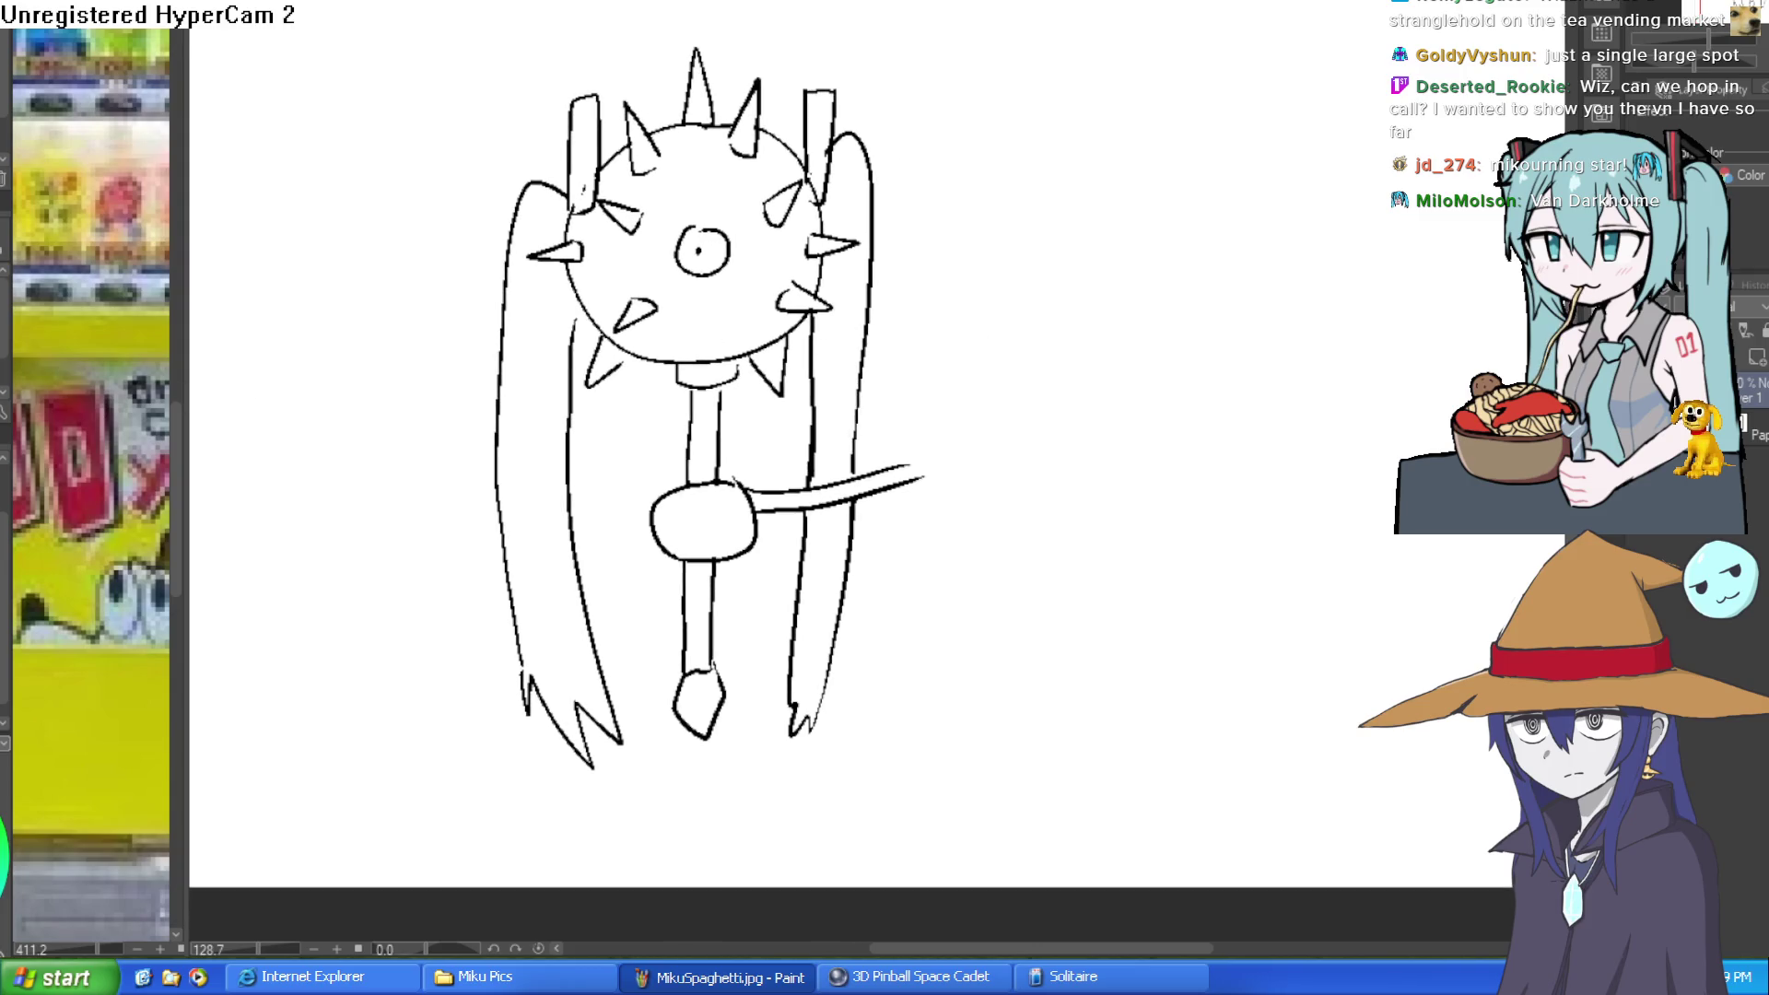
pyautogui.moveTo(948, 418); pyautogui.dragTo(866, 399)
pyautogui.moveTo(1000, 194)
pyautogui.mouseDown()
pyautogui.moveTo(876, 375)
pyautogui.moveTo(1042, 185)
pyautogui.moveTo(994, 184)
pyautogui.mouseUp()
pyautogui.moveTo(848, 286)
pyautogui.mouseDown()
pyautogui.moveTo(917, 293)
pyautogui.moveTo(852, 306)
pyautogui.moveTo(1042, 261)
pyautogui.moveTo(968, 297)
pyautogui.moveTo(1040, 269)
pyautogui.moveTo(997, 269)
pyautogui.mouseUp()
pyautogui.scroll(3, 974, 283)
# Step: Give the new face a pupil, smirking mouth and lower lip, undoing an overlong line
pyautogui.moveTo(807, 394)
pyautogui.mouseDown()
pyautogui.moveTo(1047, 348)
pyautogui.moveTo(956, 438)
pyautogui.moveTo(818, 402)
pyautogui.mouseUp()
pyautogui.moveTo(886, 466); pyautogui.dragTo(1011, 449)
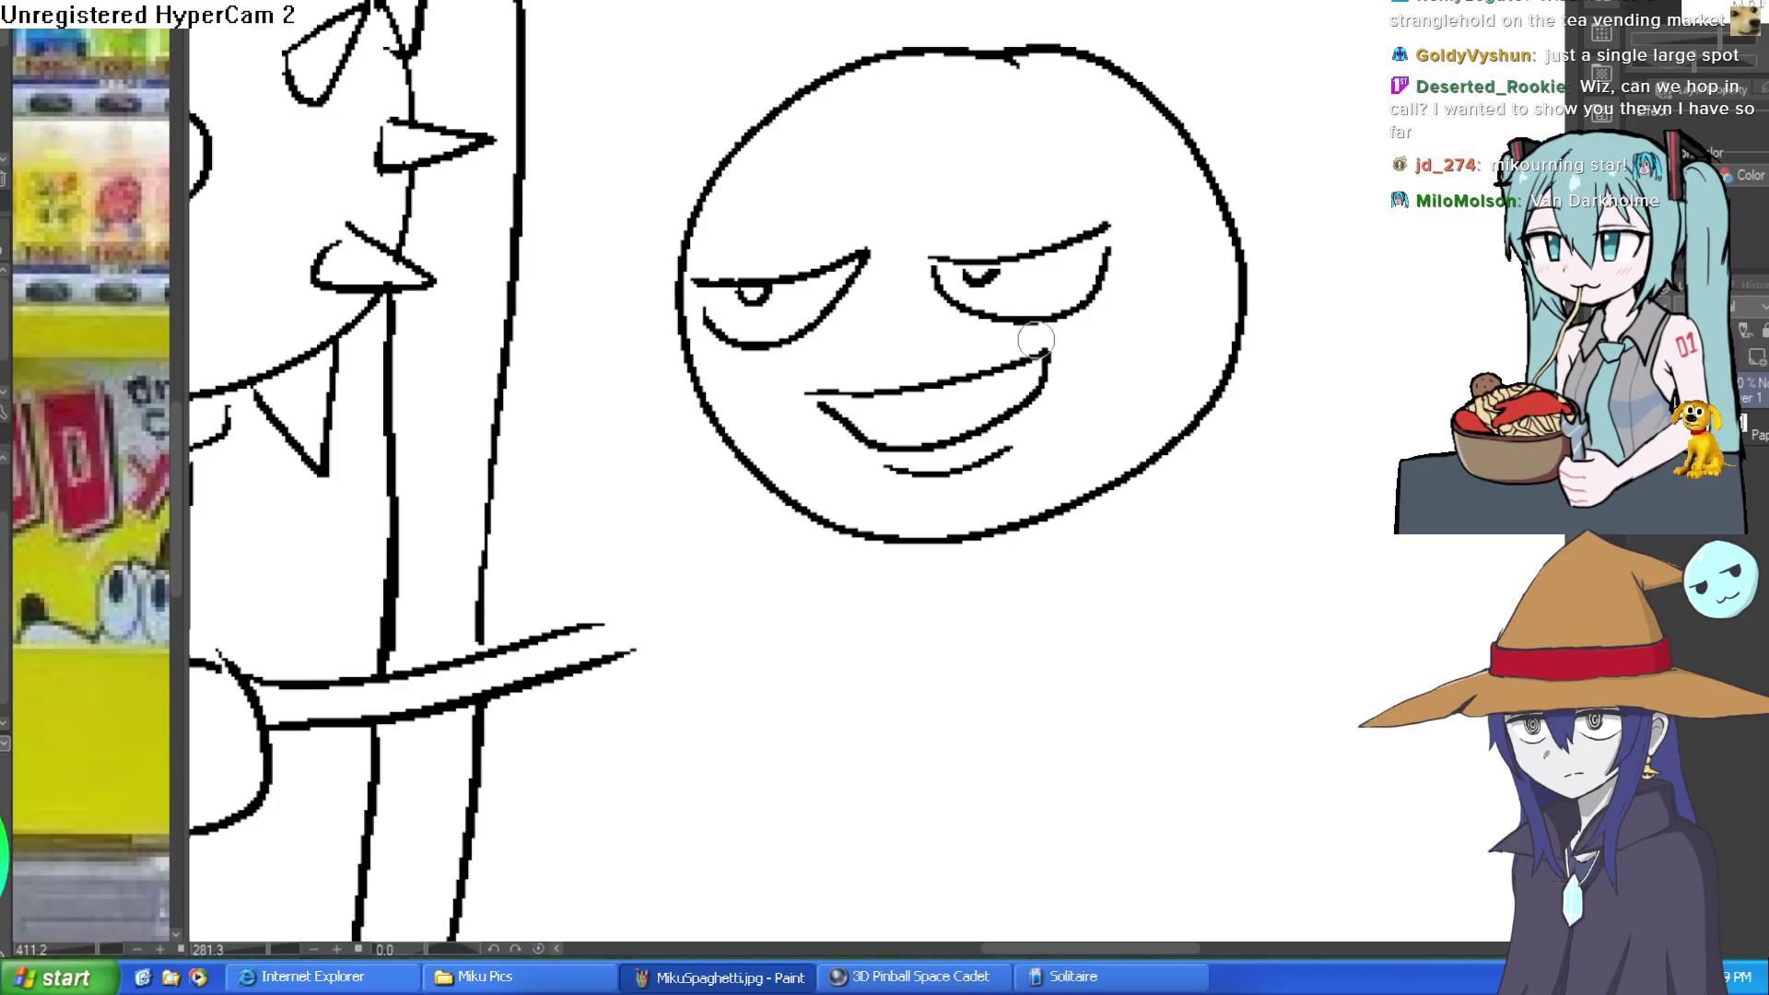
pyautogui.moveTo(867, 269); pyautogui.dragTo(835, 324)
pyautogui.moveTo(623, 267)
pyautogui.mouseDown()
pyautogui.moveTo(1026, 254)
pyautogui.moveTo(1343, 166)
pyautogui.mouseUp()
pyautogui.hotkey('ctrl', 'z')
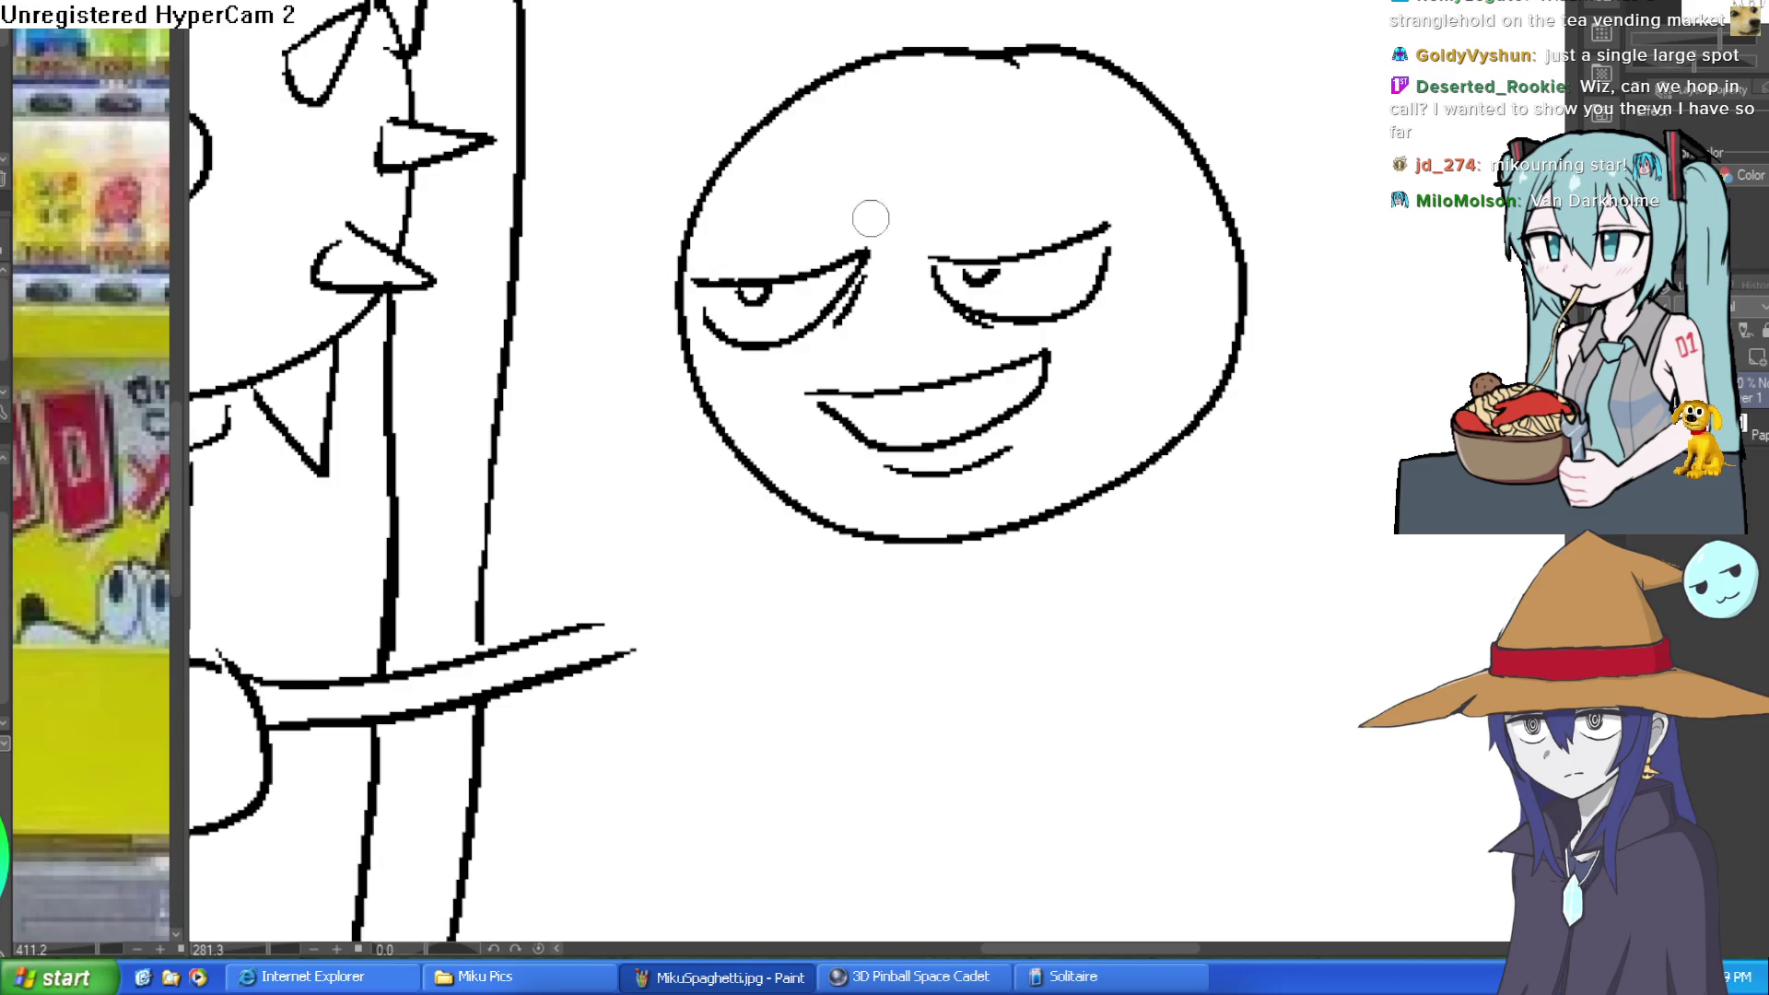
# Step: Draw a pointed witch hat with brim, crown sides and bent tip on the smug head
pyautogui.moveTo(621, 236)
pyautogui.mouseDown()
pyautogui.moveTo(1419, 159)
pyautogui.moveTo(1187, 129)
pyautogui.moveTo(502, 244)
pyautogui.moveTo(723, 166)
pyautogui.mouseUp()
pyautogui.moveTo(1166, 162)
pyautogui.mouseDown()
pyautogui.moveTo(1175, 88)
pyautogui.moveTo(904, 139)
pyautogui.moveTo(729, 111)
pyautogui.moveTo(723, 165)
pyautogui.mouseUp()
pyautogui.scroll(-3, 737, 147)
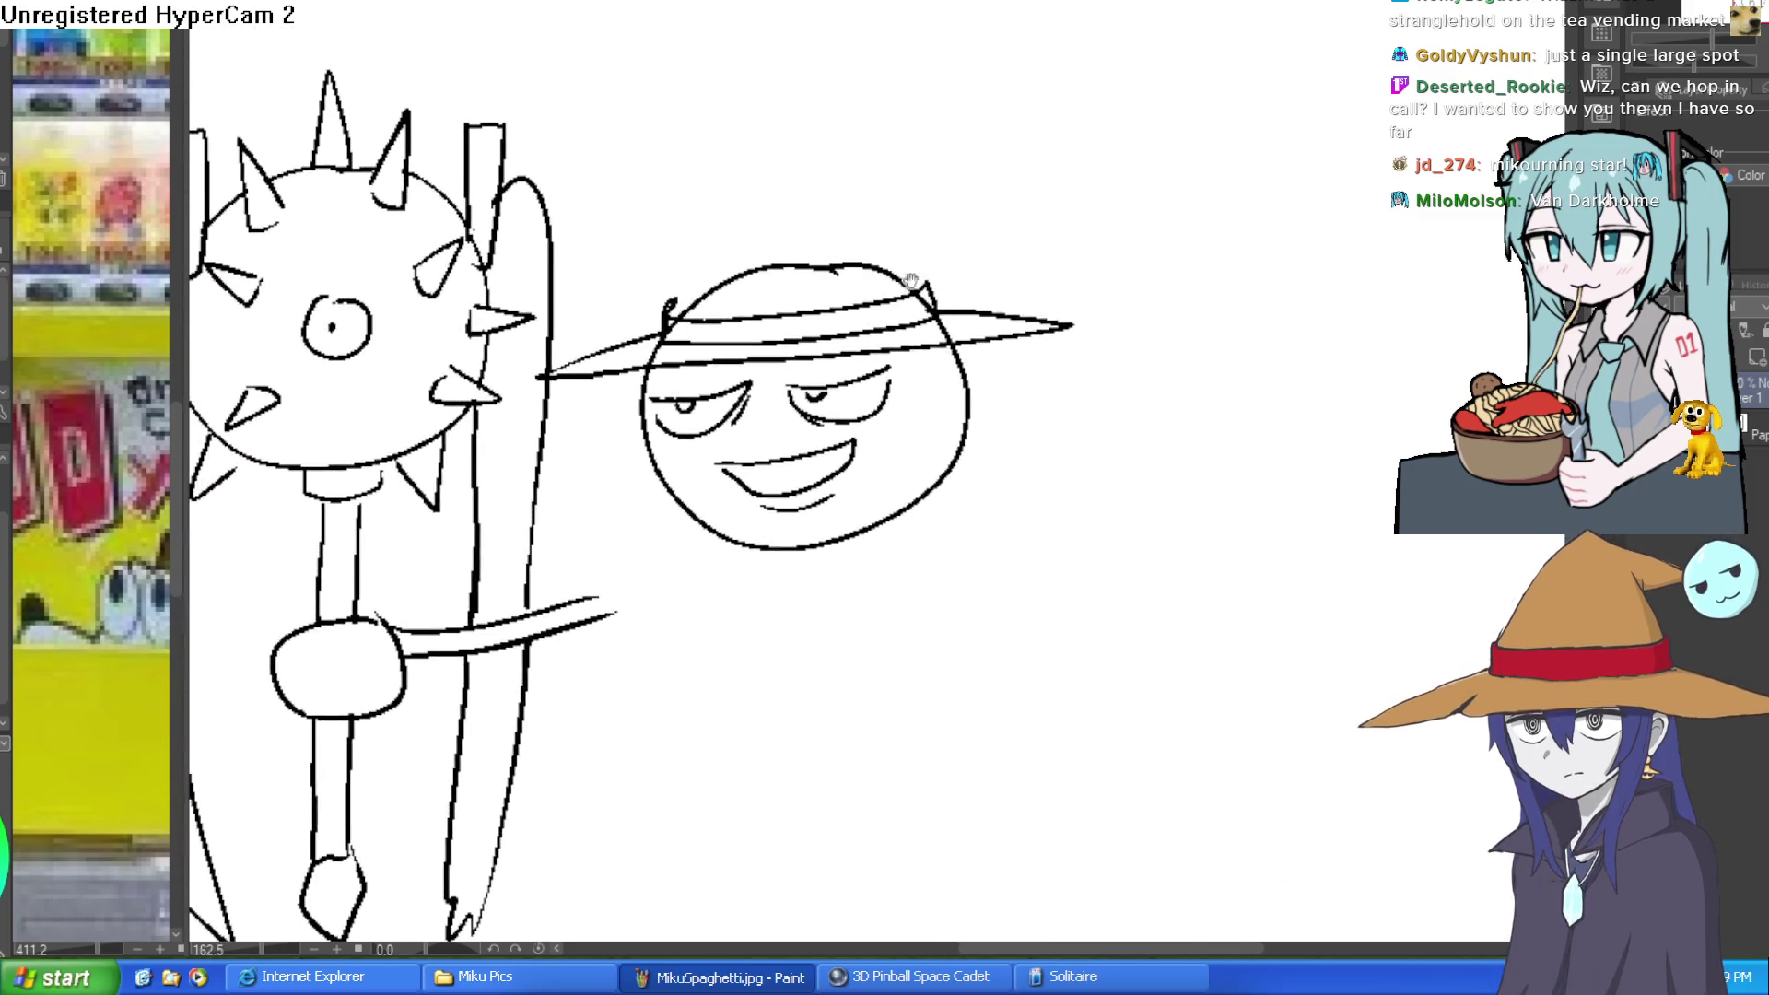
pyautogui.moveTo(1122, 265)
pyautogui.mouseDown()
pyautogui.moveTo(1086, 361)
pyautogui.moveTo(1066, 284)
pyautogui.mouseUp()
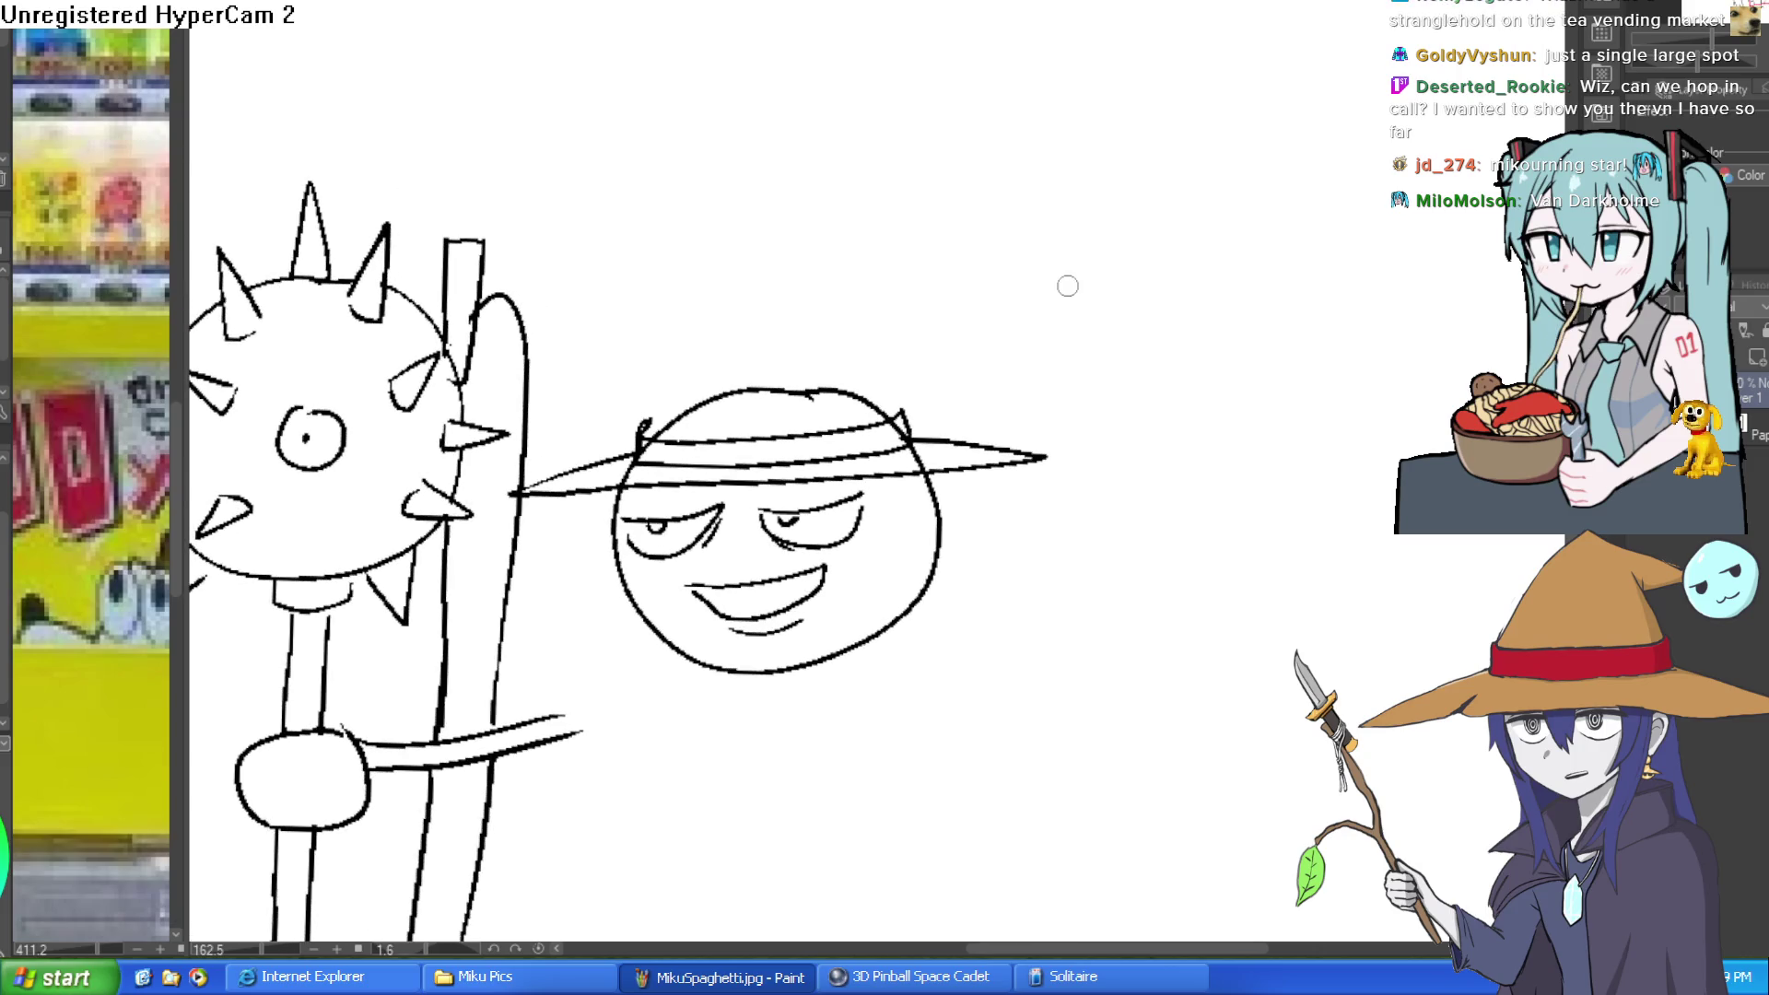
pyautogui.moveTo(642, 431); pyautogui.dragTo(721, 260)
pyautogui.moveTo(907, 432); pyautogui.dragTo(884, 299)
pyautogui.moveTo(721, 261)
pyautogui.mouseDown()
pyautogui.moveTo(774, 173)
pyautogui.moveTo(1041, 204)
pyautogui.mouseUp()
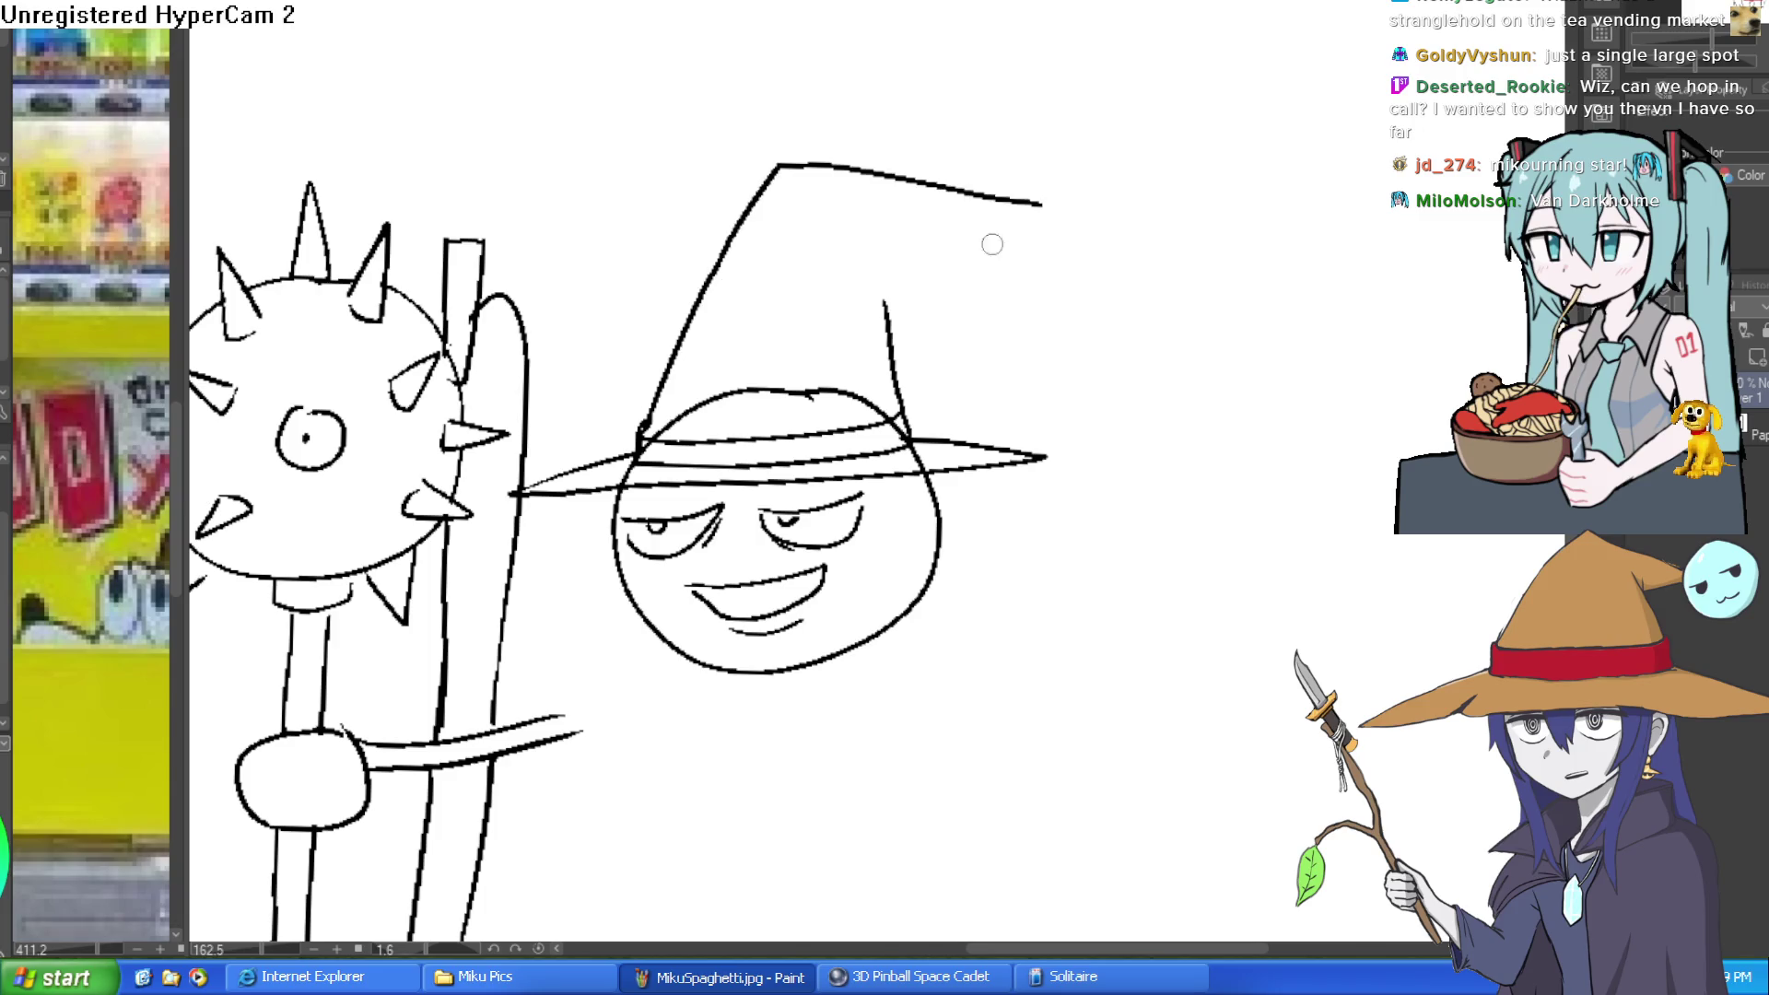
pyautogui.moveTo(888, 316)
pyautogui.mouseDown()
pyautogui.moveTo(874, 245)
pyautogui.moveTo(1014, 226)
pyautogui.moveTo(1078, 177)
pyautogui.moveTo(1028, 225)
pyautogui.moveTo(1051, 200)
pyautogui.mouseUp()
pyautogui.scroll(-3, 1078, 249)
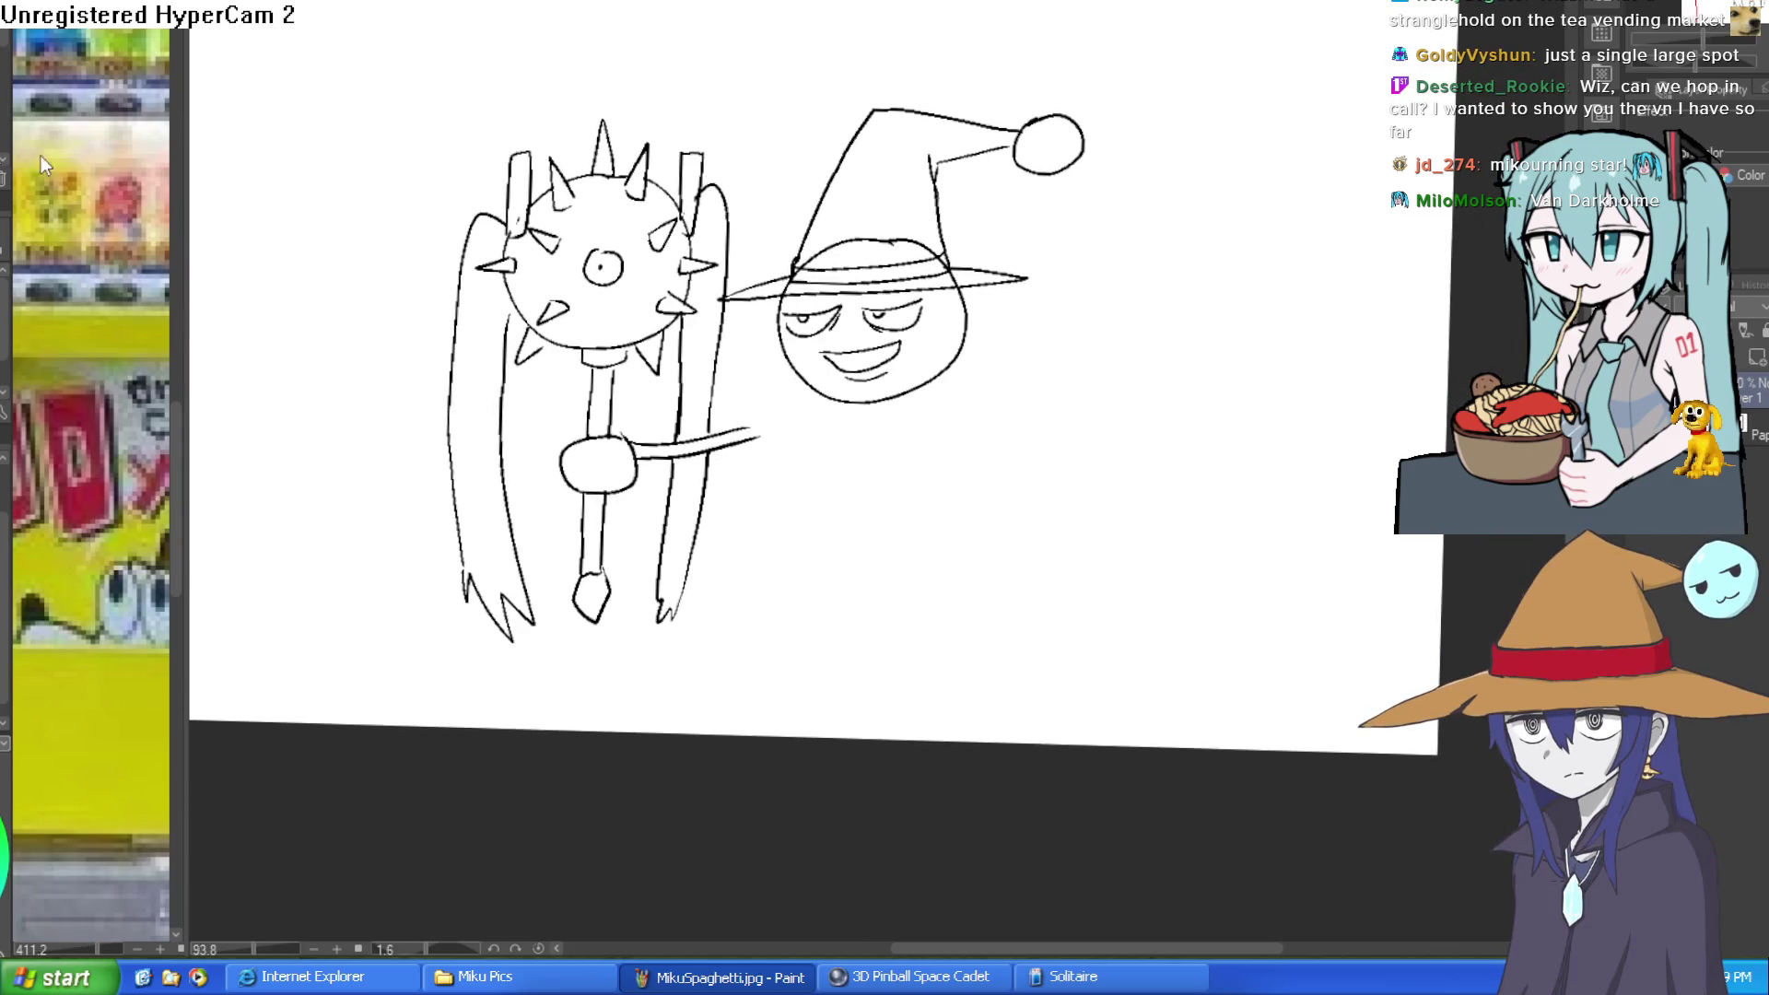
pyautogui.scroll(5, 783, 345)
# Step: Add a hair lock, neck, block-shaped body and arms below the smug head
pyautogui.moveTo(771, 316)
pyautogui.mouseDown()
pyautogui.moveTo(645, 401)
pyautogui.moveTo(717, 406)
pyautogui.mouseUp()
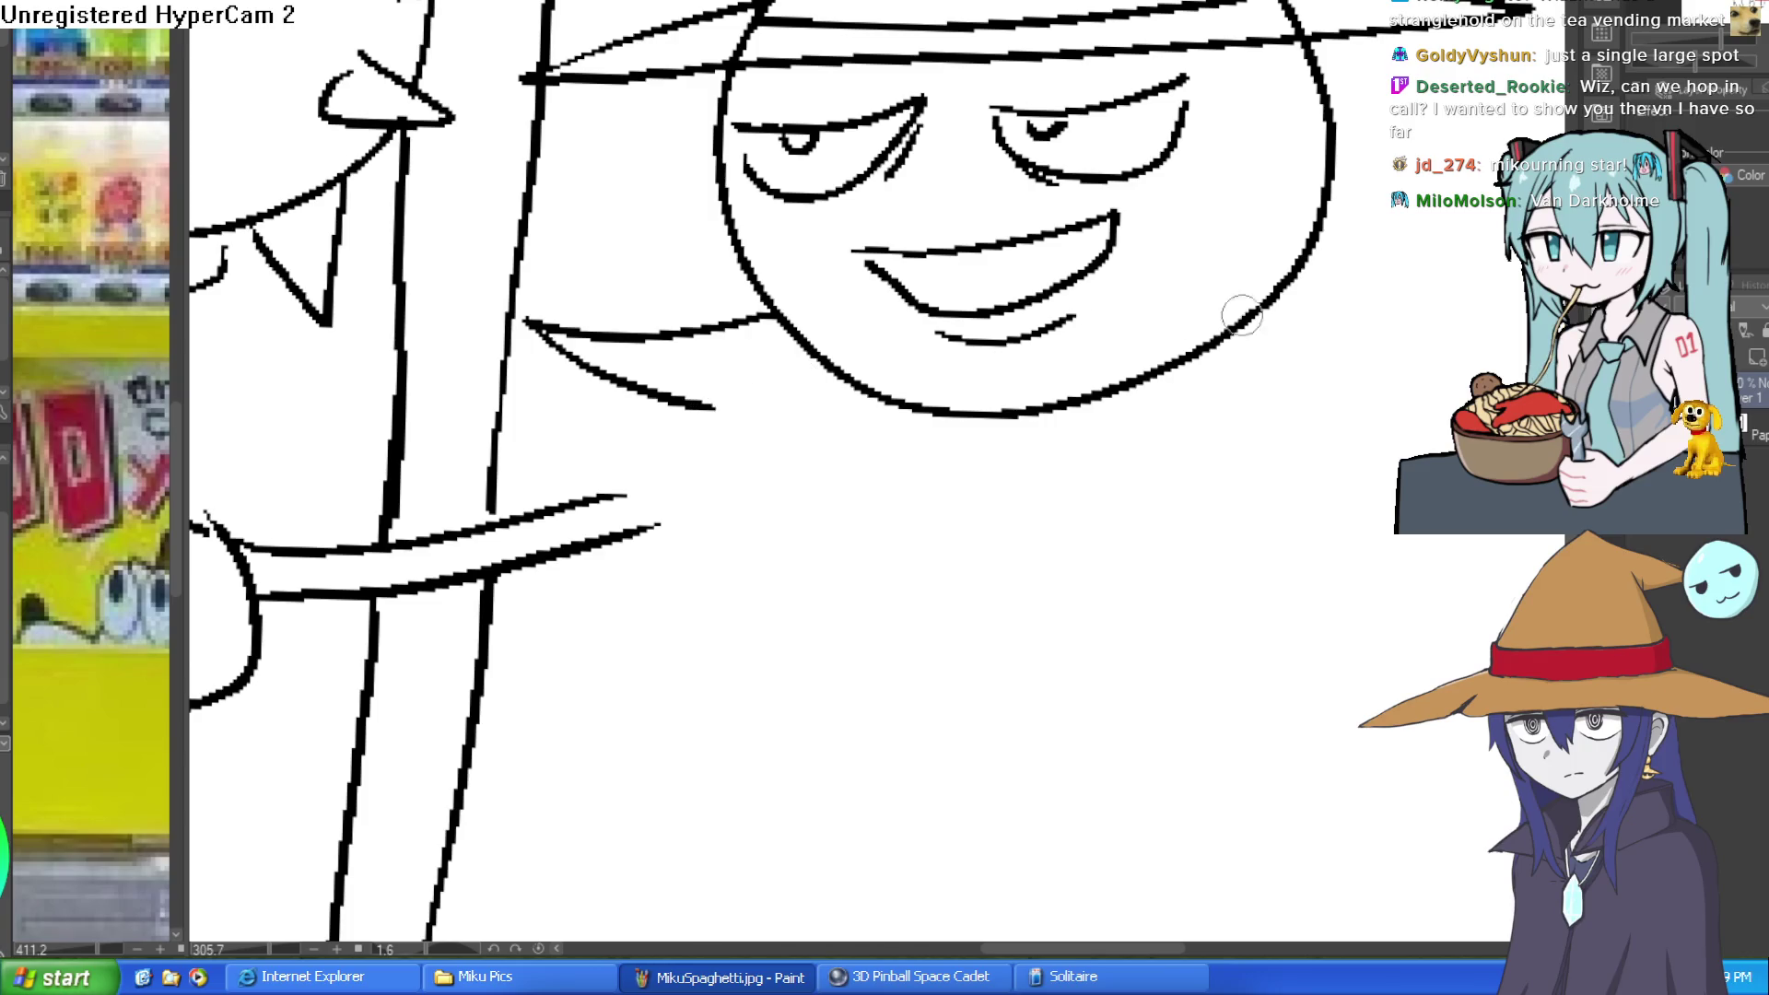
pyautogui.moveTo(1213, 316); pyautogui.dragTo(1102, 288)
pyautogui.moveTo(1189, 244)
pyautogui.mouseDown()
pyautogui.moveTo(1046, 281)
pyautogui.moveTo(1120, 373)
pyautogui.mouseUp()
pyautogui.moveTo(1184, 242)
pyautogui.mouseDown()
pyautogui.moveTo(1202, 239)
pyautogui.moveTo(1263, 553)
pyautogui.moveTo(1118, 838)
pyautogui.moveTo(1005, 463)
pyautogui.moveTo(1014, 364)
pyautogui.mouseUp()
pyautogui.moveTo(489, 466)
pyautogui.mouseDown()
pyautogui.moveTo(746, 355)
pyautogui.moveTo(528, 498)
pyautogui.mouseUp()
pyautogui.moveTo(578, 373)
pyautogui.mouseDown()
pyautogui.moveTo(587, 433)
pyautogui.moveTo(434, 750)
pyautogui.moveTo(733, 710)
pyautogui.moveTo(767, 385)
pyautogui.mouseUp()
pyautogui.moveTo(689, 767); pyautogui.dragTo(914, 791)
pyautogui.scroll(-5, 709, 609)
pyautogui.scroll(6, 996, 292)
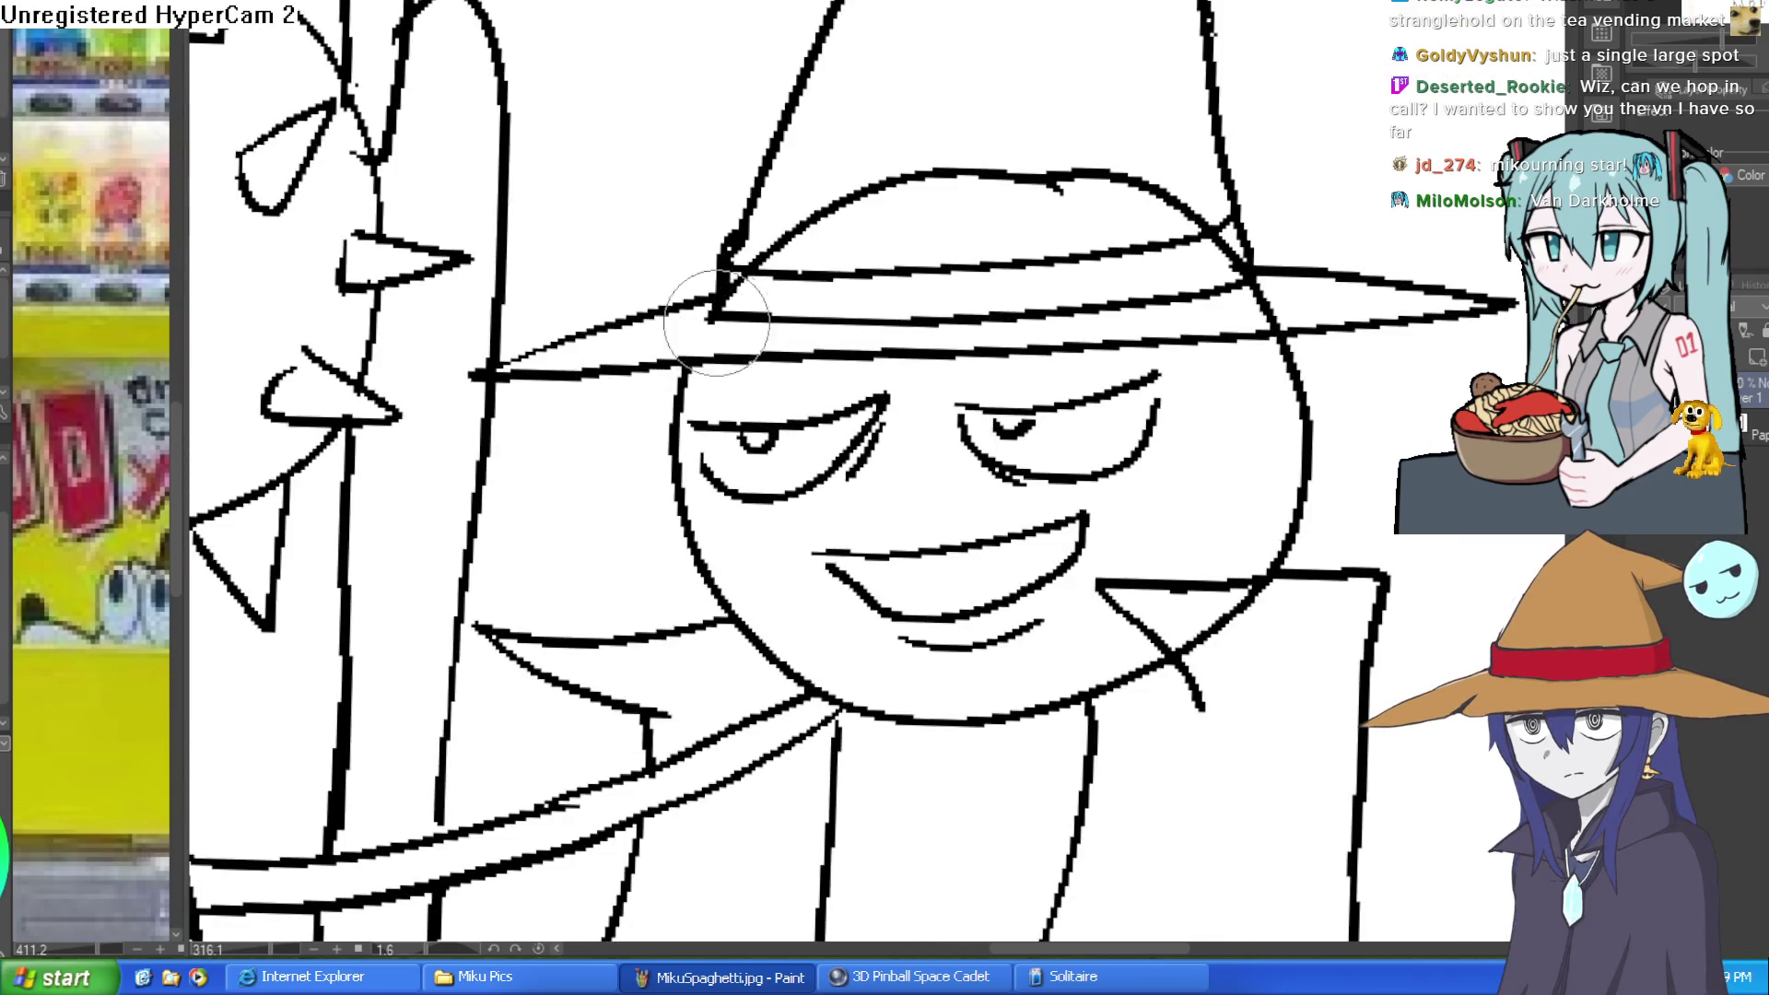
# Step: Erase the upper curve of the witch hat's crown
pyautogui.moveTo(807, 232)
pyautogui.mouseDown()
pyautogui.moveTo(869, 177)
pyautogui.moveTo(1145, 166)
pyautogui.moveTo(1238, 233)
pyautogui.mouseUp()
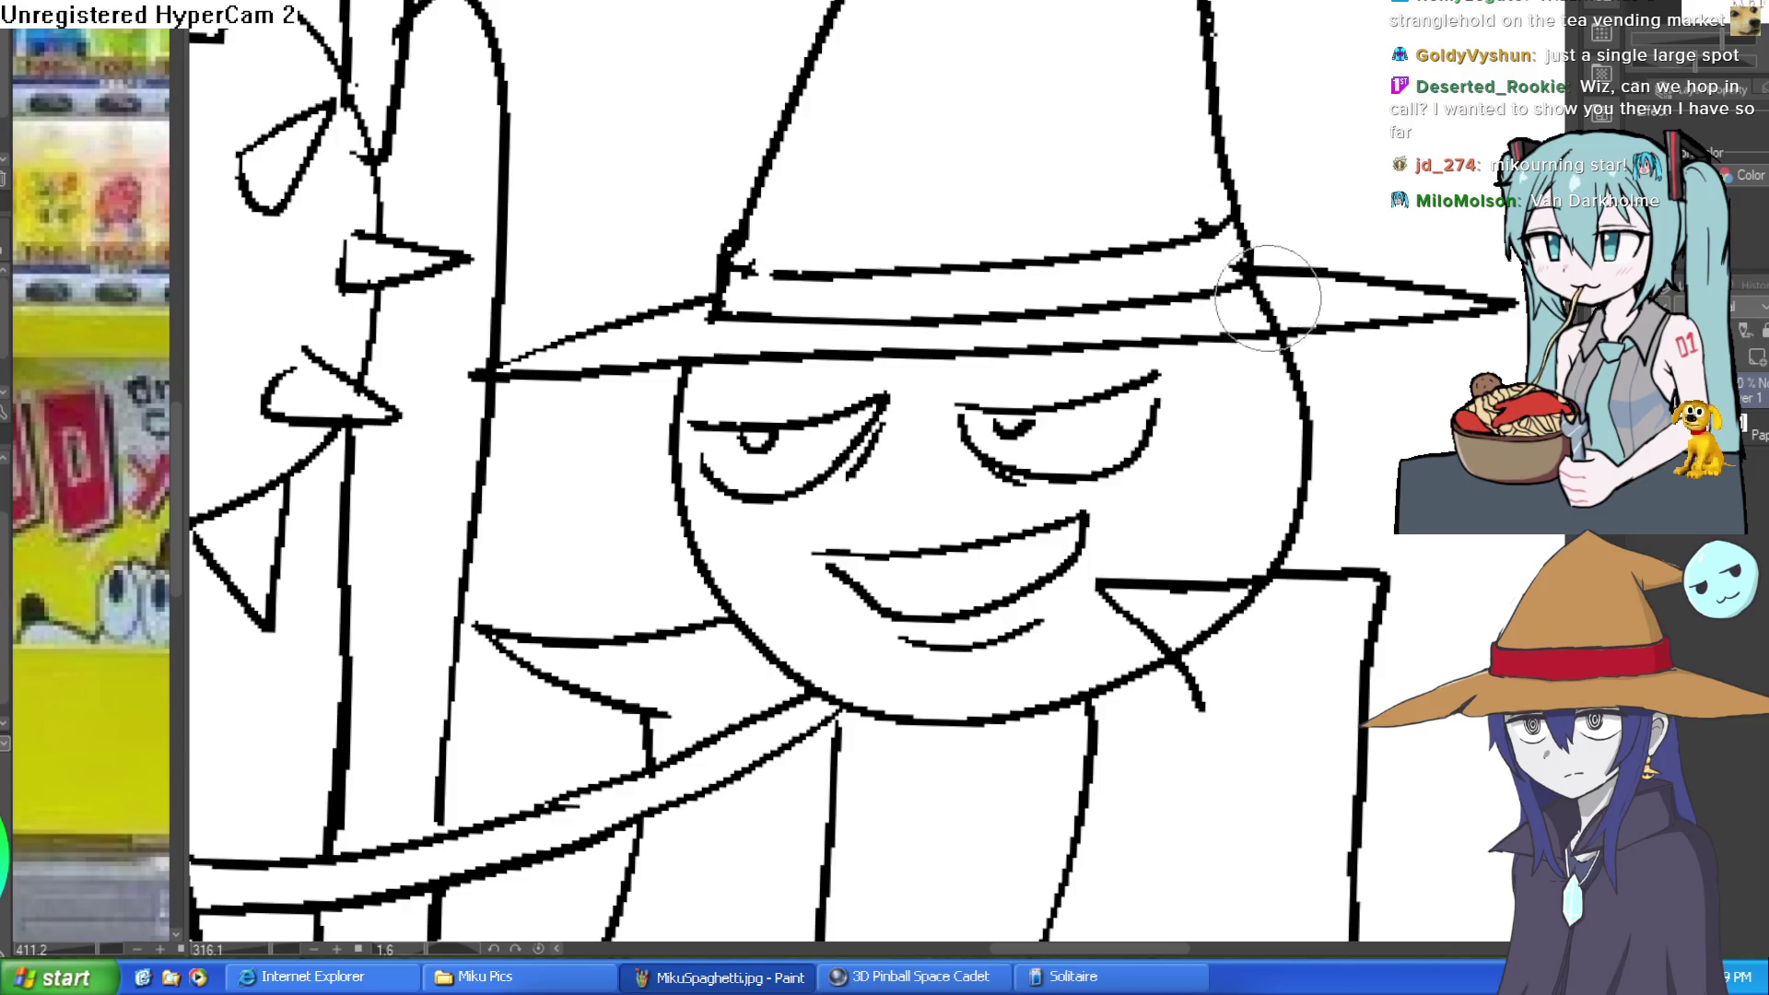
pyautogui.scroll(-2, 1299, 362)
pyautogui.moveTo(1300, 363); pyautogui.dragTo(1226, 443)
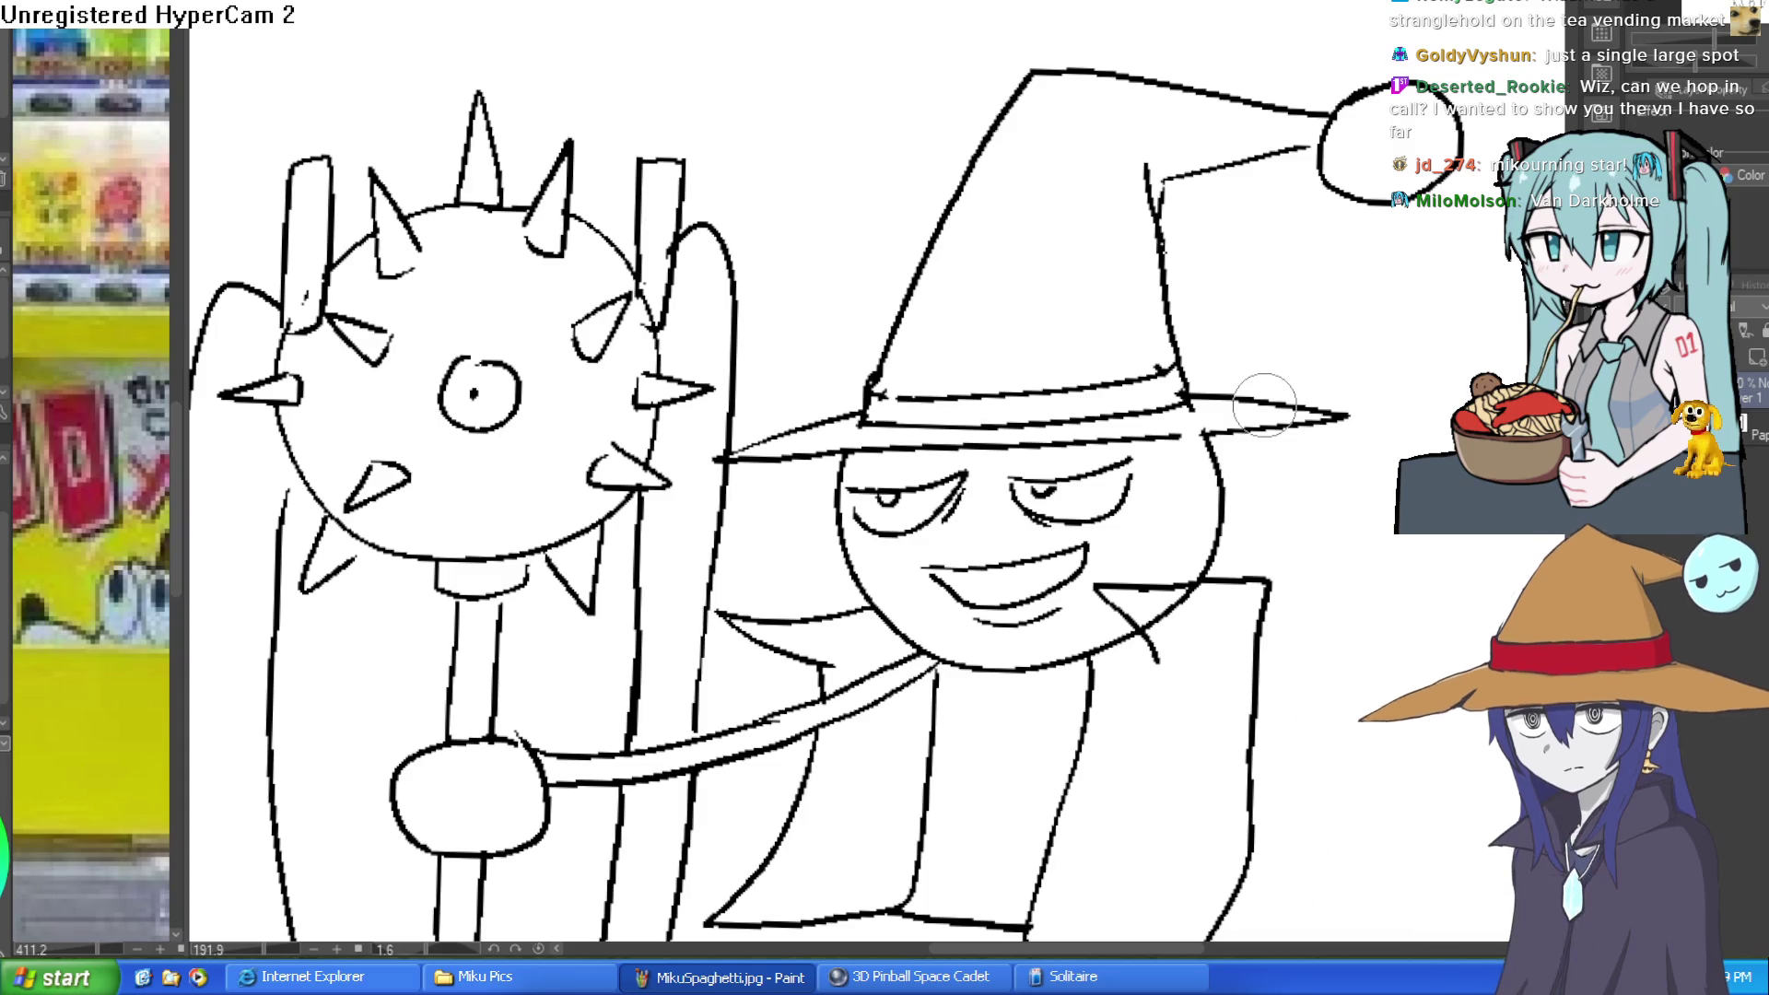
pyautogui.moveTo(1265, 405); pyautogui.dragTo(1209, 304)
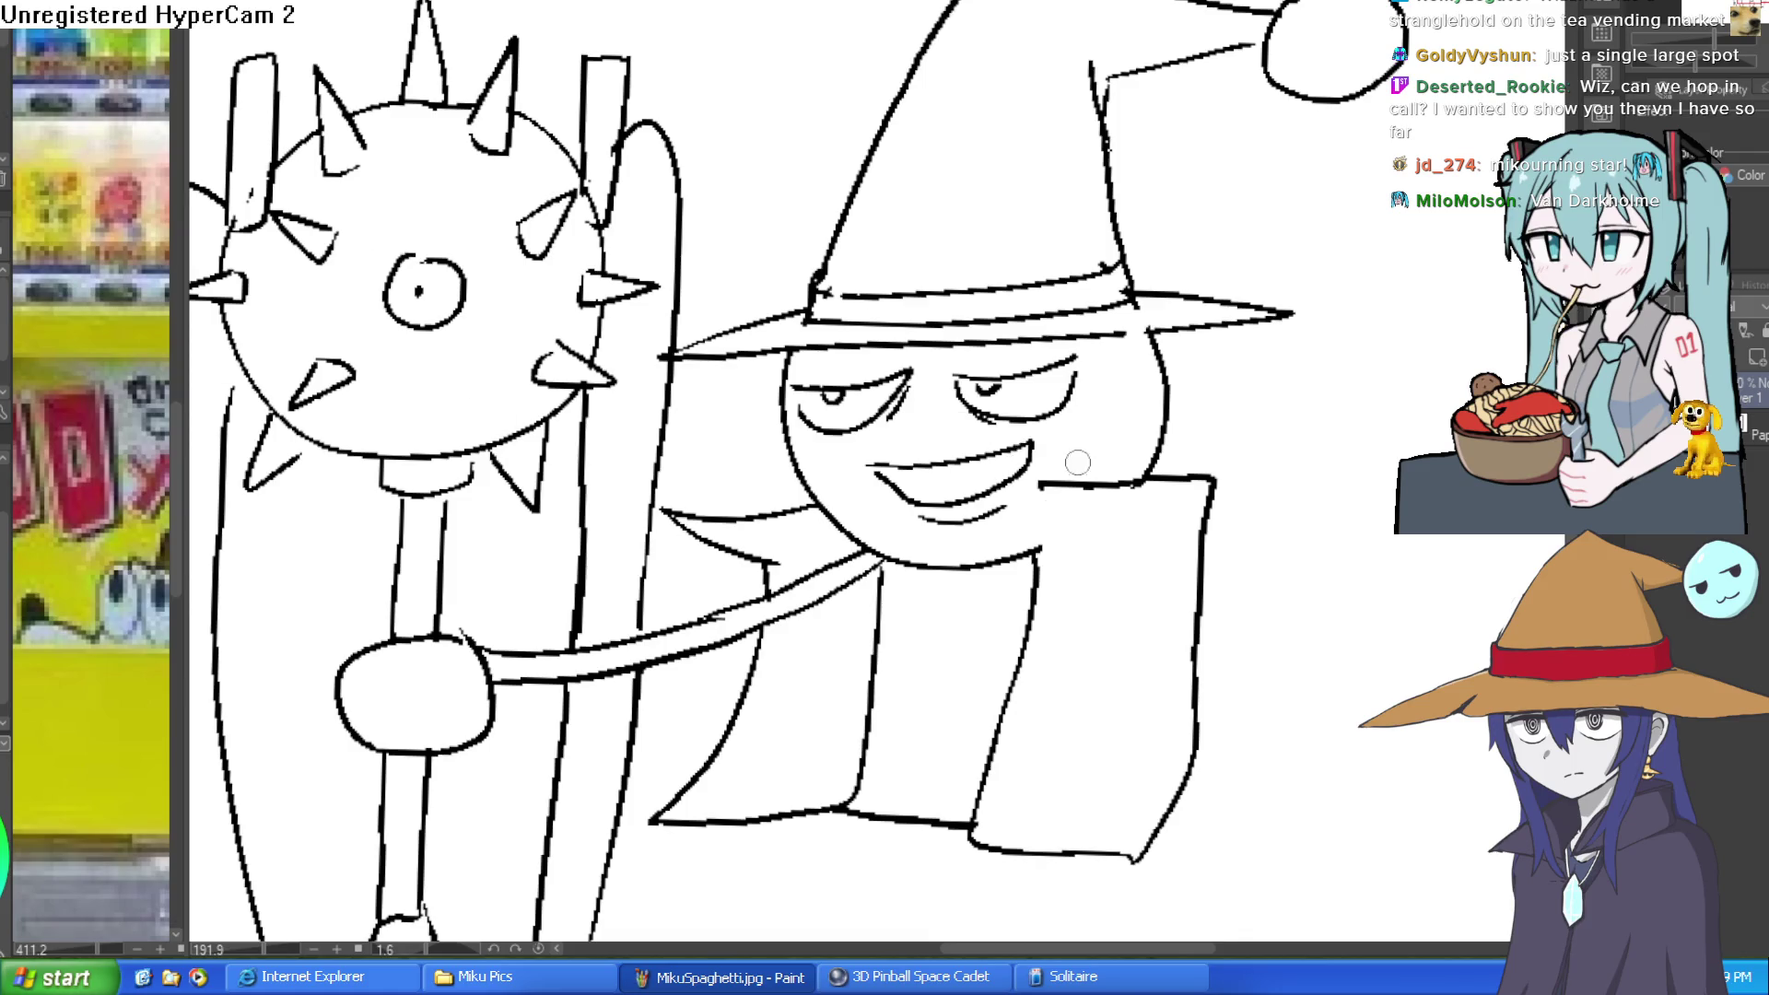
pyautogui.scroll(-5, 1190, 564)
pyautogui.scroll(8, 866, 449)
# Step: Erase the mace head's old eye and draw a new round eye with a pupil
pyautogui.moveTo(900, 355)
pyautogui.mouseDown()
pyautogui.moveTo(877, 426)
pyautogui.moveTo(794, 373)
pyautogui.moveTo(926, 401)
pyautogui.moveTo(869, 476)
pyautogui.moveTo(774, 340)
pyautogui.moveTo(841, 316)
pyautogui.moveTo(813, 377)
pyautogui.mouseUp()
pyautogui.scroll(-5, 813, 377)
pyautogui.moveTo(967, 394)
pyautogui.mouseDown()
pyautogui.moveTo(988, 317)
pyautogui.moveTo(875, 355)
pyautogui.moveTo(917, 368)
pyautogui.mouseUp()
pyautogui.scroll(1, 988, 318)
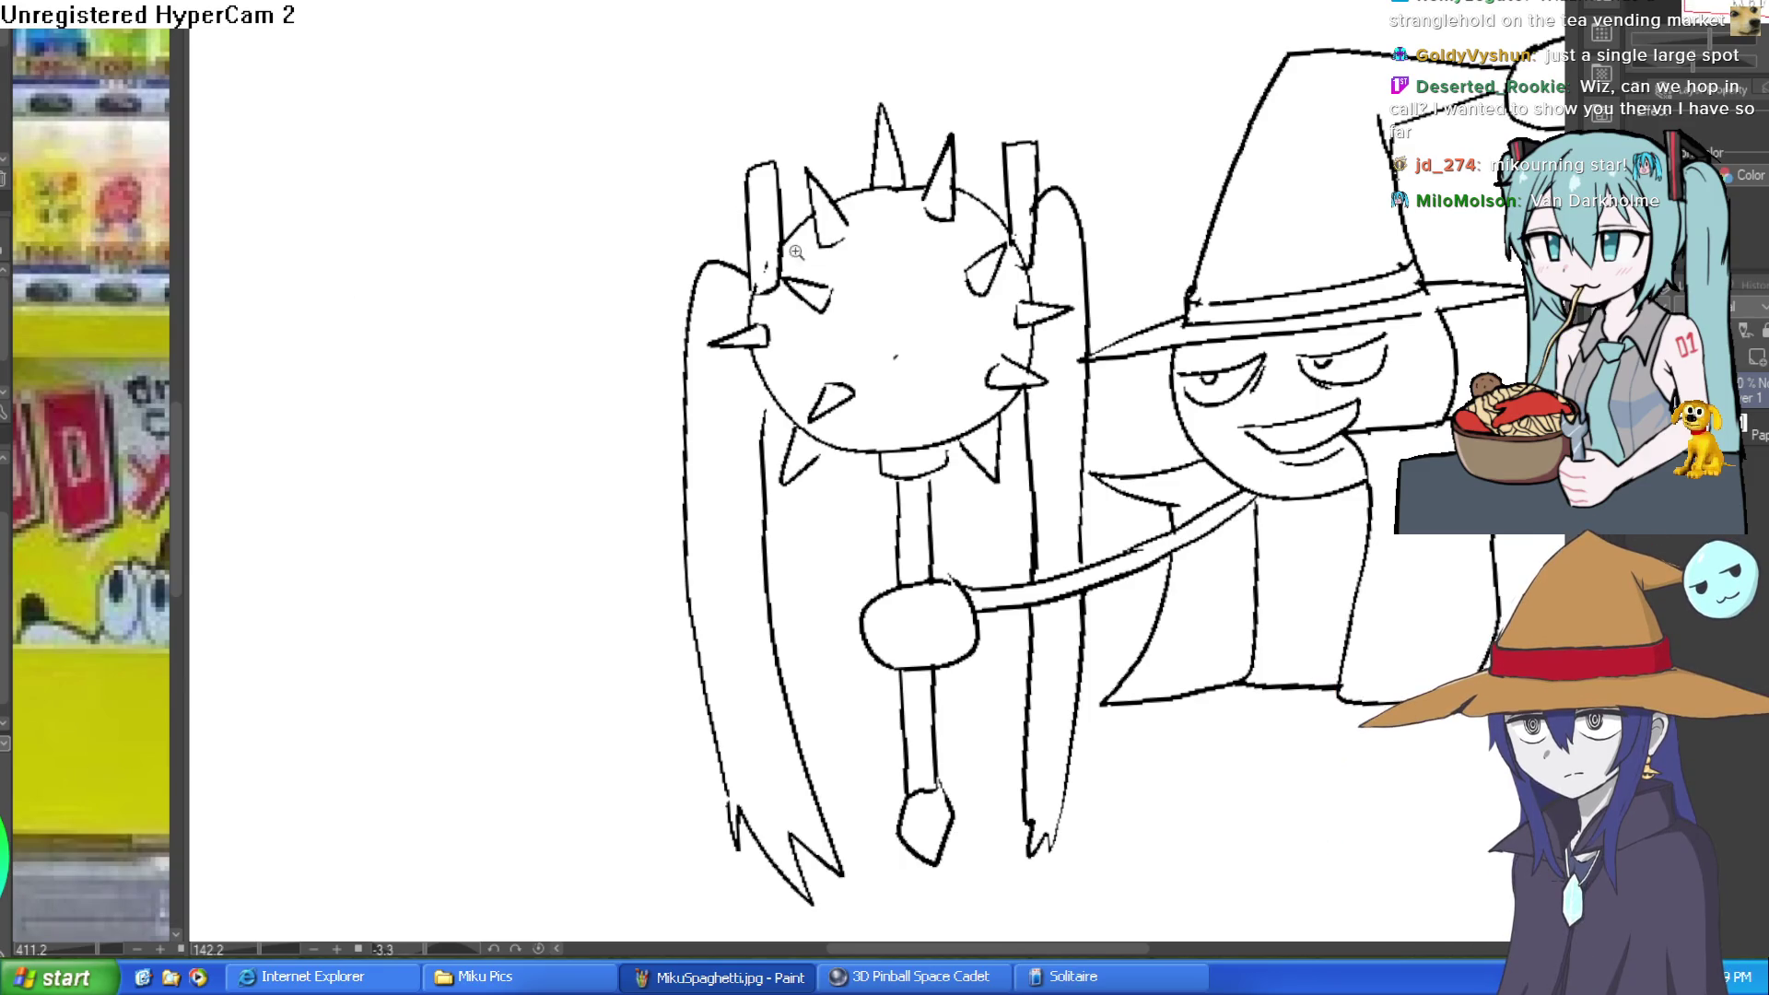
pyautogui.scroll(3, 894, 355)
pyautogui.moveTo(918, 265)
pyautogui.mouseDown()
pyautogui.moveTo(885, 265)
pyautogui.moveTo(961, 295)
pyautogui.moveTo(915, 267)
pyautogui.mouseUp()
pyautogui.click(899, 318)
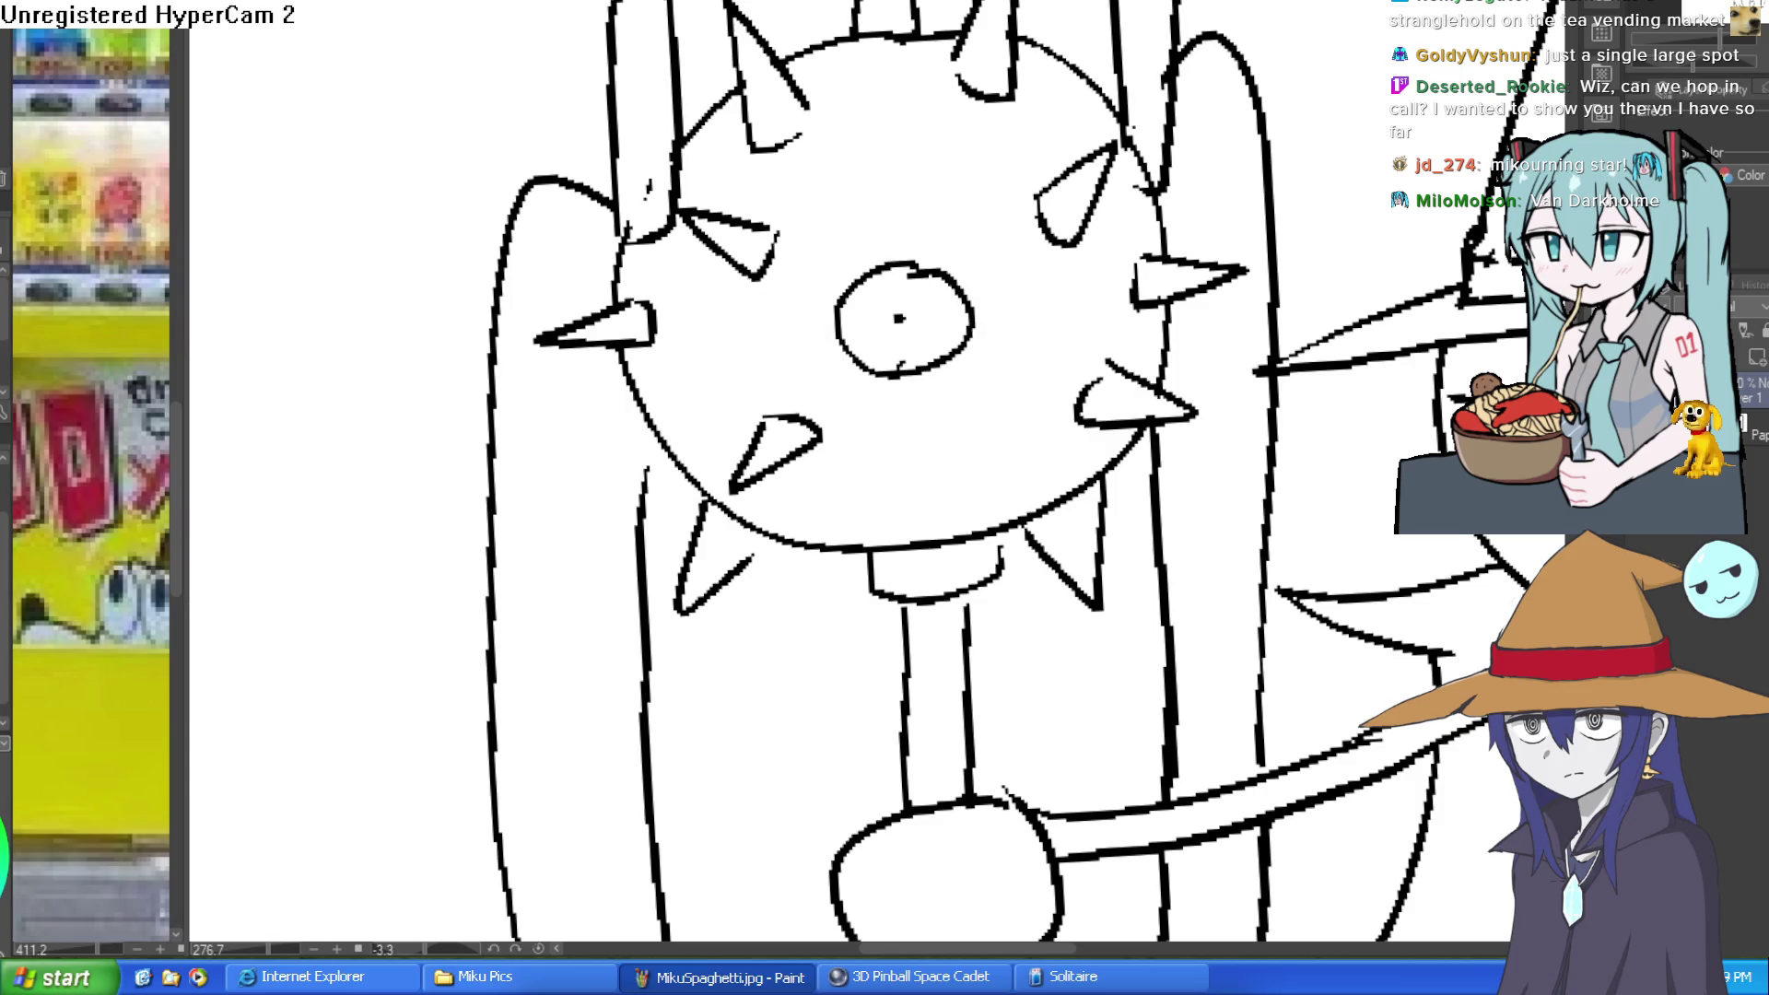
# Step: Fill the mace's spiked head, neck and handle grey
pyautogui.click(886, 392)
pyautogui.moveTo(1042, 558)
pyautogui.mouseDown()
pyautogui.moveTo(1027, 466)
pyautogui.moveTo(940, 429)
pyautogui.mouseUp()
pyautogui.click(926, 426)
pyautogui.click(899, 336)
pyautogui.moveTo(956, 558)
pyautogui.mouseDown()
pyautogui.moveTo(938, 262)
pyautogui.moveTo(922, 553)
pyautogui.mouseUp()
pyautogui.click(890, 562)
# Step: Fill the right-side and lower-left spikes dark grey and the mace eye grey
pyautogui.click(962, 268)
pyautogui.click(1009, 166)
pyautogui.click(1069, 28)
pyautogui.moveTo(1059, 37); pyautogui.dragTo(1028, 235)
pyautogui.click(751, 263)
pyautogui.click(623, 398)
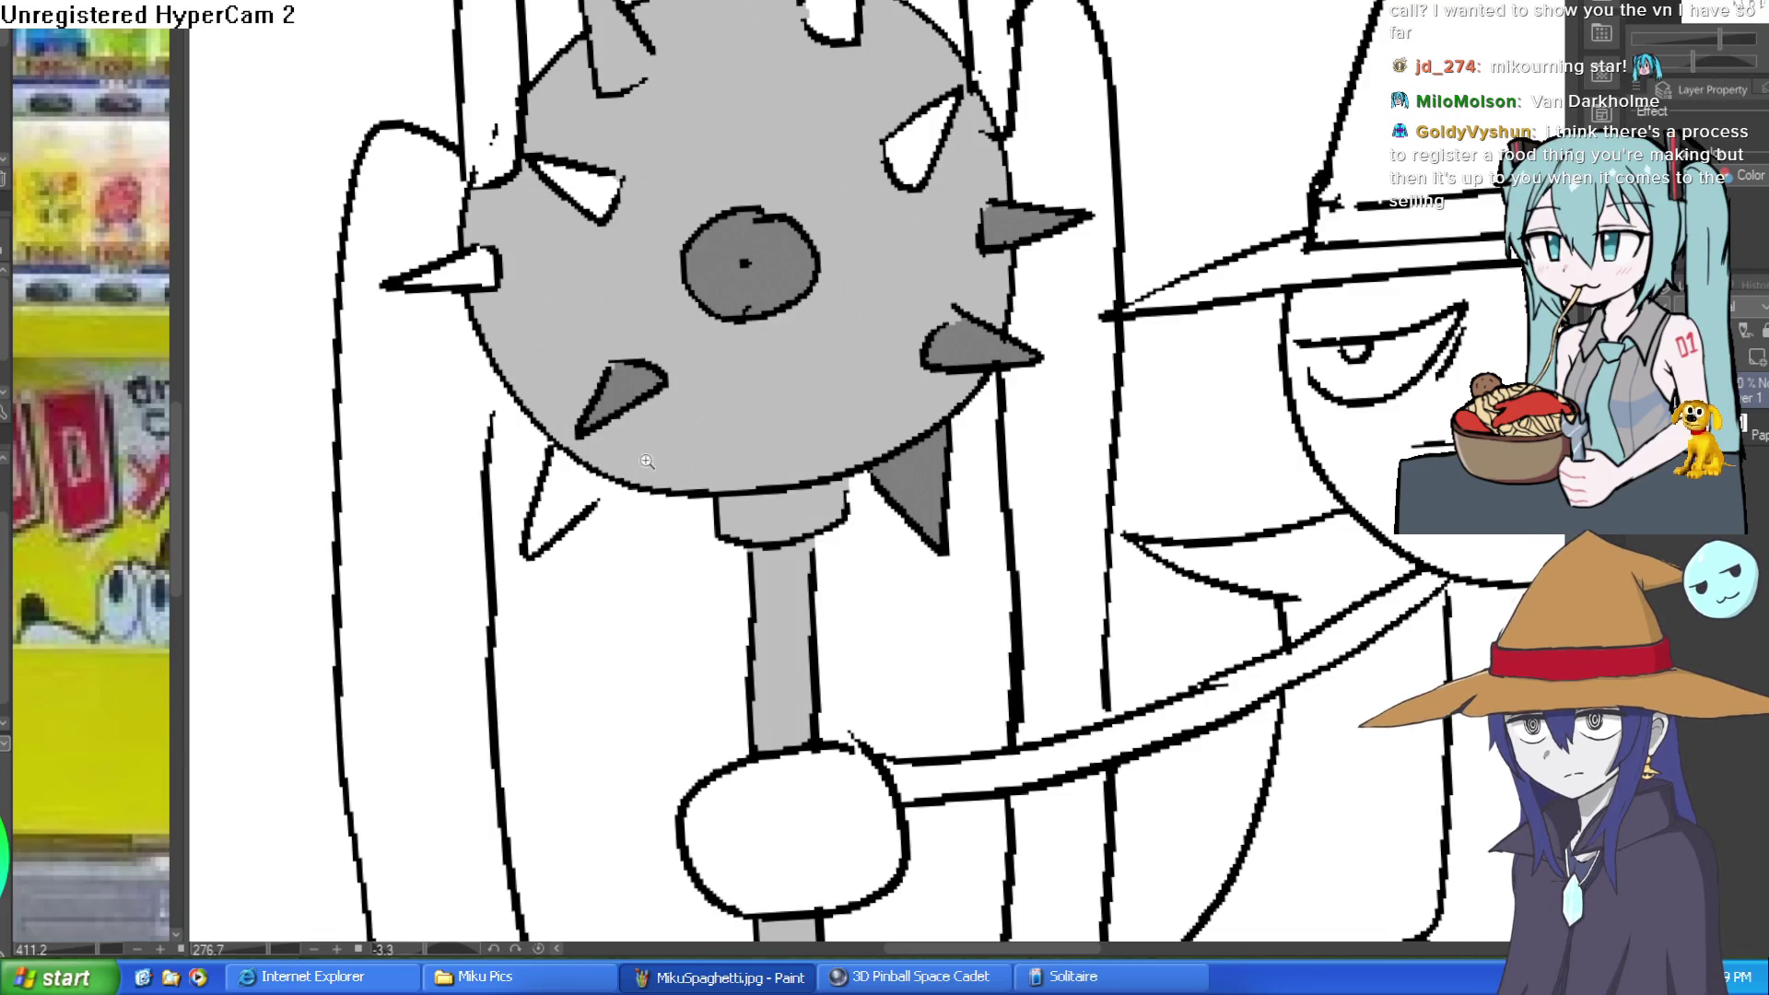
# Step: Touch up a spike outline and fill the left-side spikes in grey and dark grey
pyautogui.scroll(2, 657, 454)
pyautogui.moveTo(593, 506); pyautogui.dragTo(548, 509)
pyautogui.press('g')
pyautogui.click(528, 489)
pyautogui.scroll(-3, 544, 451)
pyautogui.click(576, 322)
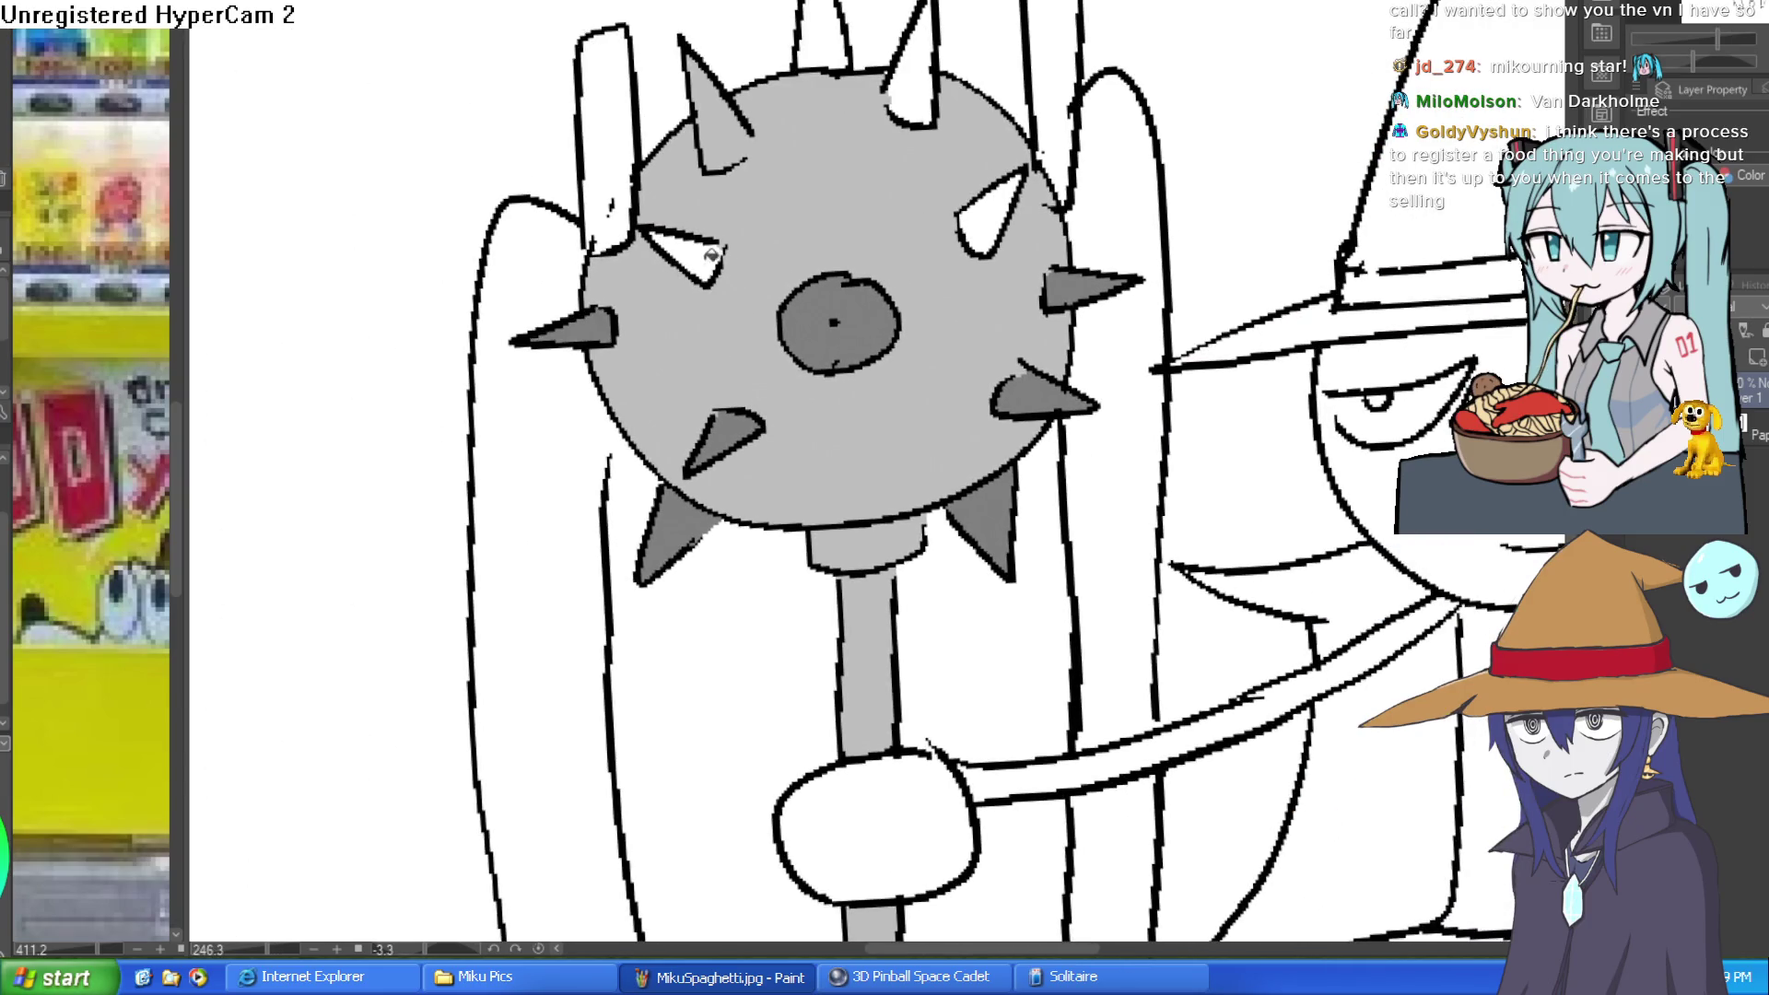
pyautogui.click(714, 254)
# Step: Fill the upper-left, top, top-right and upper-right spikes dark grey
pyautogui.moveTo(758, 144); pyautogui.dragTo(753, 127)
pyautogui.press('g')
pyautogui.click(721, 138)
pyautogui.click(820, 37)
pyautogui.click(915, 85)
pyautogui.click(990, 202)
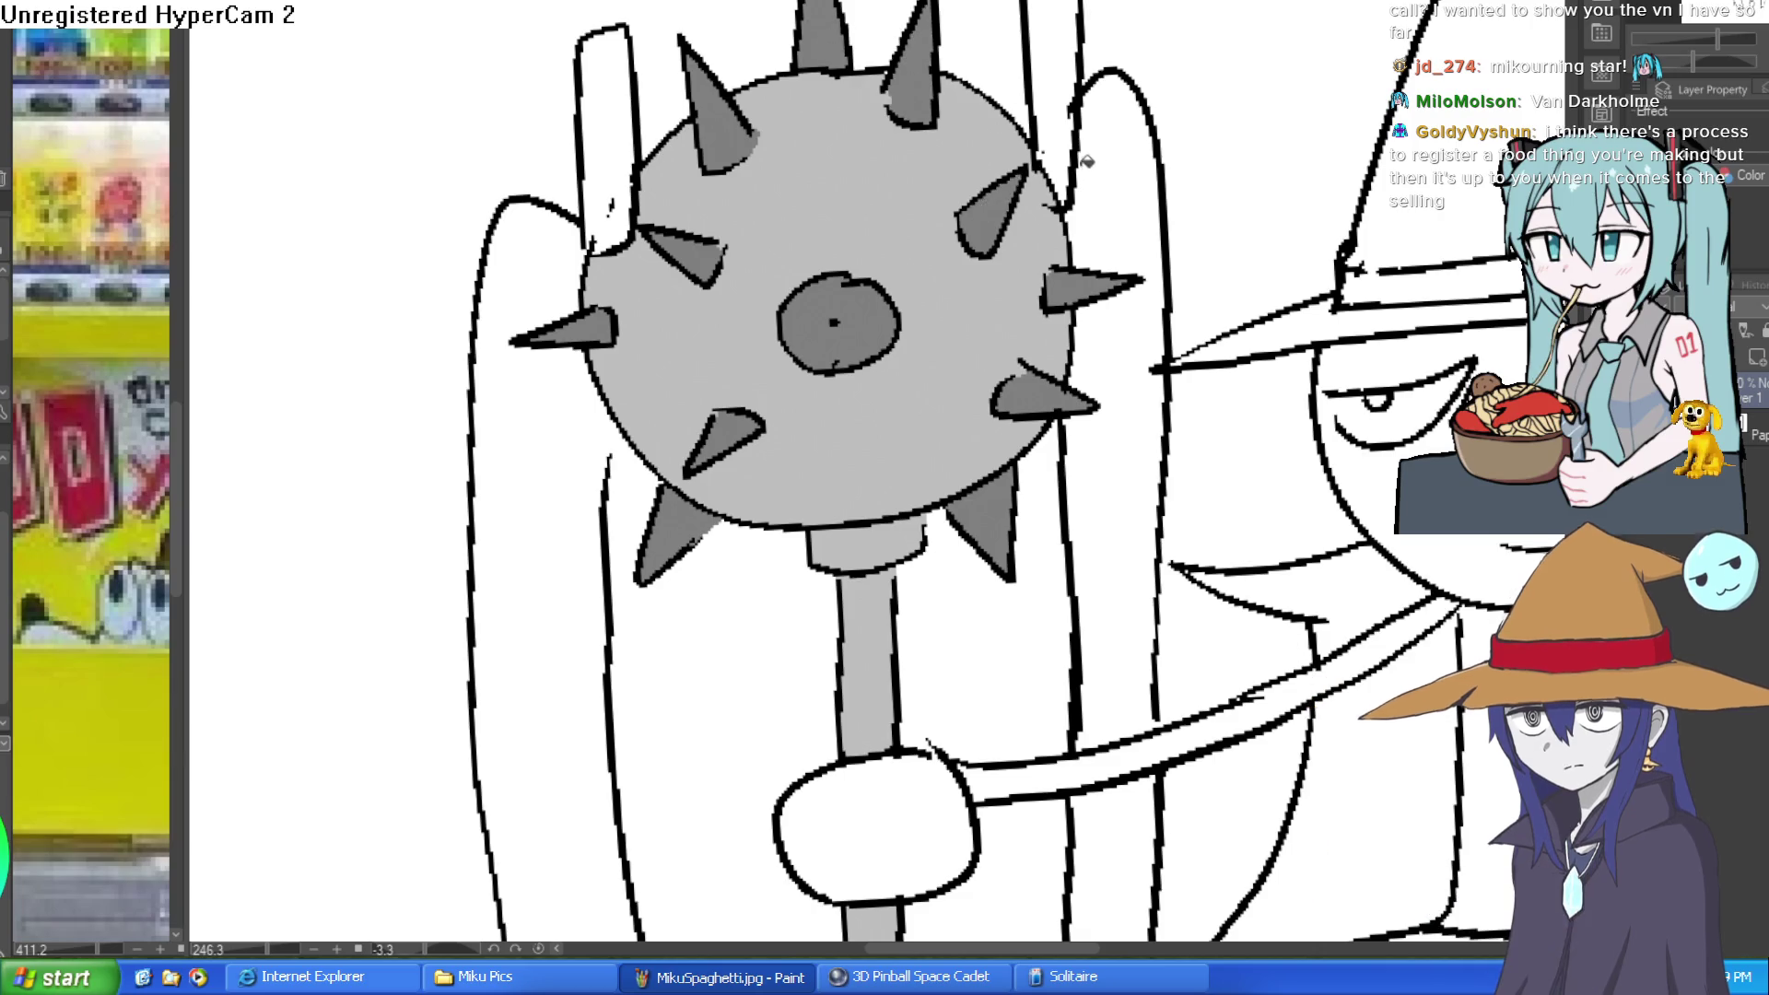
# Step: Fill both hair ties dark grey and both twin tails cyan
pyautogui.click(608, 138)
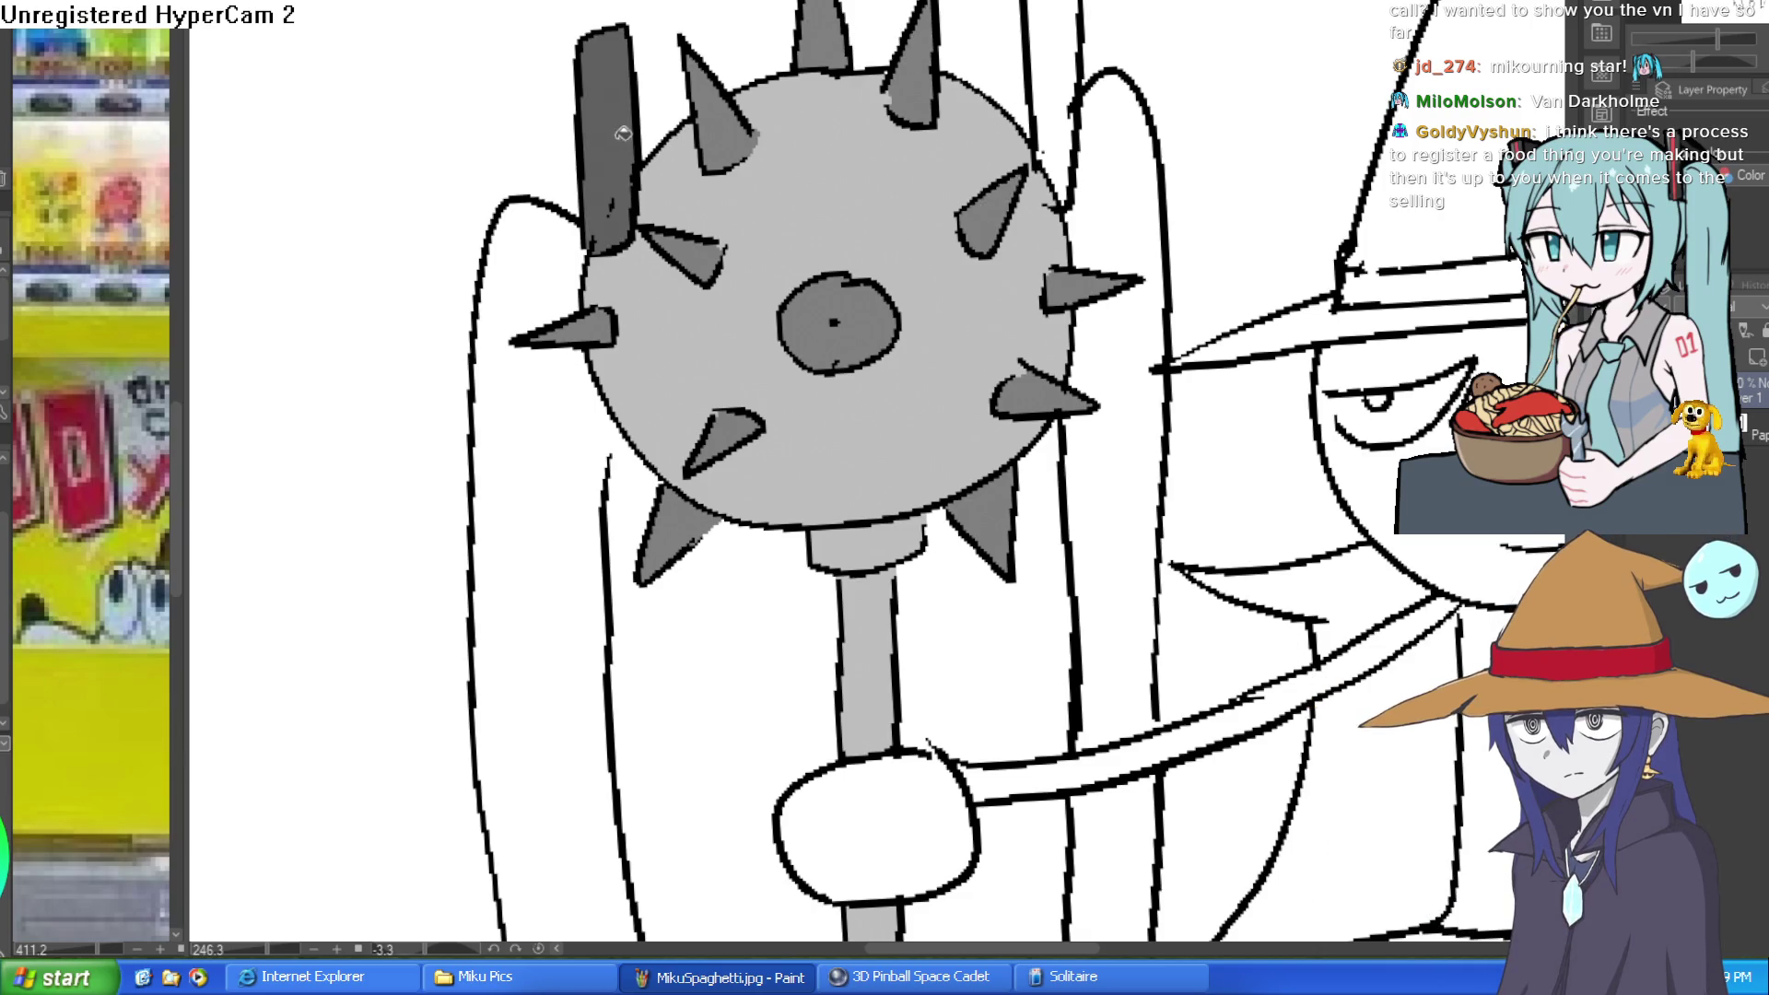
pyautogui.click(1067, 58)
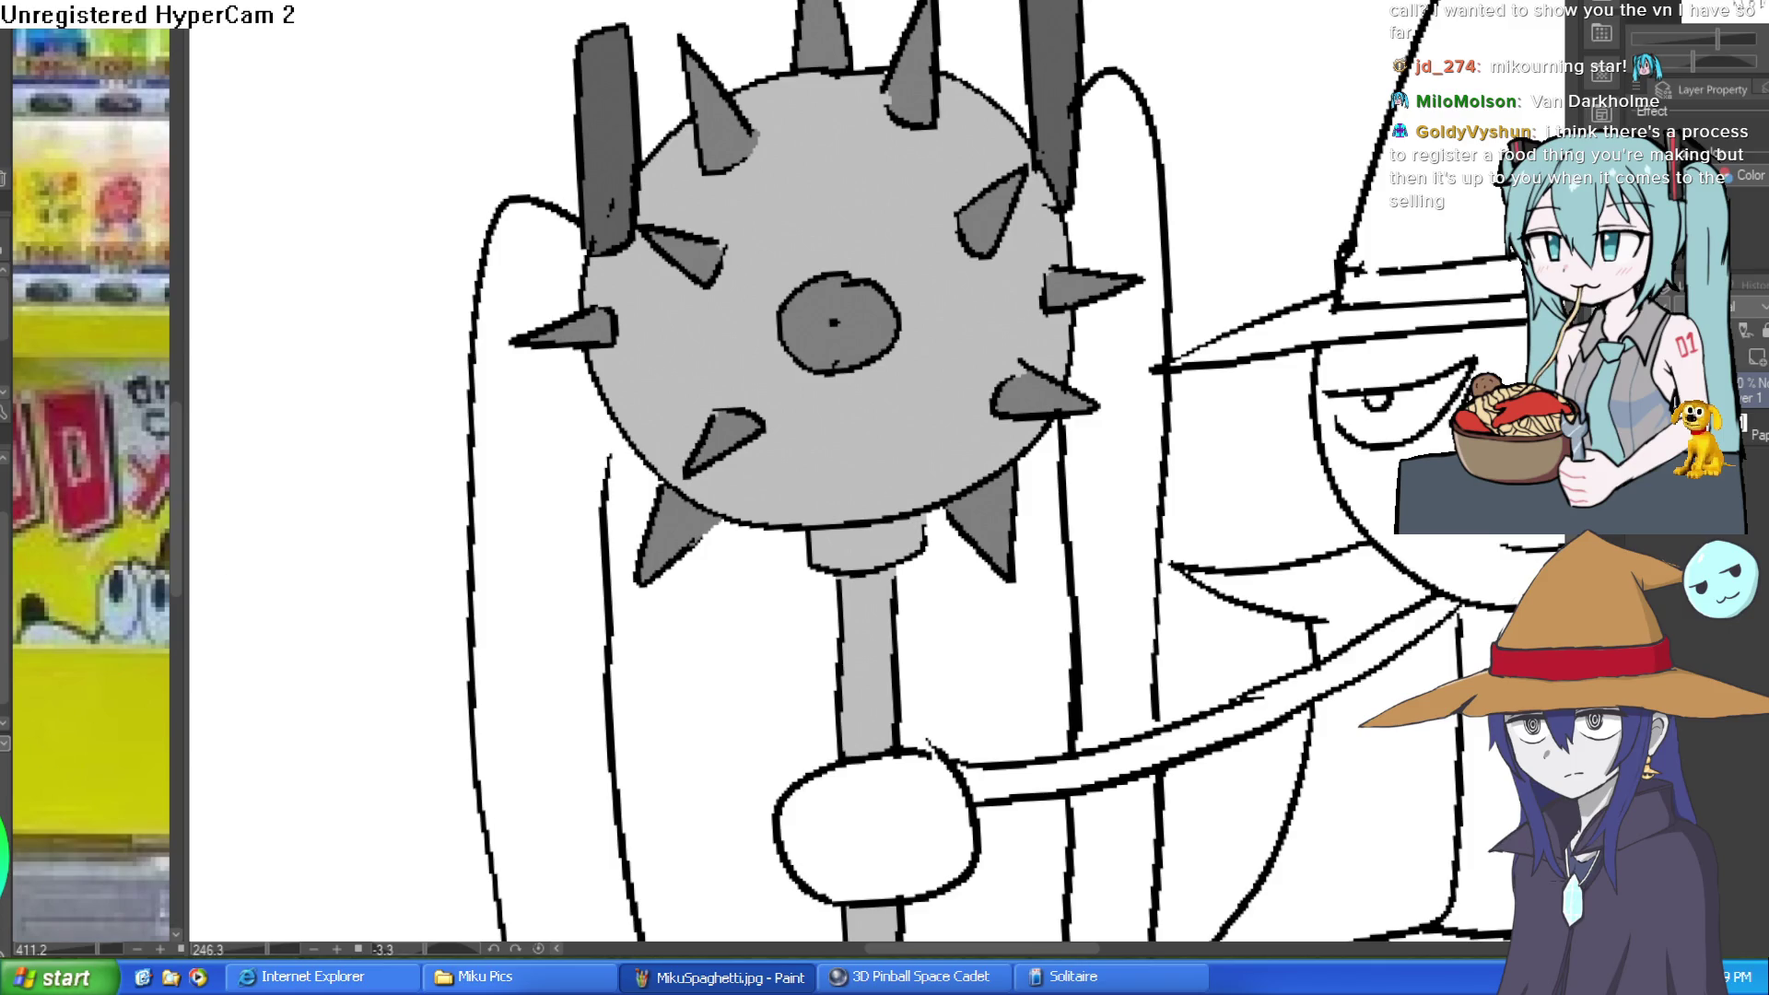
pyautogui.click(1128, 367)
pyautogui.click(1118, 854)
pyautogui.scroll(-5, 1200, 773)
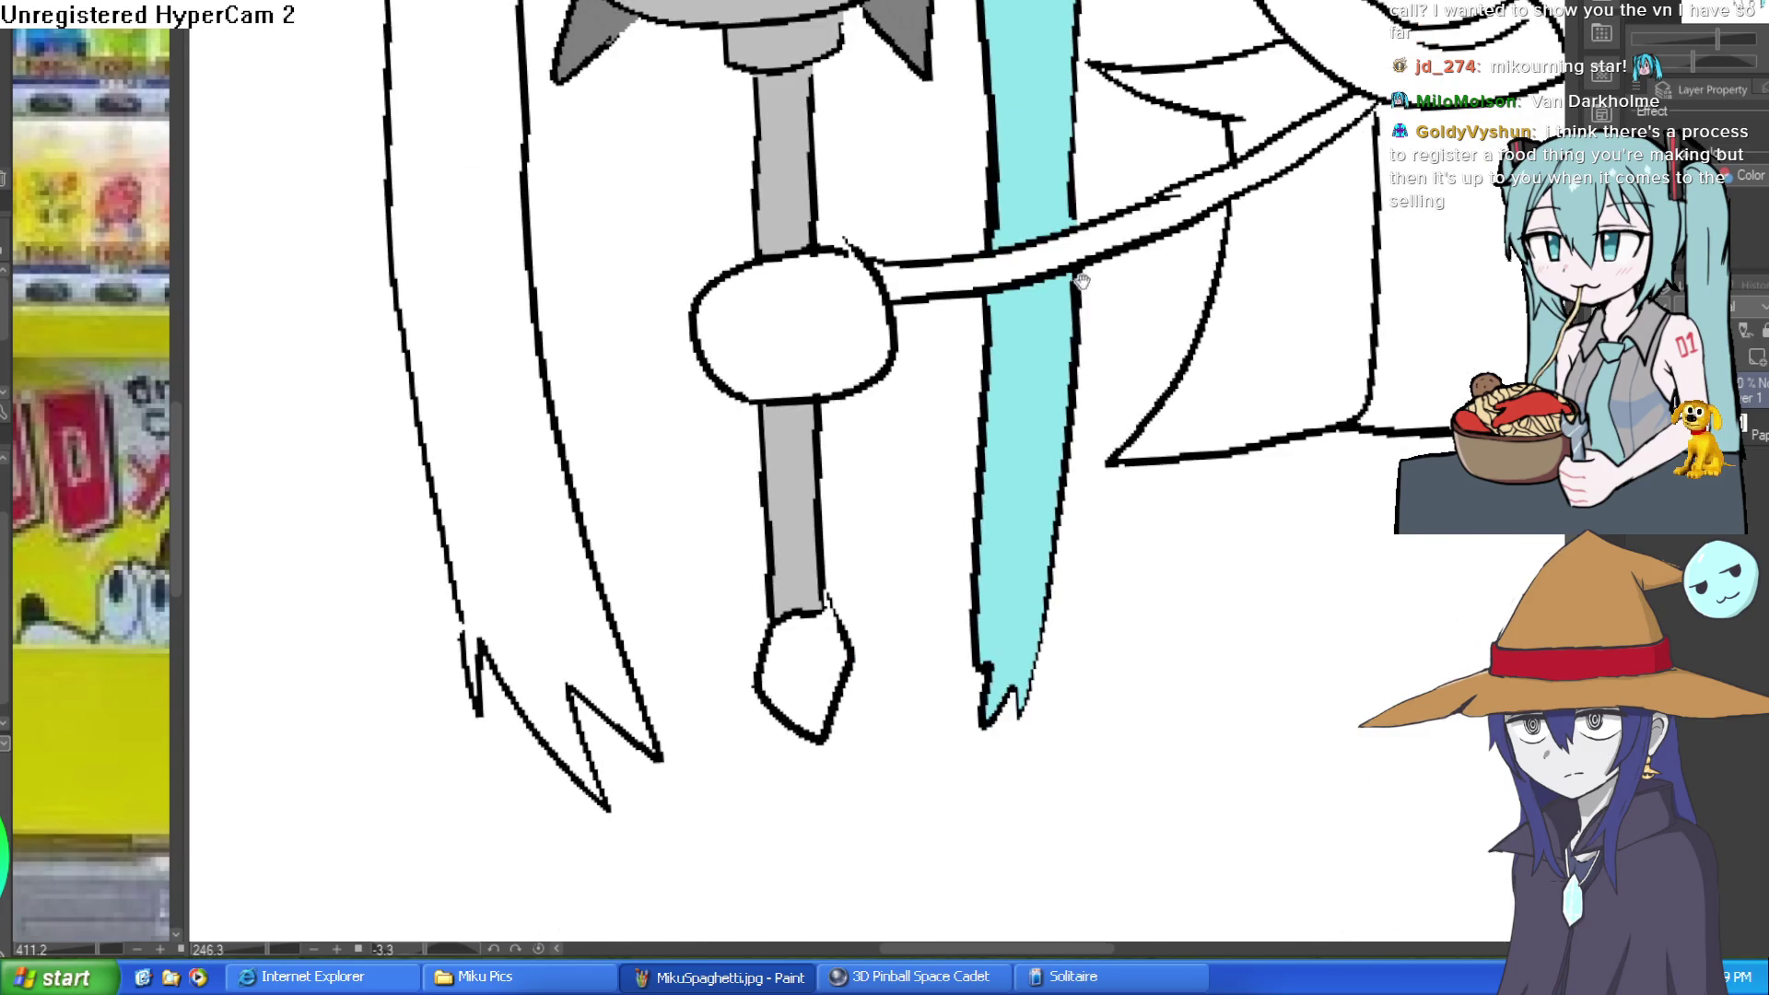
pyautogui.click(571, 428)
# Step: Fill the mace's bottom tip grey
pyautogui.scroll(-3, 921, 486)
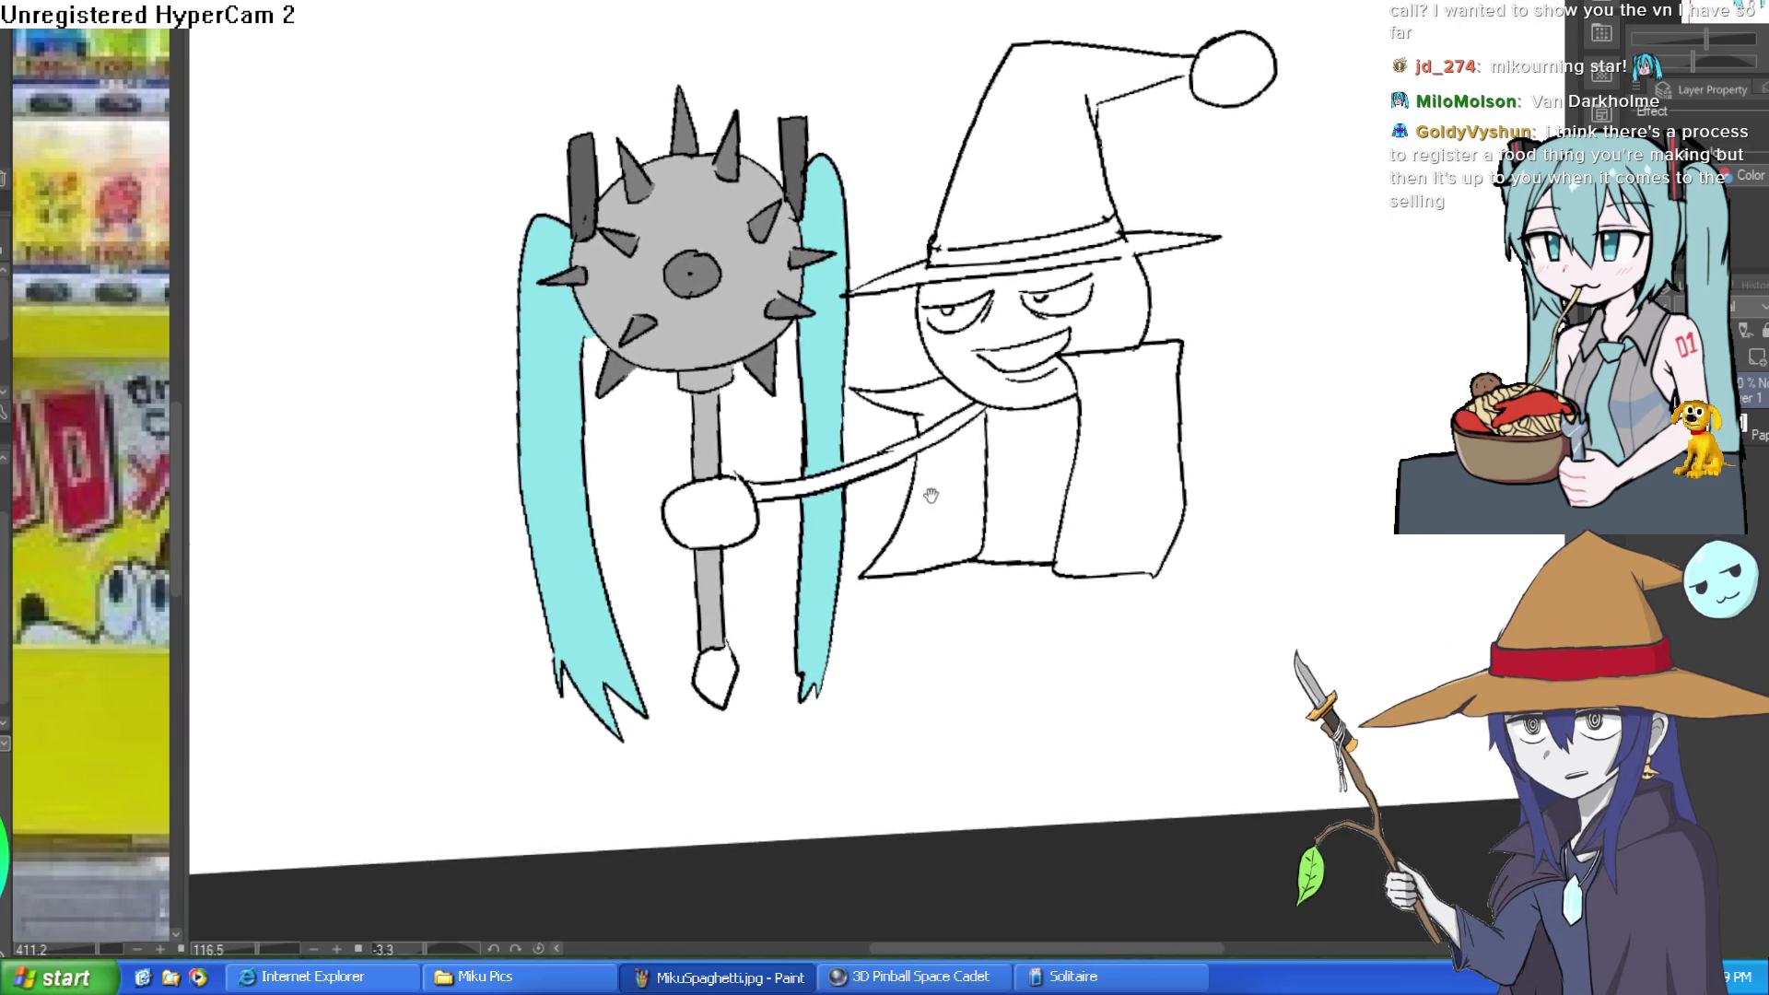
pyautogui.scroll(-3, 907, 488)
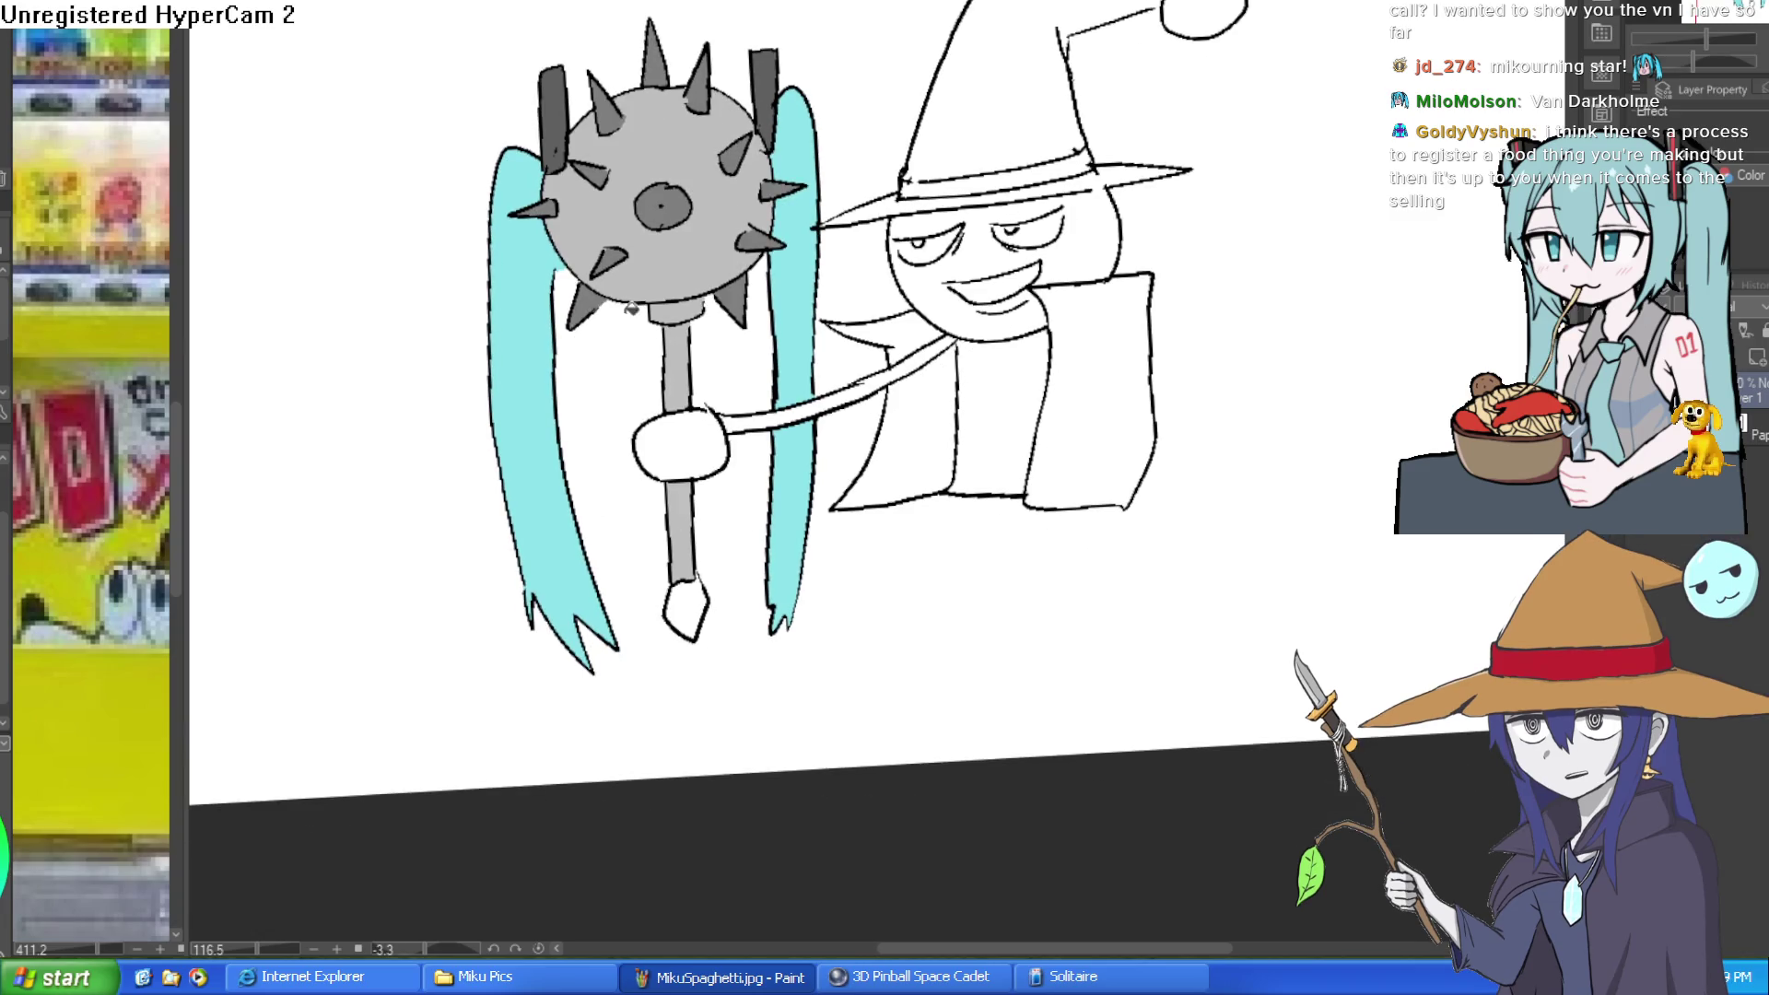
pyautogui.click(689, 595)
pyautogui.scroll(-2, 958, 484)
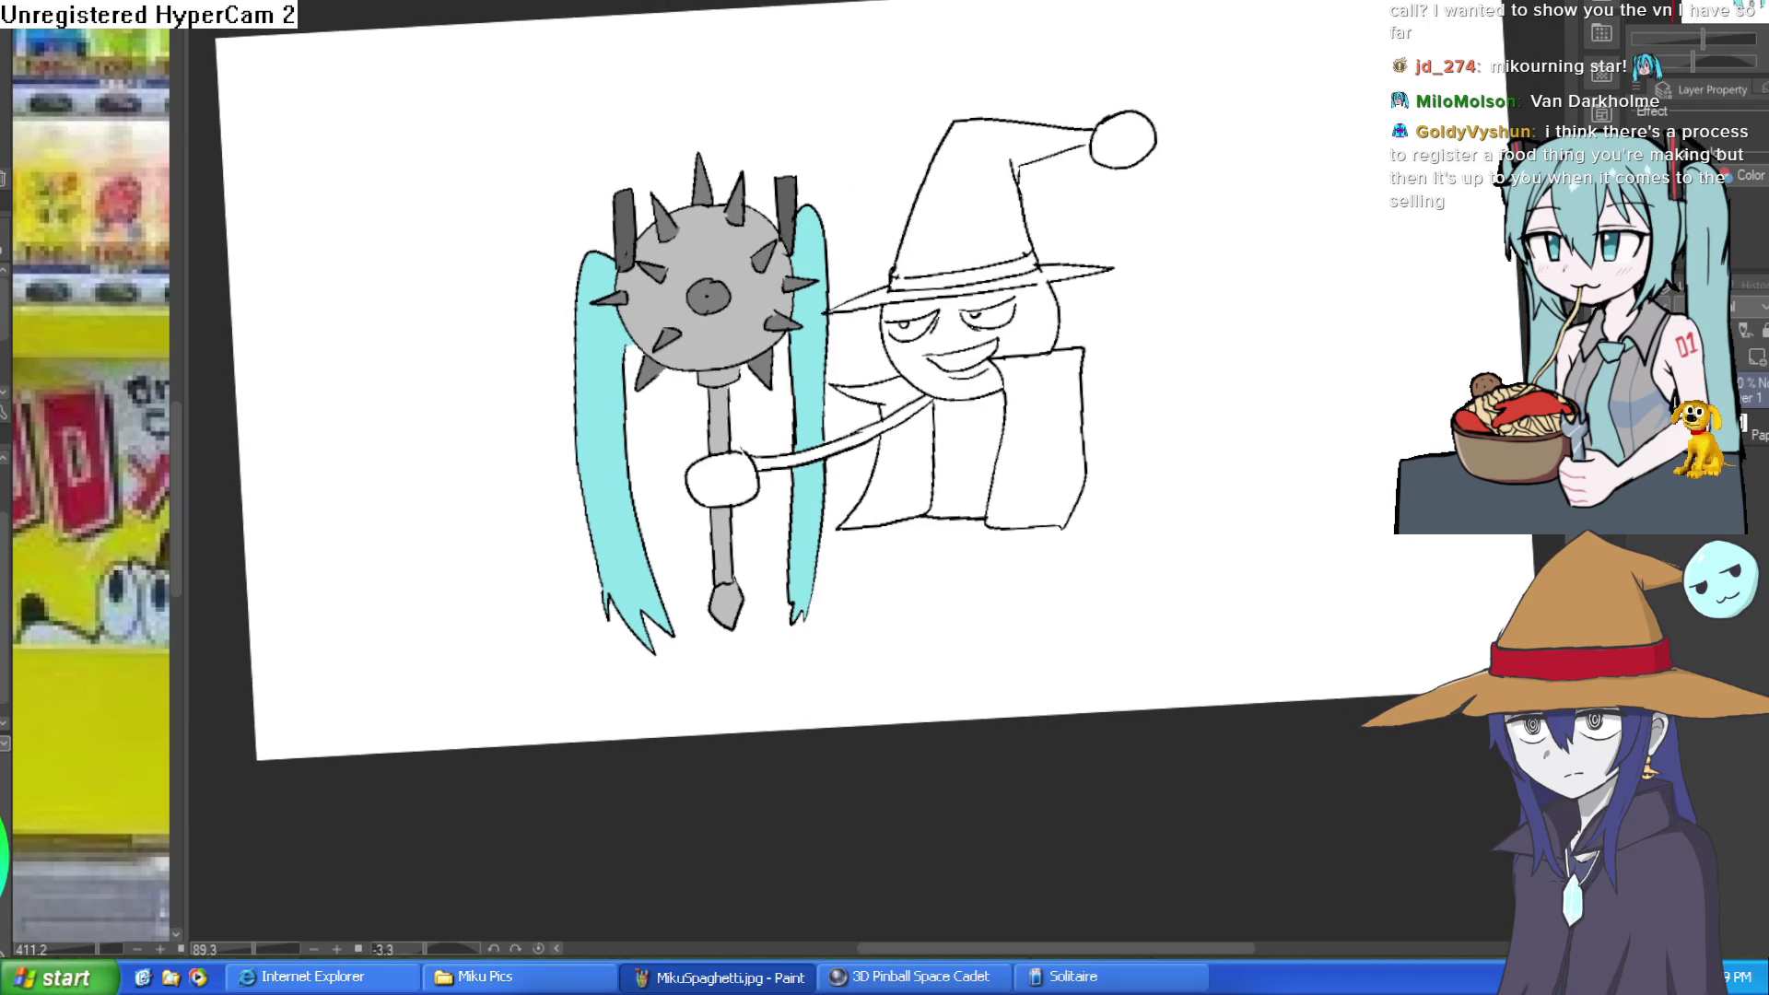
pyautogui.scroll(5, 800, 196)
# Step: Paint red blood drips running down from several spikes on the mace's right side
pyautogui.moveTo(820, 276)
pyautogui.mouseDown()
pyautogui.moveTo(845, 332)
pyautogui.moveTo(848, 465)
pyautogui.moveTo(813, 571)
pyautogui.mouseUp()
pyautogui.moveTo(722, 505)
pyautogui.mouseDown()
pyautogui.moveTo(717, 776)
pyautogui.moveTo(715, 590)
pyautogui.moveTo(714, 728)
pyautogui.mouseUp()
pyautogui.moveTo(749, 450); pyautogui.dragTo(689, 518)
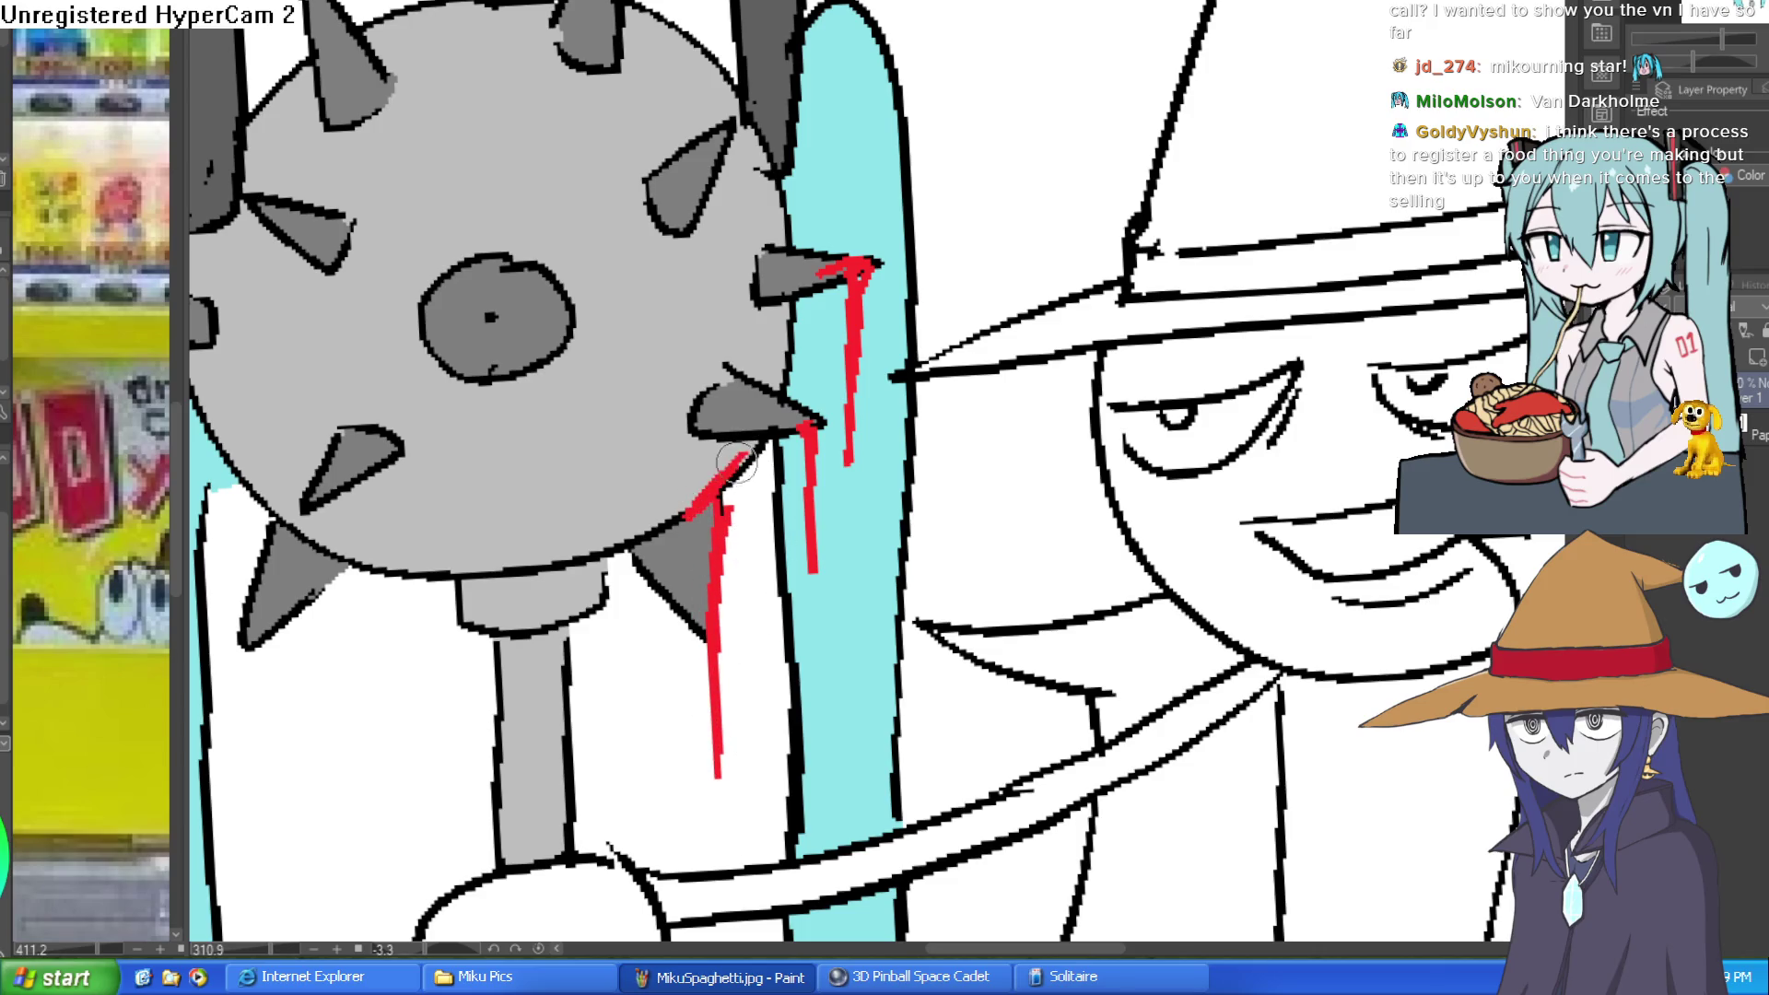
pyautogui.moveTo(790, 300)
pyautogui.mouseDown()
pyautogui.moveTo(769, 398)
pyautogui.moveTo(812, 422)
pyautogui.mouseUp()
pyautogui.moveTo(786, 242)
pyautogui.mouseDown()
pyautogui.moveTo(749, 138)
pyautogui.moveTo(784, 247)
pyautogui.moveTo(766, 299)
pyautogui.mouseUp()
pyautogui.moveTo(811, 422)
pyautogui.mouseDown()
pyautogui.moveTo(704, 434)
pyautogui.moveTo(714, 498)
pyautogui.moveTo(692, 534)
pyautogui.mouseUp()
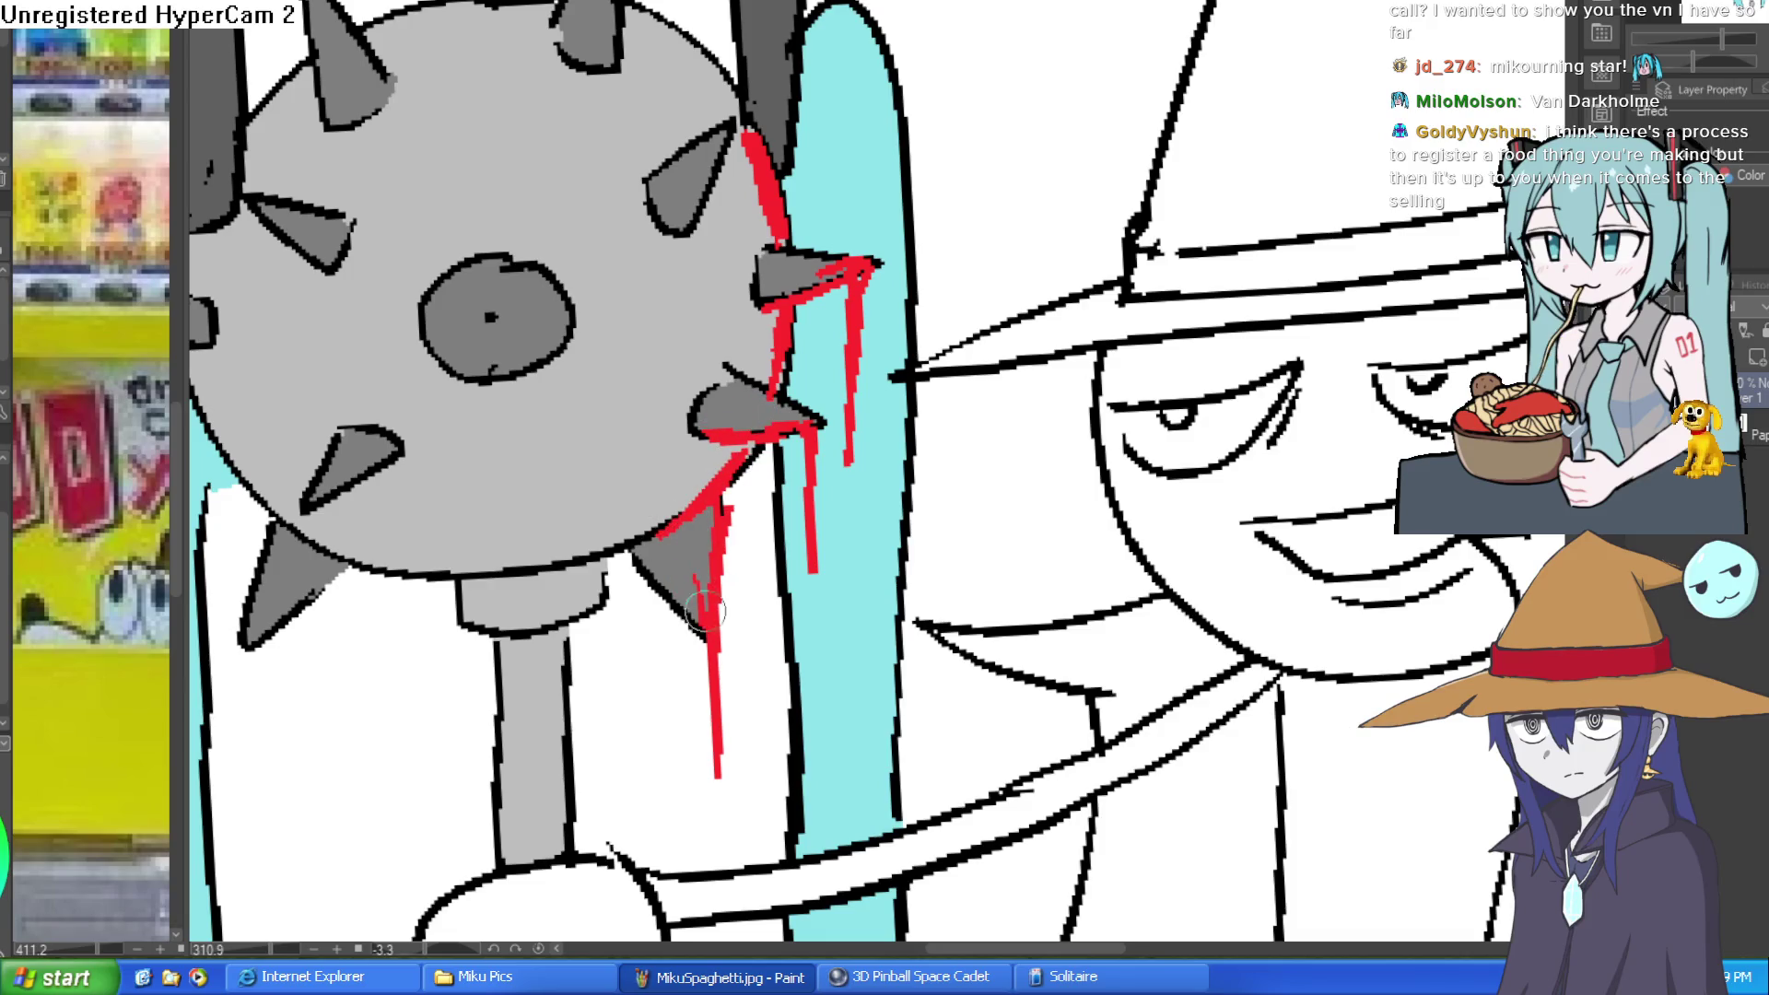
# Step: Dab a blood drop below a drip and stipple red splatter dots over the top of the ball
pyautogui.scroll(-3, 717, 571)
pyautogui.click(708, 610)
pyautogui.click(653, 120)
pyautogui.click(645, 232)
pyautogui.click(697, 118)
pyautogui.click(697, 37)
pyautogui.click(702, 72)
pyautogui.click(737, 120)
# Step: With the canvas turned sideways, add more drips beside the spike and thicken the upper-spike blood
pyautogui.moveTo(762, 109)
pyautogui.mouseDown()
pyautogui.moveTo(921, 110)
pyautogui.moveTo(1059, 166)
pyautogui.moveTo(1122, 242)
pyautogui.moveTo(1131, 165)
pyautogui.mouseUp()
pyautogui.moveTo(1105, 231); pyautogui.dragTo(1101, 317)
pyautogui.moveTo(1396, 428)
pyautogui.mouseDown()
pyautogui.moveTo(935, 364)
pyautogui.moveTo(890, 406)
pyautogui.moveTo(963, 360)
pyautogui.moveTo(971, 383)
pyautogui.moveTo(996, 235)
pyautogui.mouseUp()
pyautogui.moveTo(963, 405)
pyautogui.mouseDown()
pyautogui.moveTo(1013, 267)
pyautogui.moveTo(1055, 345)
pyautogui.moveTo(1069, 336)
pyautogui.moveTo(1087, 572)
pyautogui.moveTo(1005, 775)
pyautogui.mouseUp()
pyautogui.moveTo(793, 87); pyautogui.dragTo(732, 254)
pyautogui.moveTo(769, 194)
pyautogui.mouseDown()
pyautogui.moveTo(728, 258)
pyautogui.moveTo(829, 295)
pyautogui.mouseUp()
# Step: Dab a column of red splatter dots down the mace ball
pyautogui.click(650, 270)
pyautogui.click(642, 189)
pyautogui.click(637, 239)
pyautogui.click(631, 288)
pyautogui.click(679, 377)
pyautogui.click(687, 435)
pyautogui.click(673, 461)
pyautogui.click(657, 507)
pyautogui.moveTo(646, 501); pyautogui.dragTo(687, 512)
# Step: Add more splatter dots across the ball and a blood blob on the right spike
pyautogui.click(716, 500)
pyautogui.click(728, 535)
pyautogui.click(745, 553)
pyautogui.click(782, 496)
pyautogui.click(797, 467)
pyautogui.click(801, 439)
pyautogui.click(808, 404)
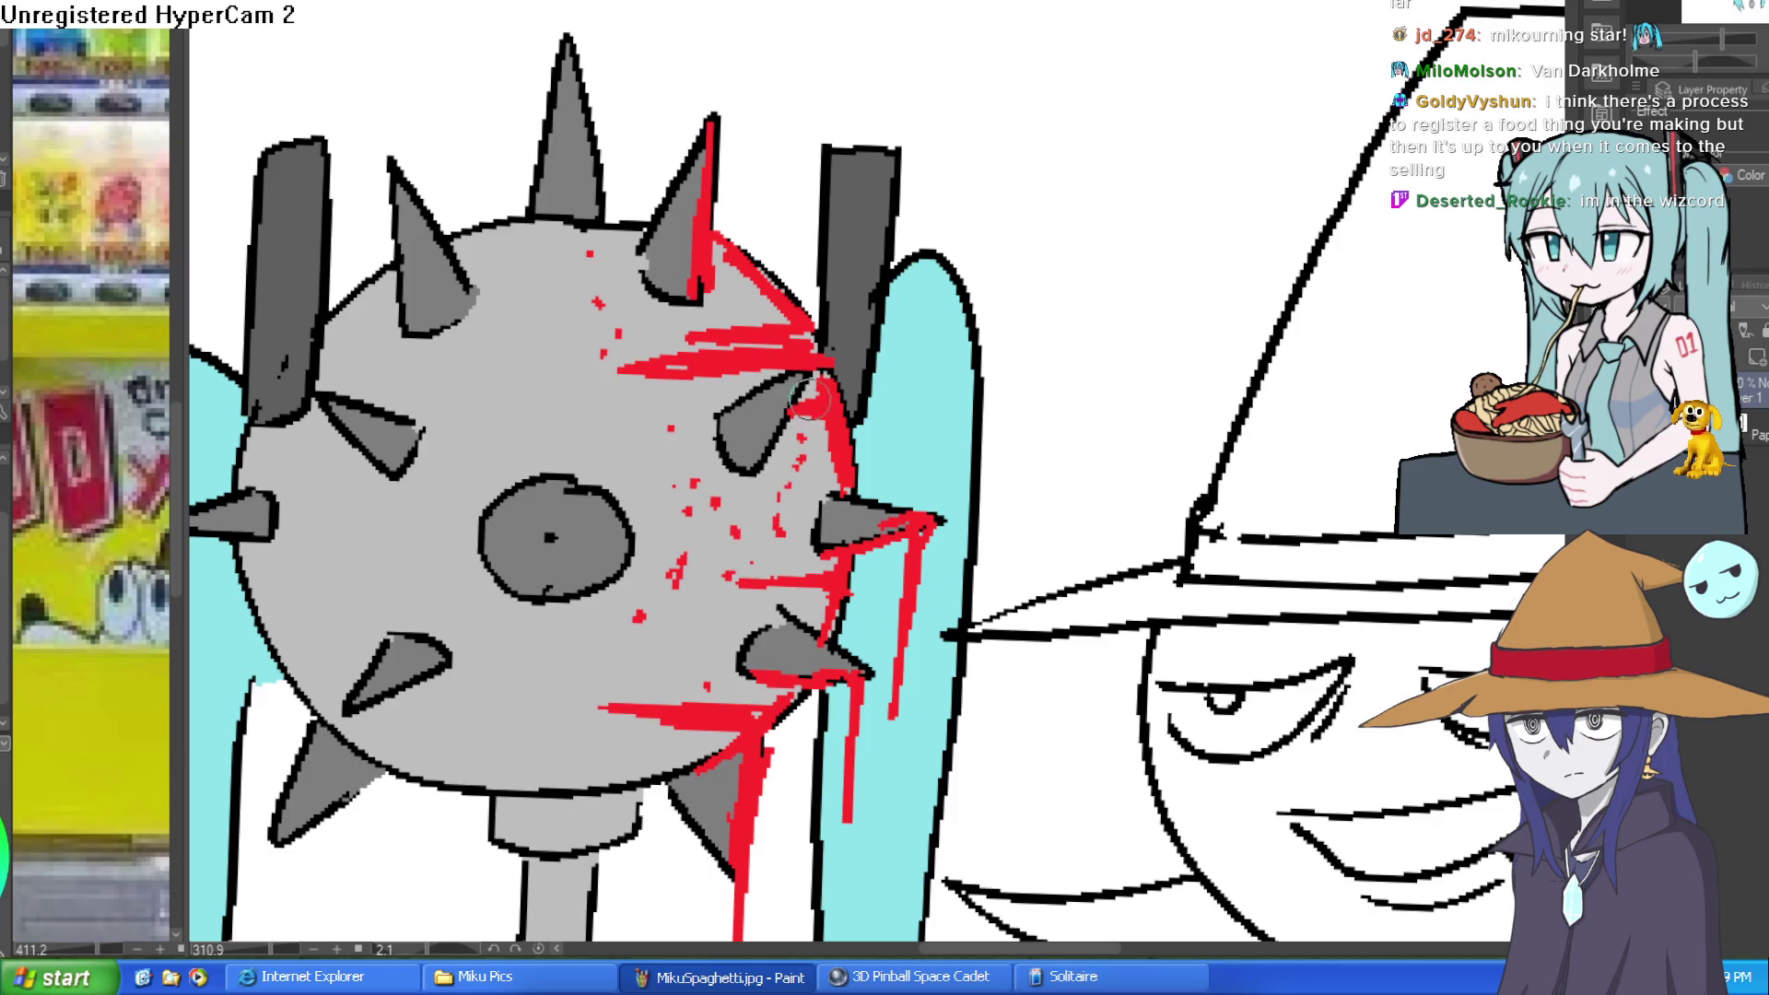
pyautogui.click(717, 316)
pyautogui.click(744, 310)
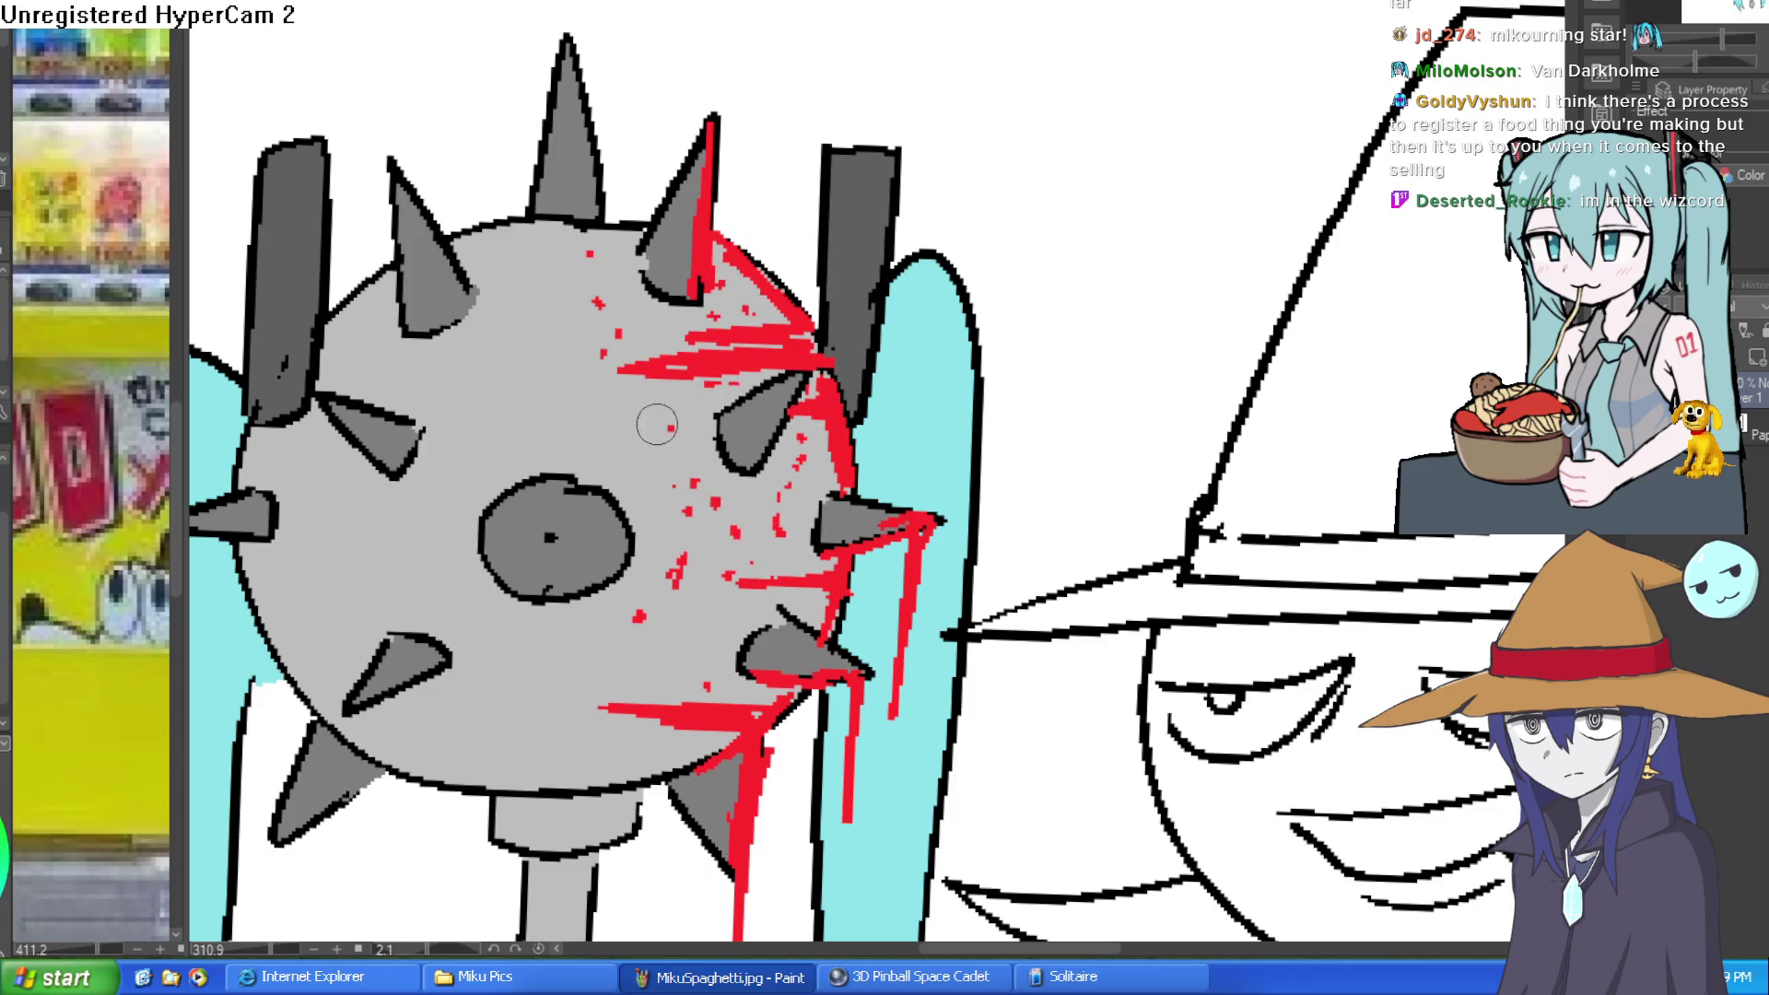
# Step: Spatter red dots over the left and lower ball, then add a short streak and slash strokes
pyautogui.click(551, 353)
pyautogui.click(516, 300)
pyautogui.click(482, 415)
pyautogui.click(448, 514)
pyautogui.click(419, 595)
pyautogui.click(494, 629)
pyautogui.click(562, 649)
pyautogui.click(774, 597)
pyautogui.moveTo(744, 600)
pyautogui.mouseDown()
pyautogui.moveTo(801, 597)
pyautogui.moveTo(701, 387)
pyautogui.moveTo(744, 453)
pyautogui.moveTo(945, 277)
pyautogui.moveTo(1197, 348)
pyautogui.moveTo(1055, 378)
pyautogui.moveTo(1087, 378)
pyautogui.moveTo(1088, 413)
pyautogui.mouseUp()
pyautogui.scroll(2, 1118, 364)
# Step: Streak red blood down the left hair tie
pyautogui.scroll(-3, 1106, 364)
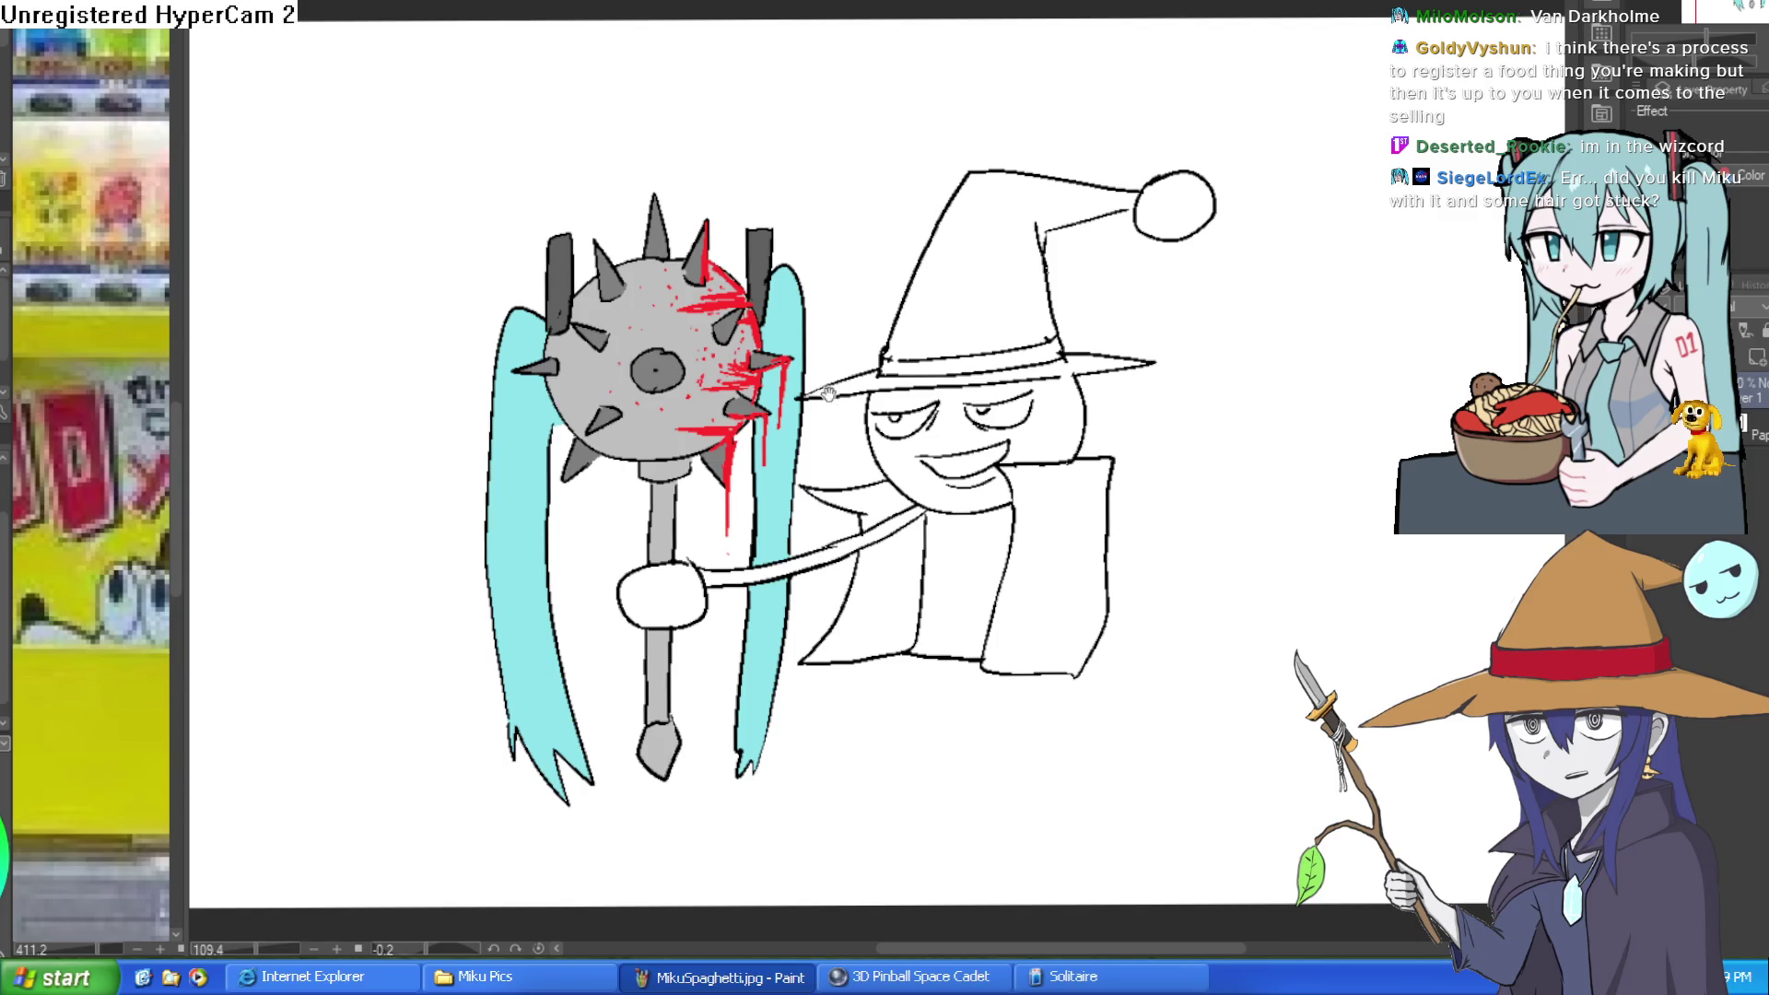
pyautogui.scroll(2, 831, 423)
pyautogui.scroll(-3, 922, 397)
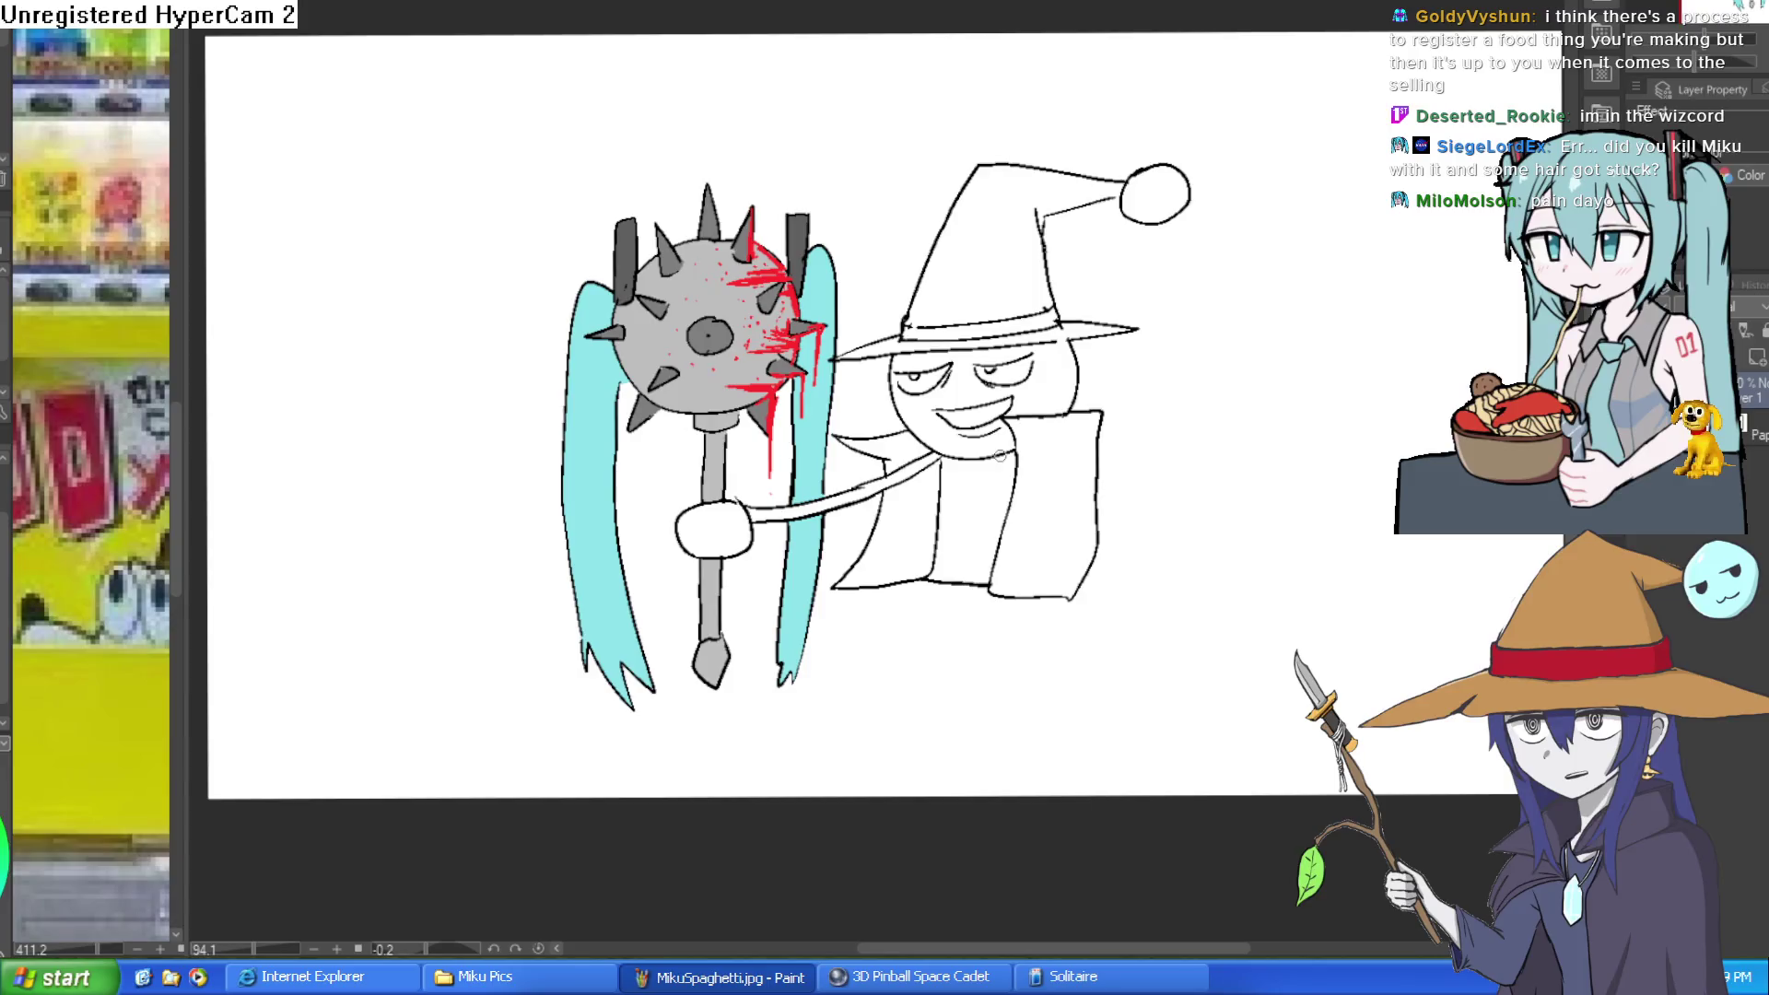
pyautogui.moveTo(1000, 455); pyautogui.dragTo(989, 493)
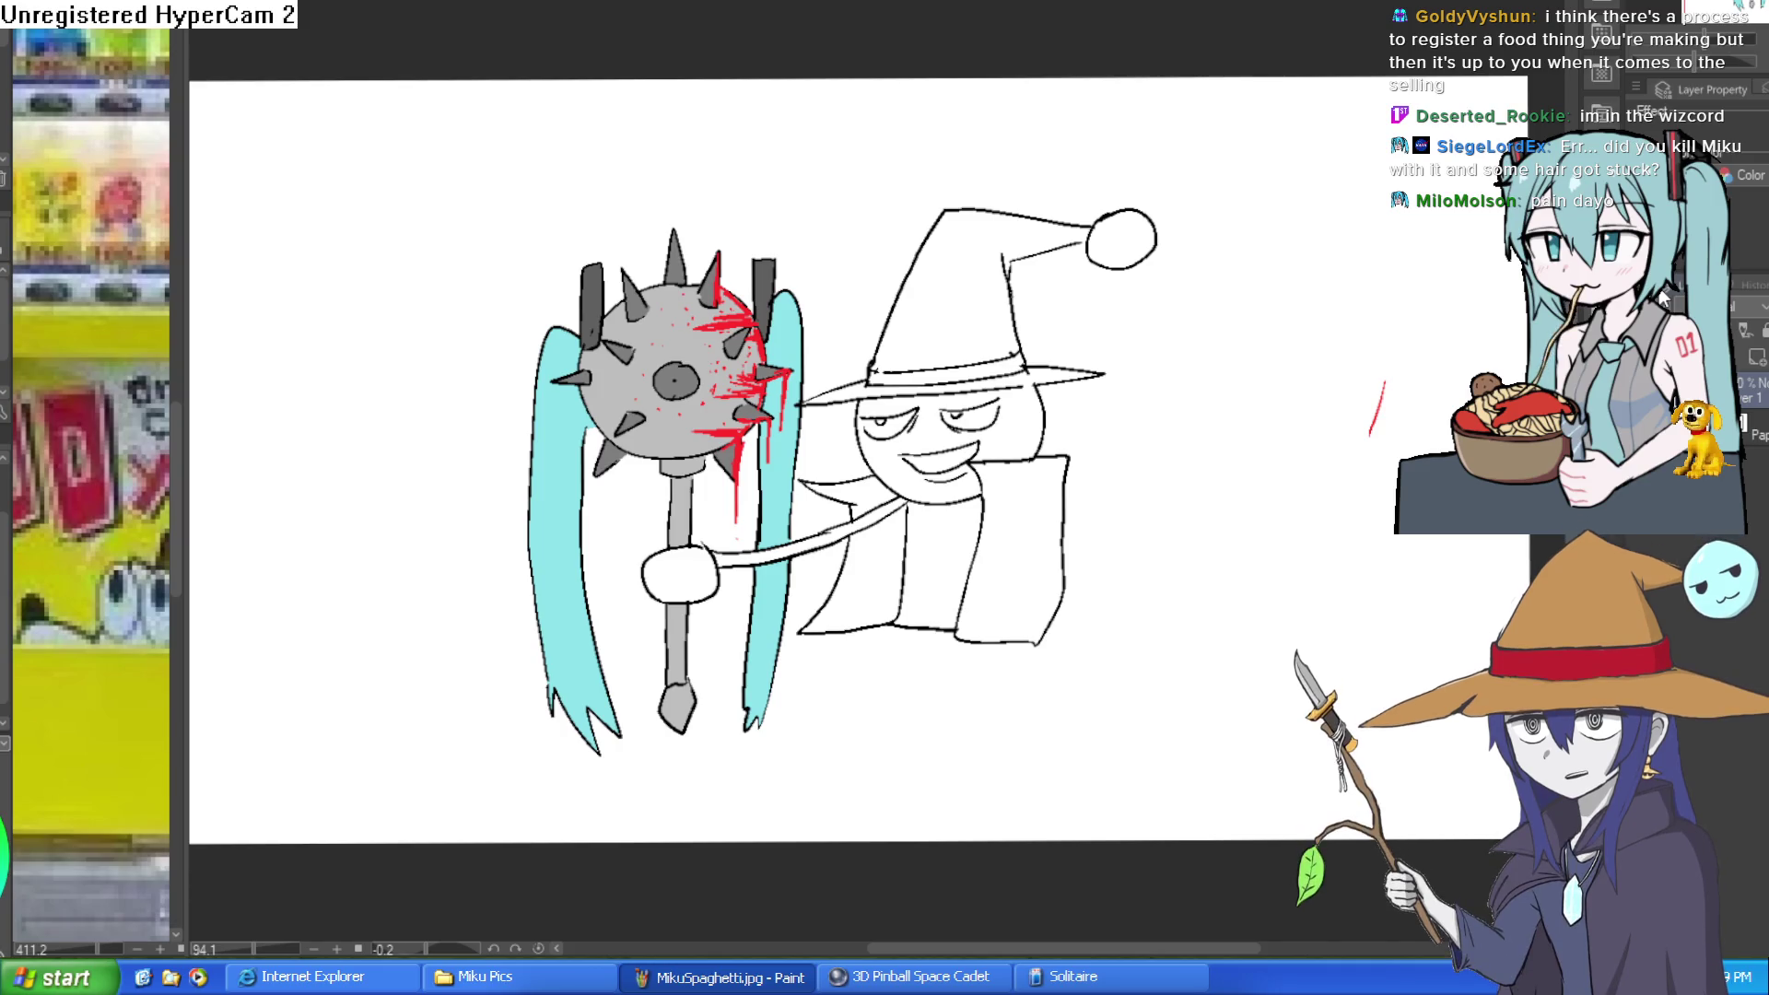
pyautogui.scroll(5, 844, 402)
pyautogui.scroll(-2, 844, 402)
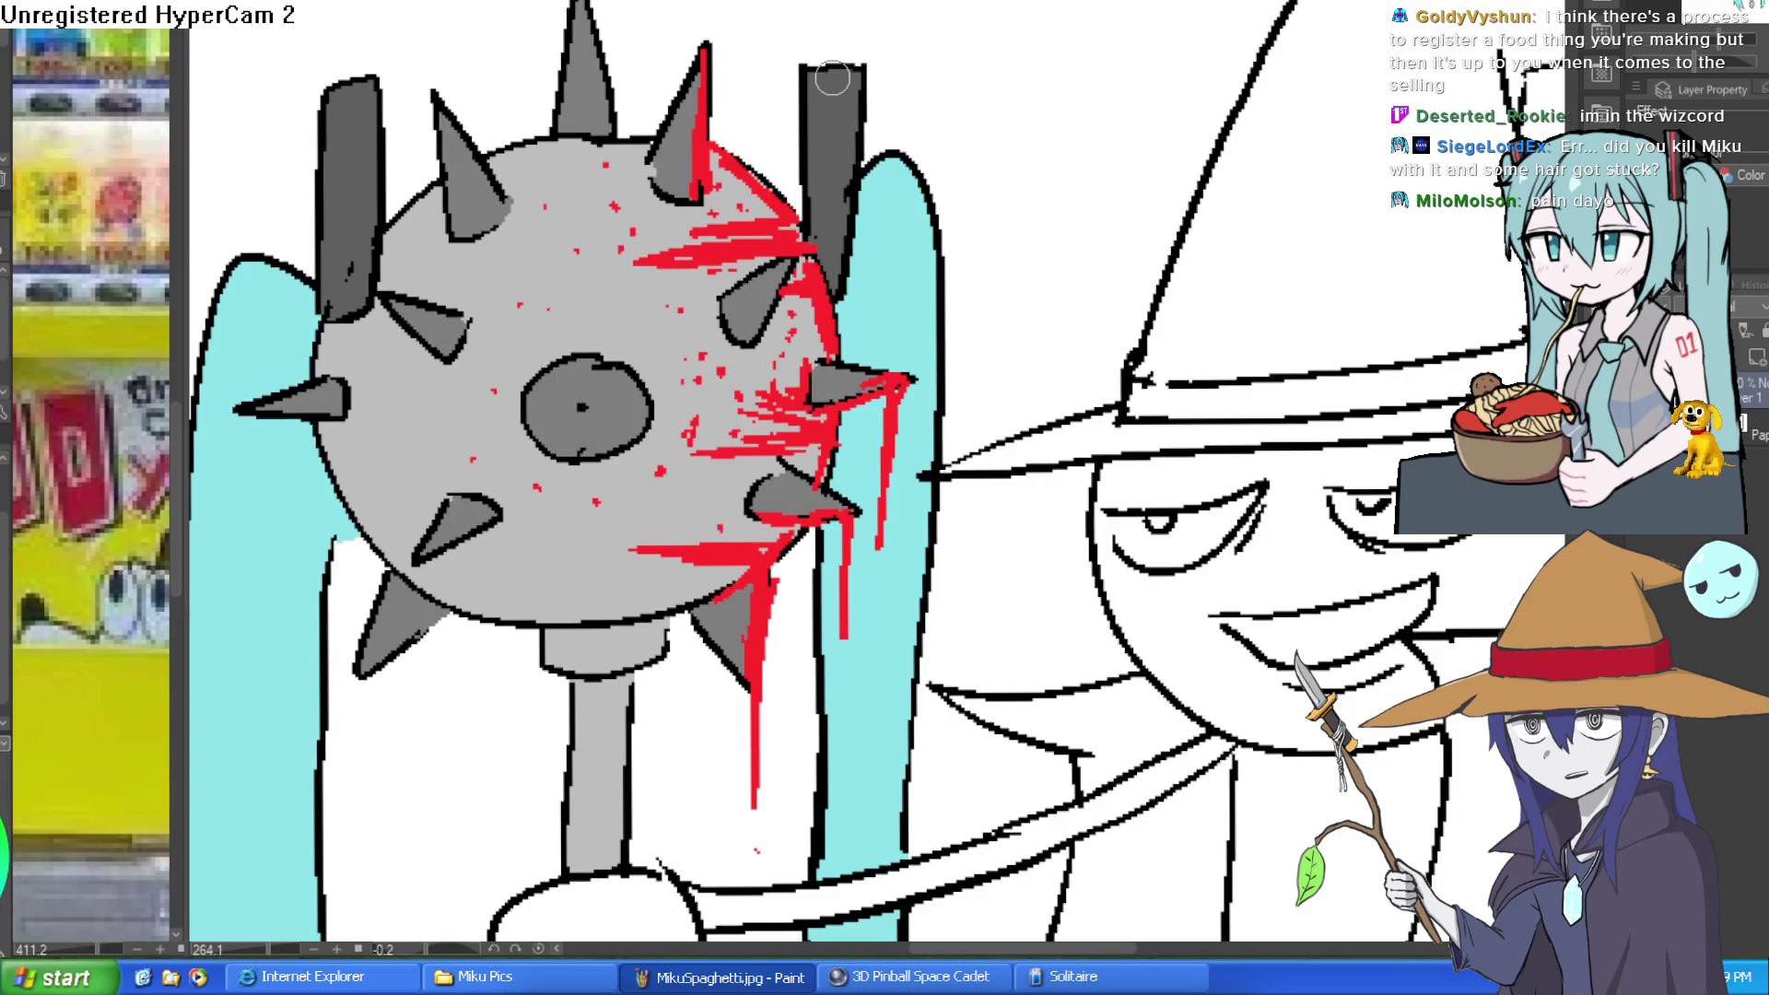
pyautogui.scroll(1, 835, 92)
pyautogui.moveTo(355, 87); pyautogui.dragTo(350, 295)
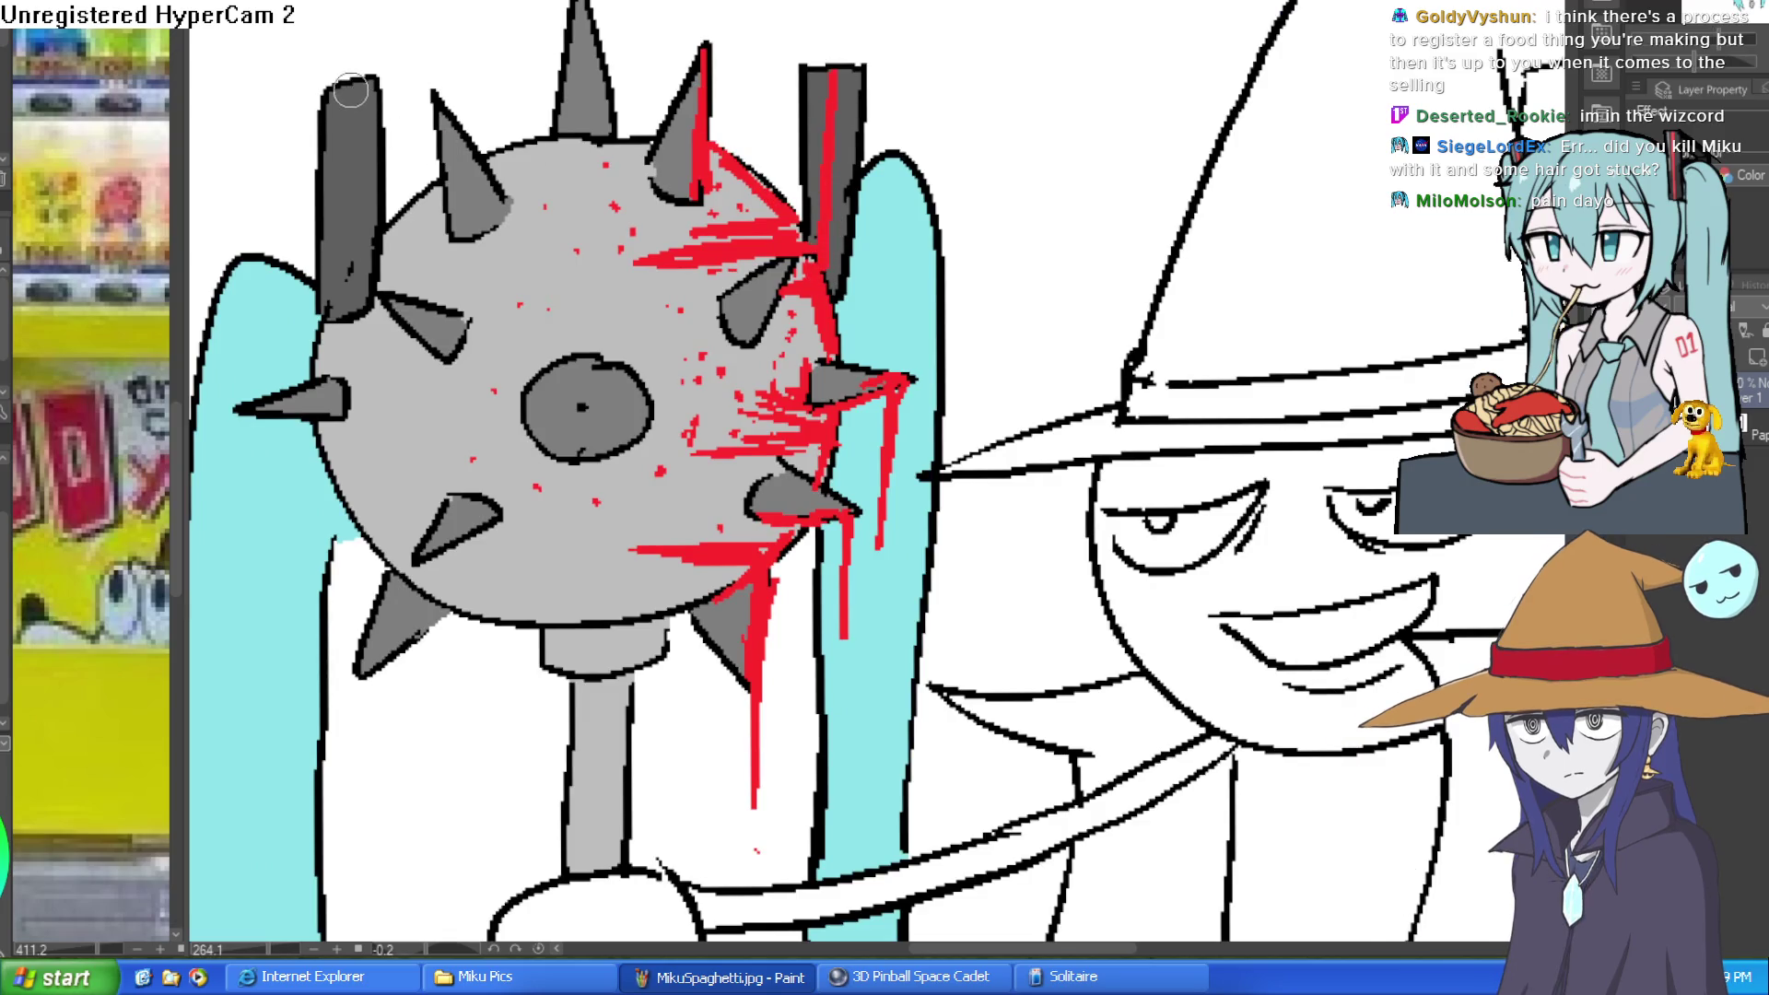
# Step: Bucket-fill the witch's hand and arm light grey
pyautogui.scroll(-5, 1051, 242)
pyautogui.moveTo(1087, 317)
pyautogui.mouseDown()
pyautogui.moveTo(1009, 288)
pyautogui.moveTo(982, 235)
pyautogui.mouseUp()
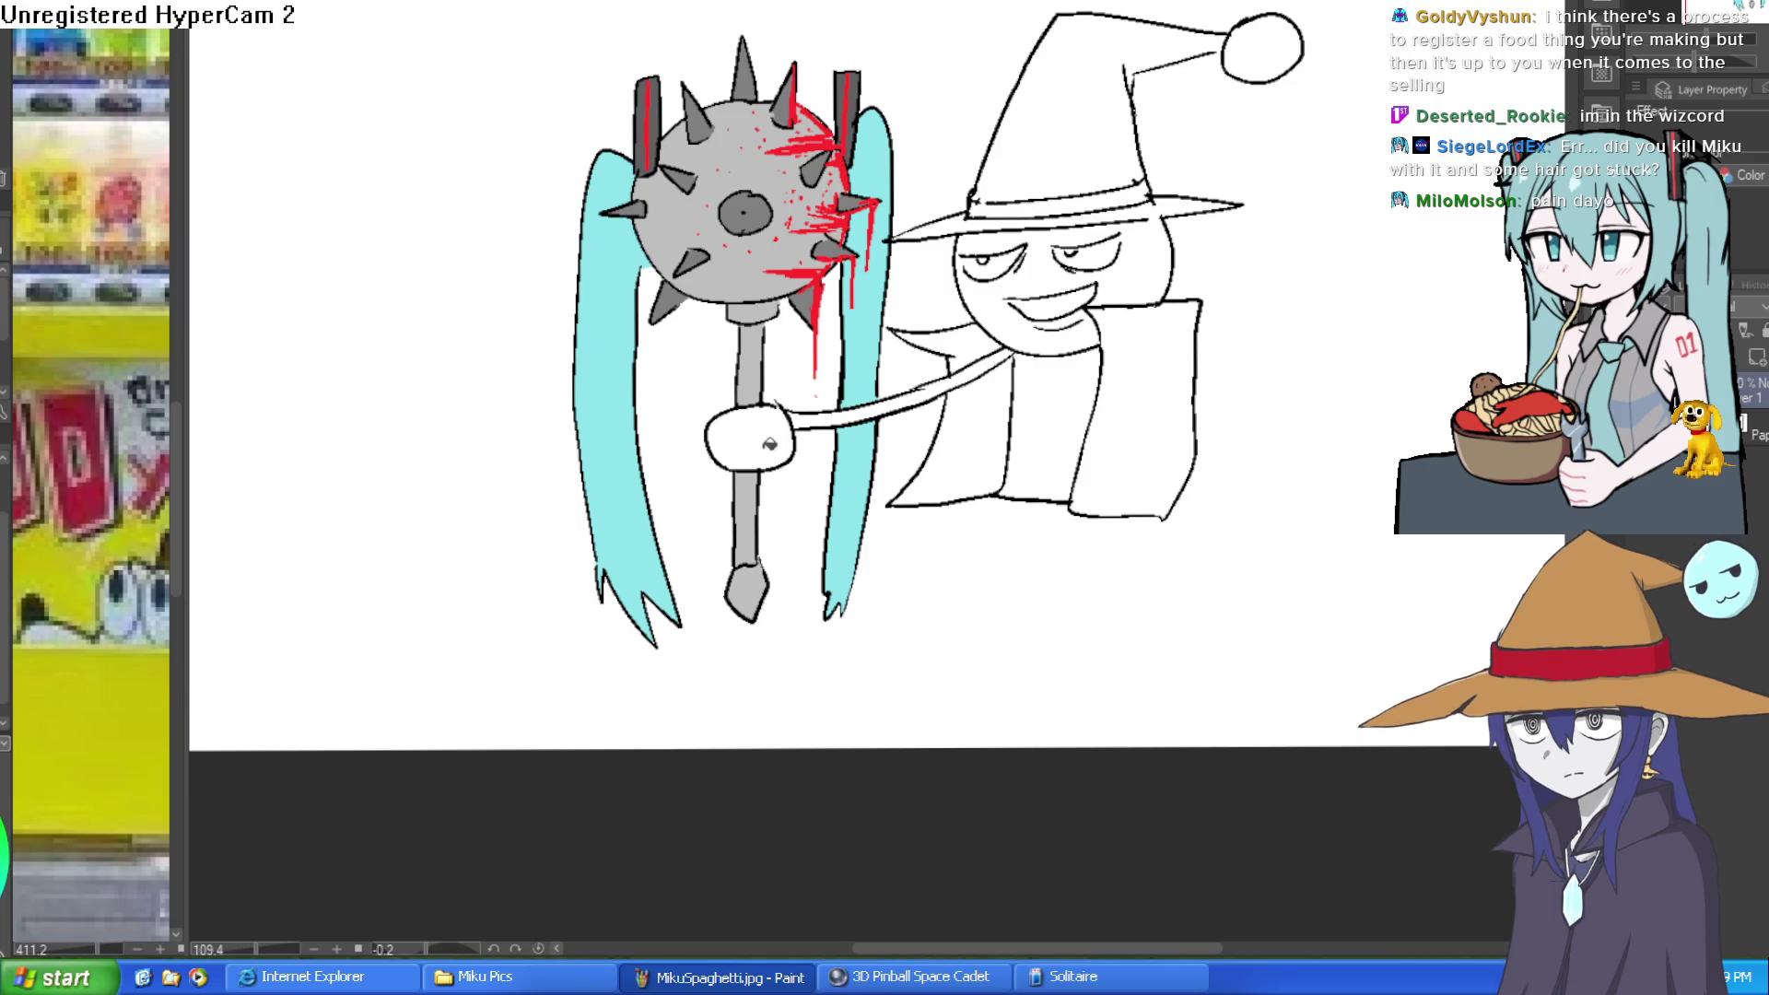
pyautogui.click(748, 439)
pyautogui.click(846, 418)
pyautogui.scroll(-2, 1120, 481)
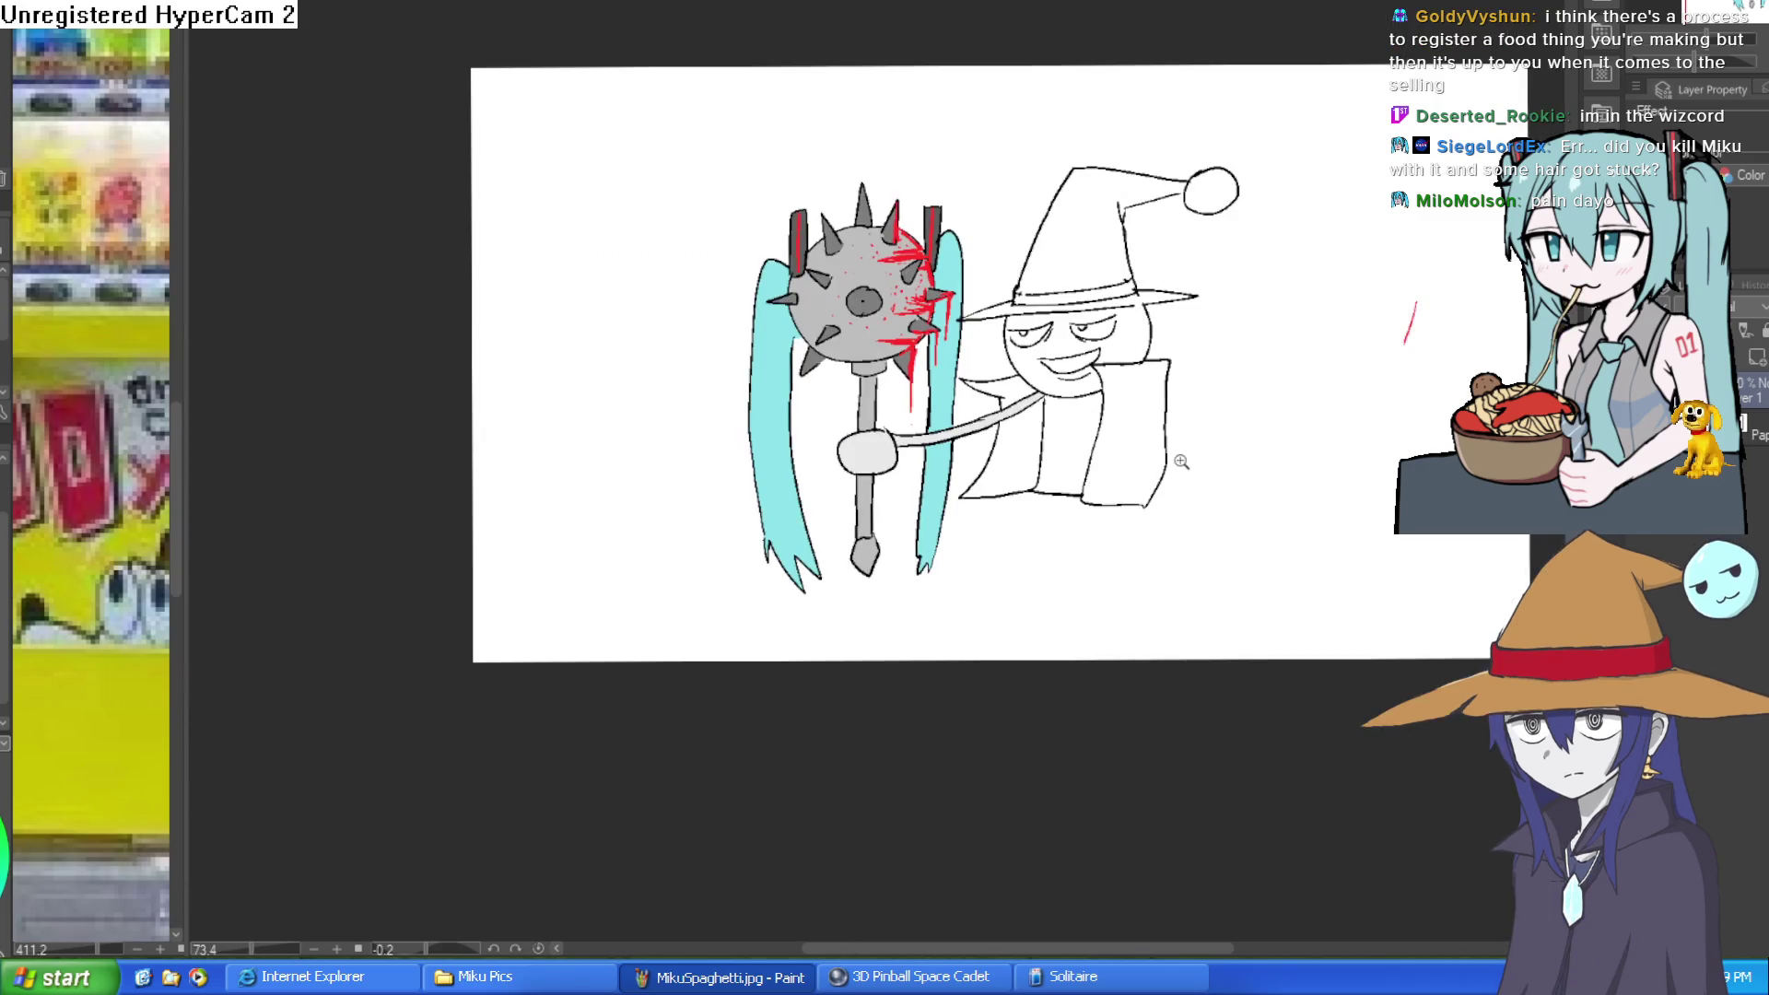
# Step: Switch canvases with Ctrl+Tab, past the night bus-stop painting, to the vending machine pixel art
pyautogui.moveTo(1138, 487); pyautogui.dragTo(1106, 536)
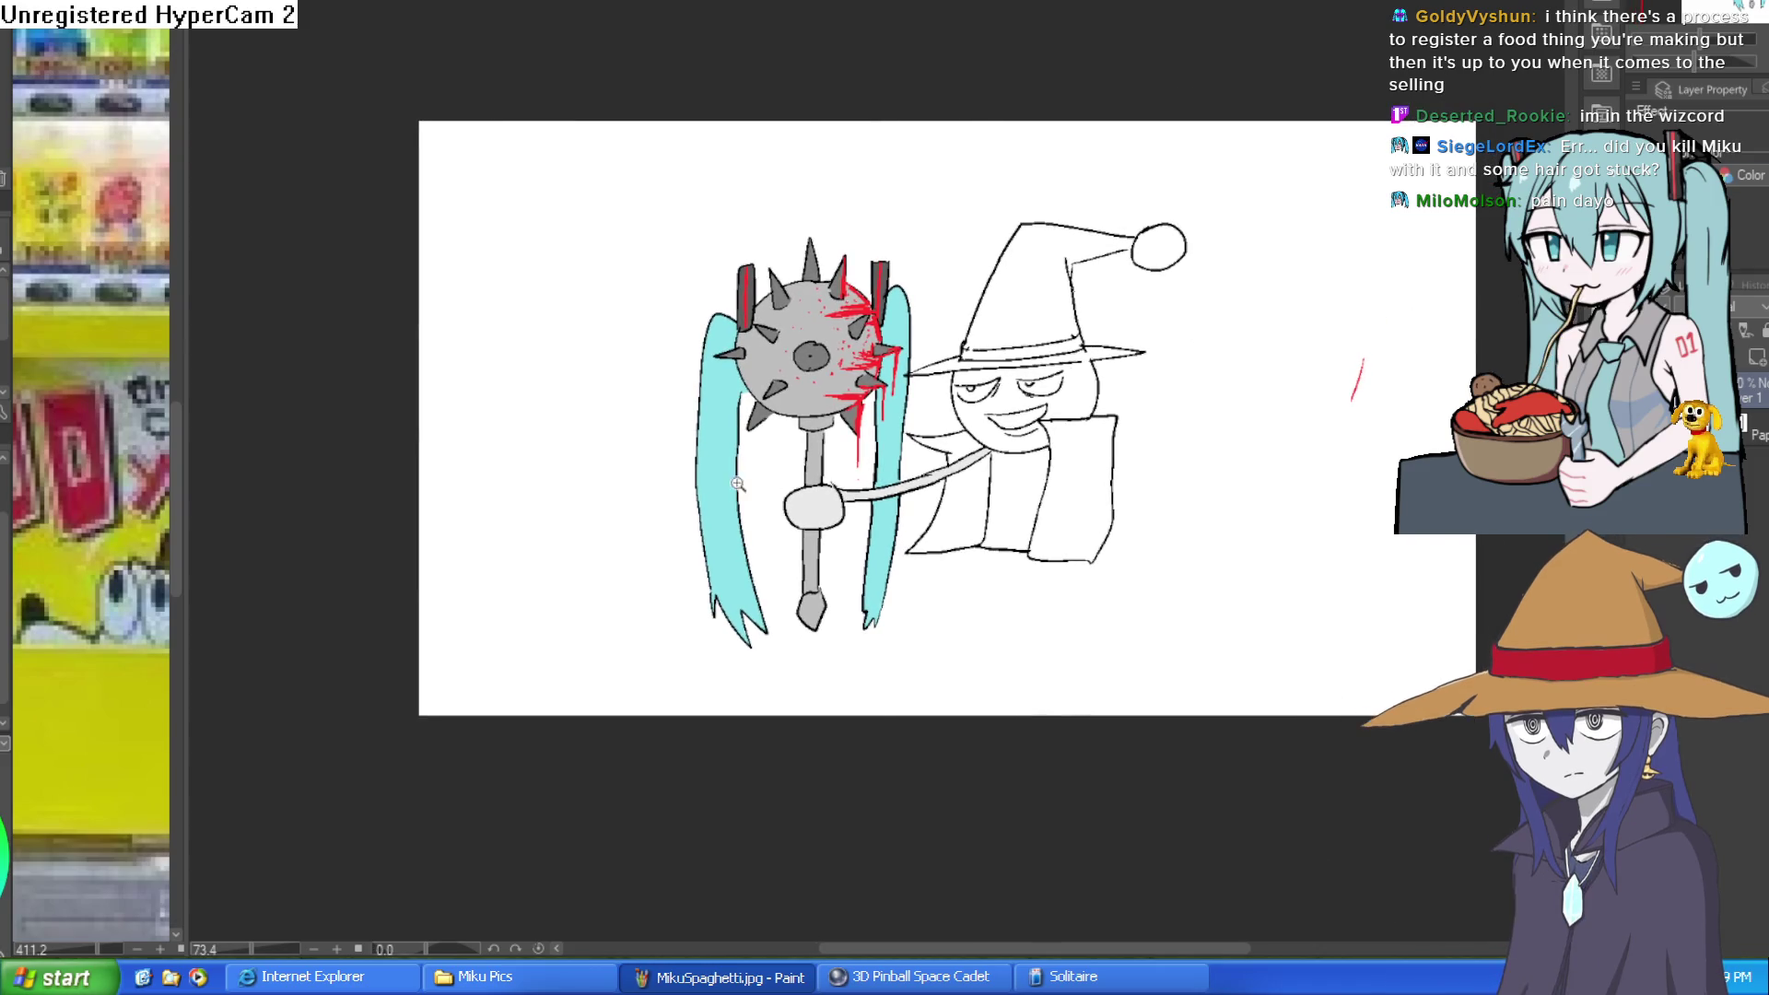
pyautogui.scroll(2, 745, 479)
pyautogui.moveTo(1000, 421); pyautogui.dragTo(964, 476)
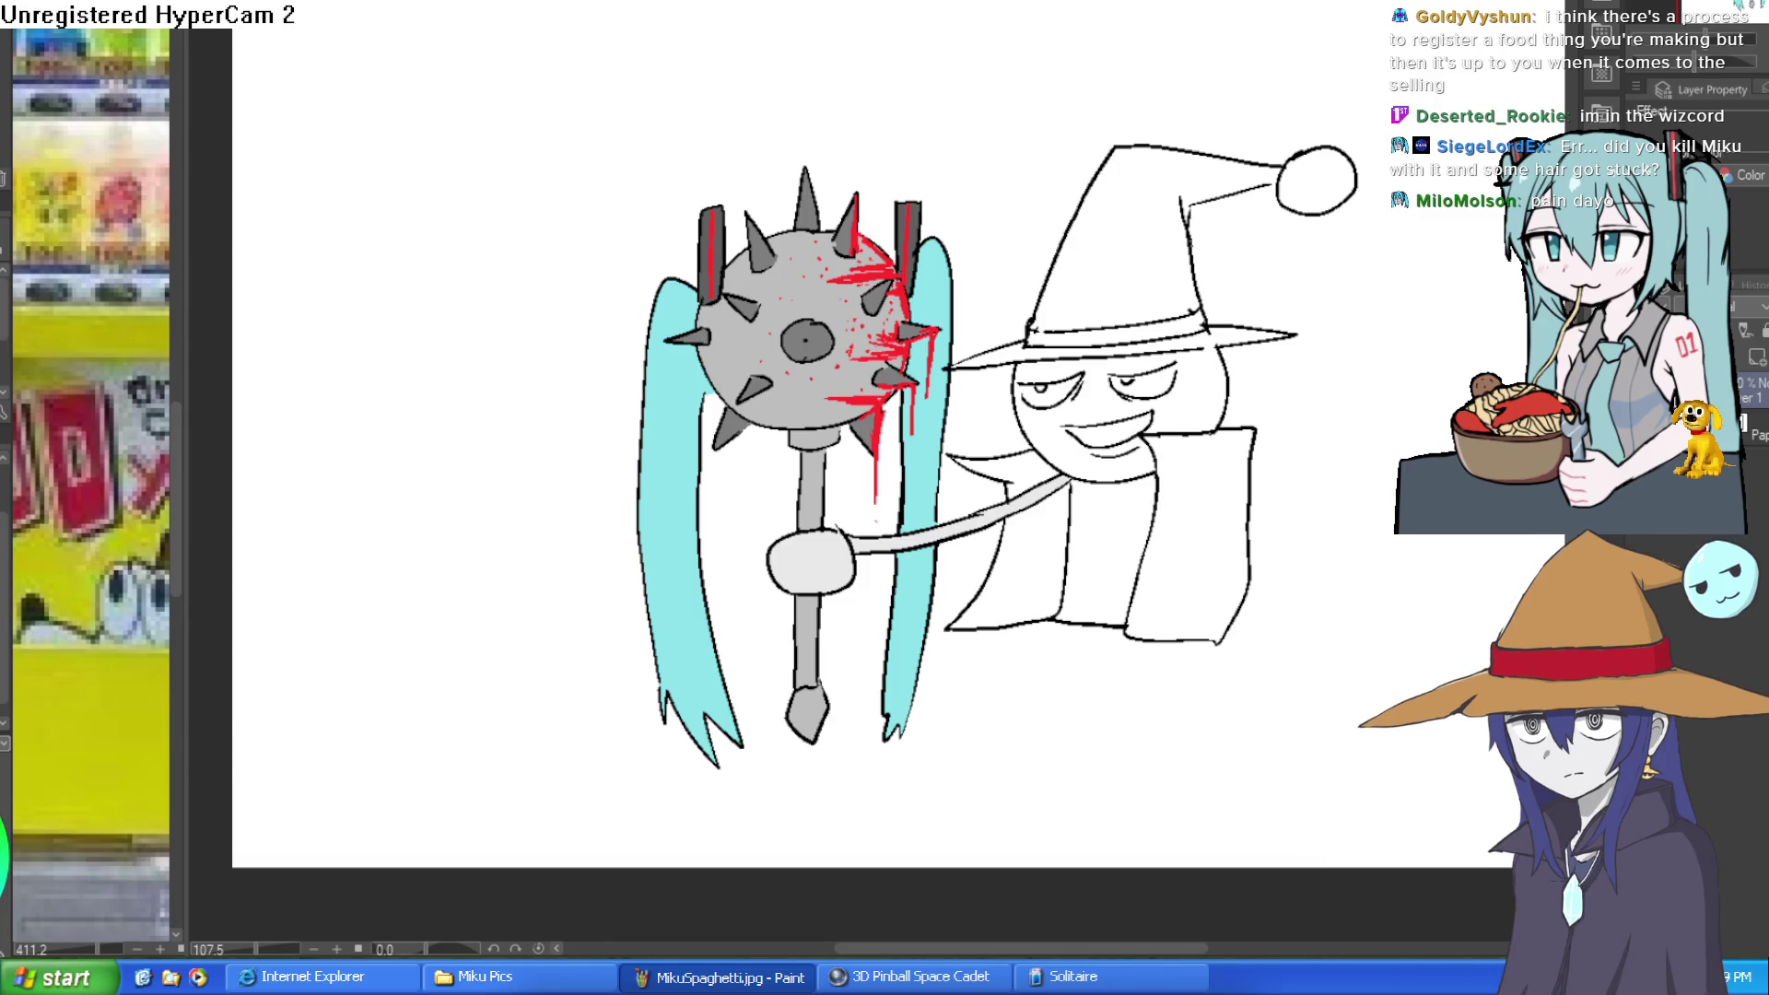
pyautogui.hotkey('ctrl', 'Tab')
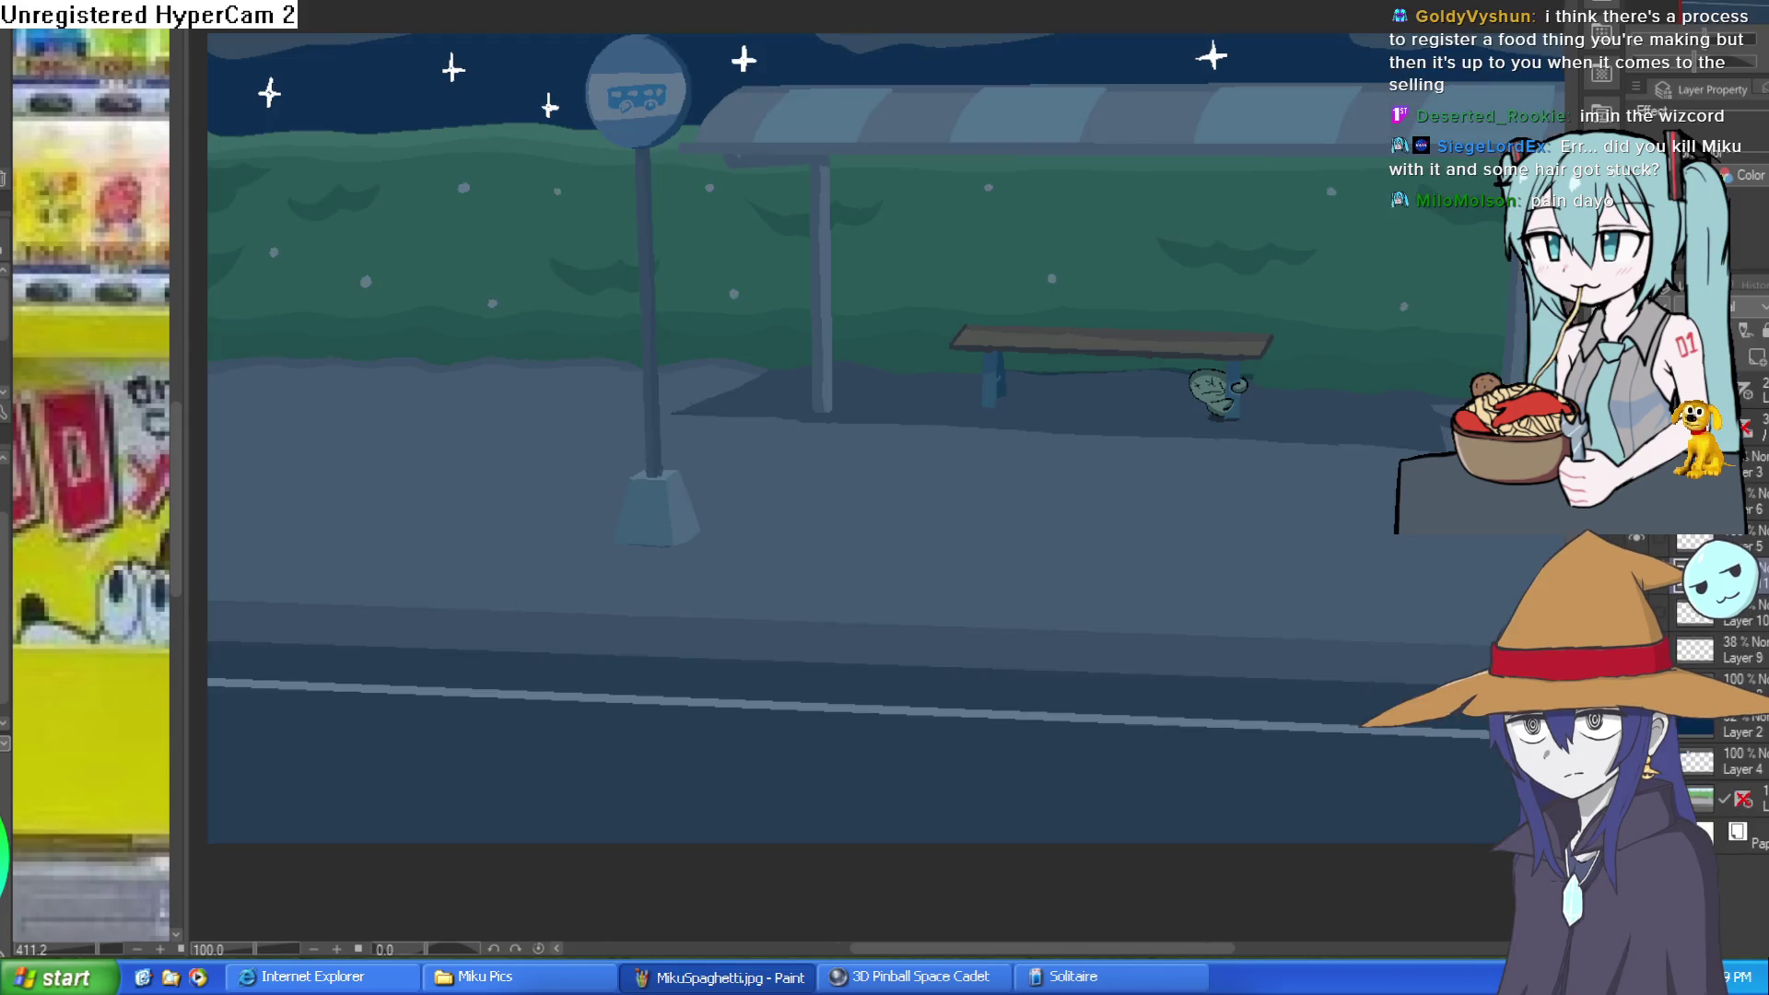
pyautogui.hotkey('ctrl', 'Tab')
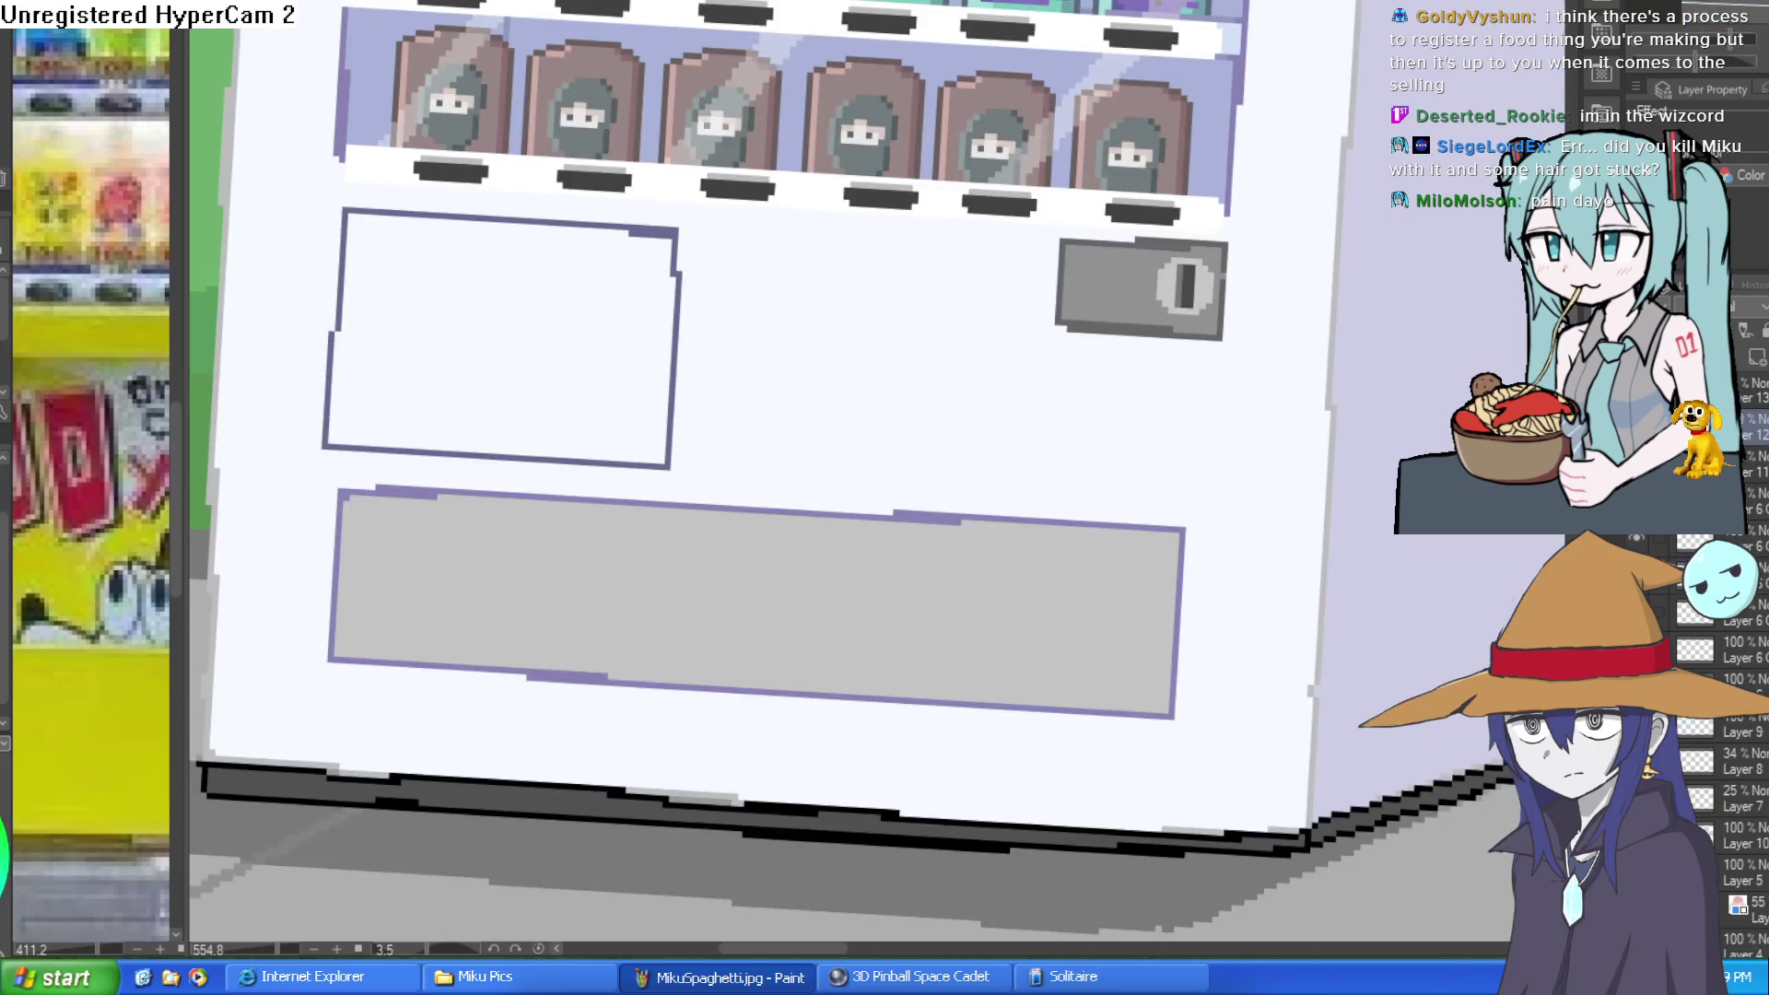
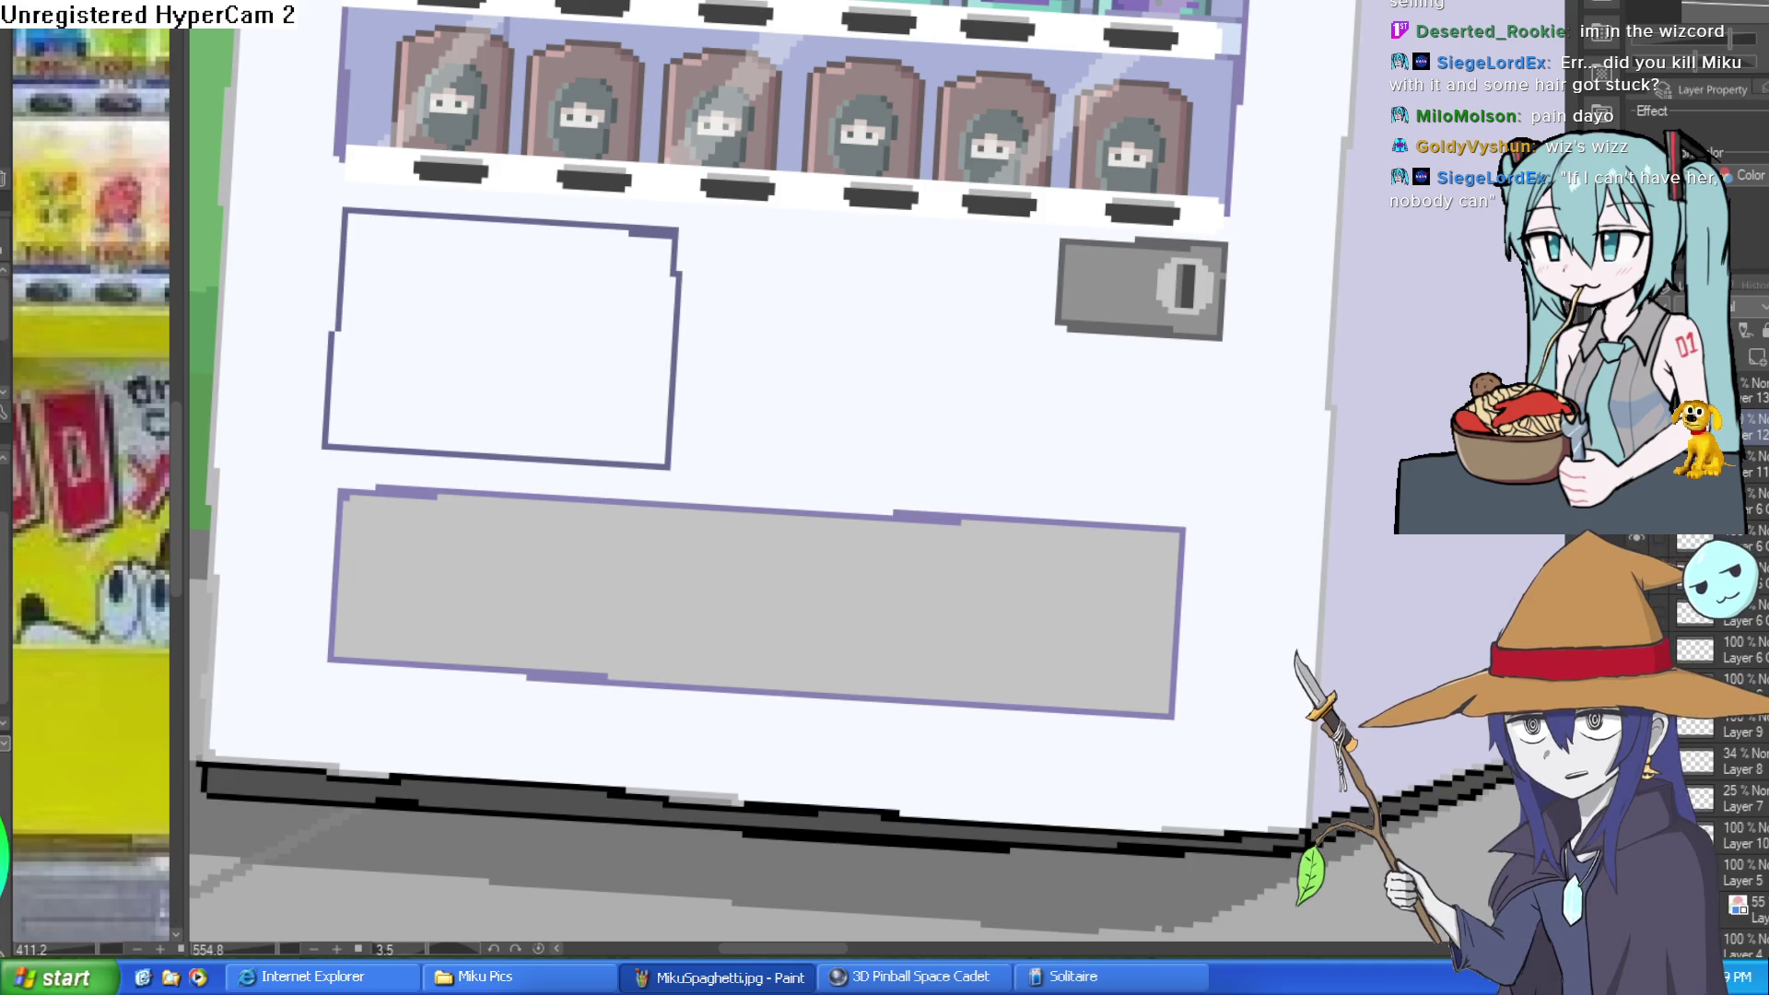
# Step: Rotate the tilted view back to level and zoom out to frame the whole vending machine
pyautogui.moveTo(1164, 406)
pyautogui.mouseDown()
pyautogui.moveTo(1230, 334)
pyautogui.moveTo(1220, 390)
pyautogui.mouseUp()
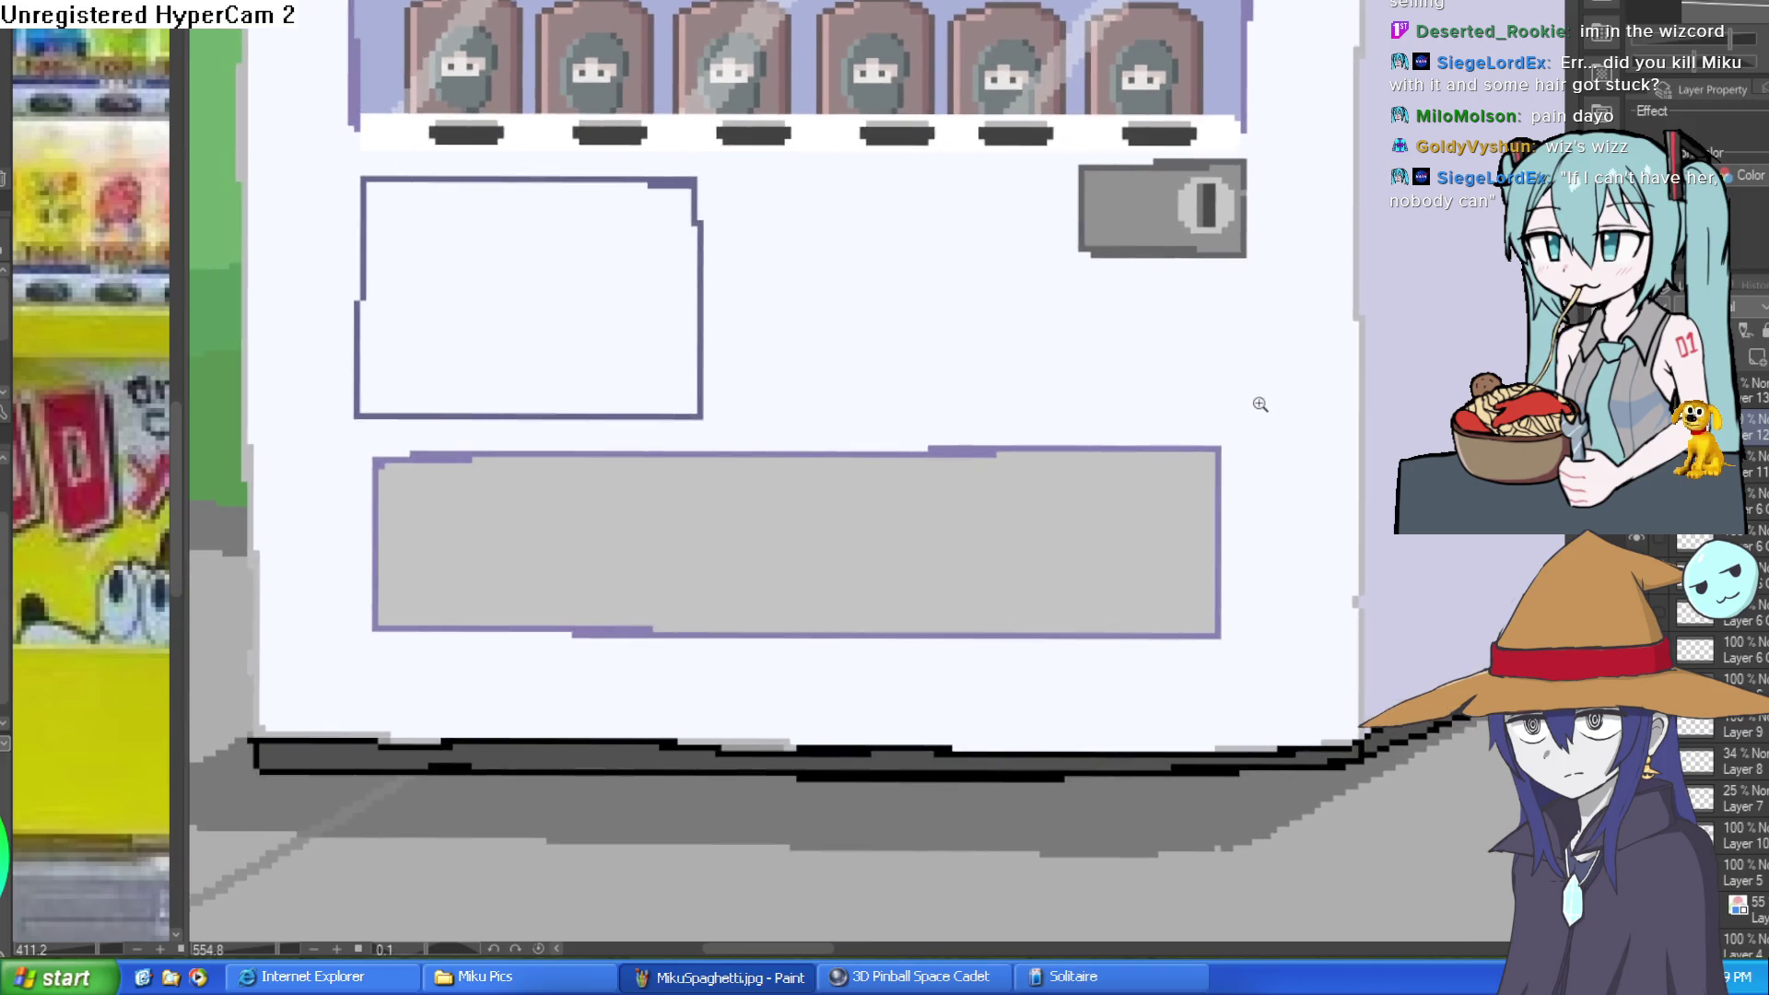
pyautogui.scroll(-1, 1263, 399)
pyautogui.moveTo(1236, 403); pyautogui.dragTo(1216, 438)
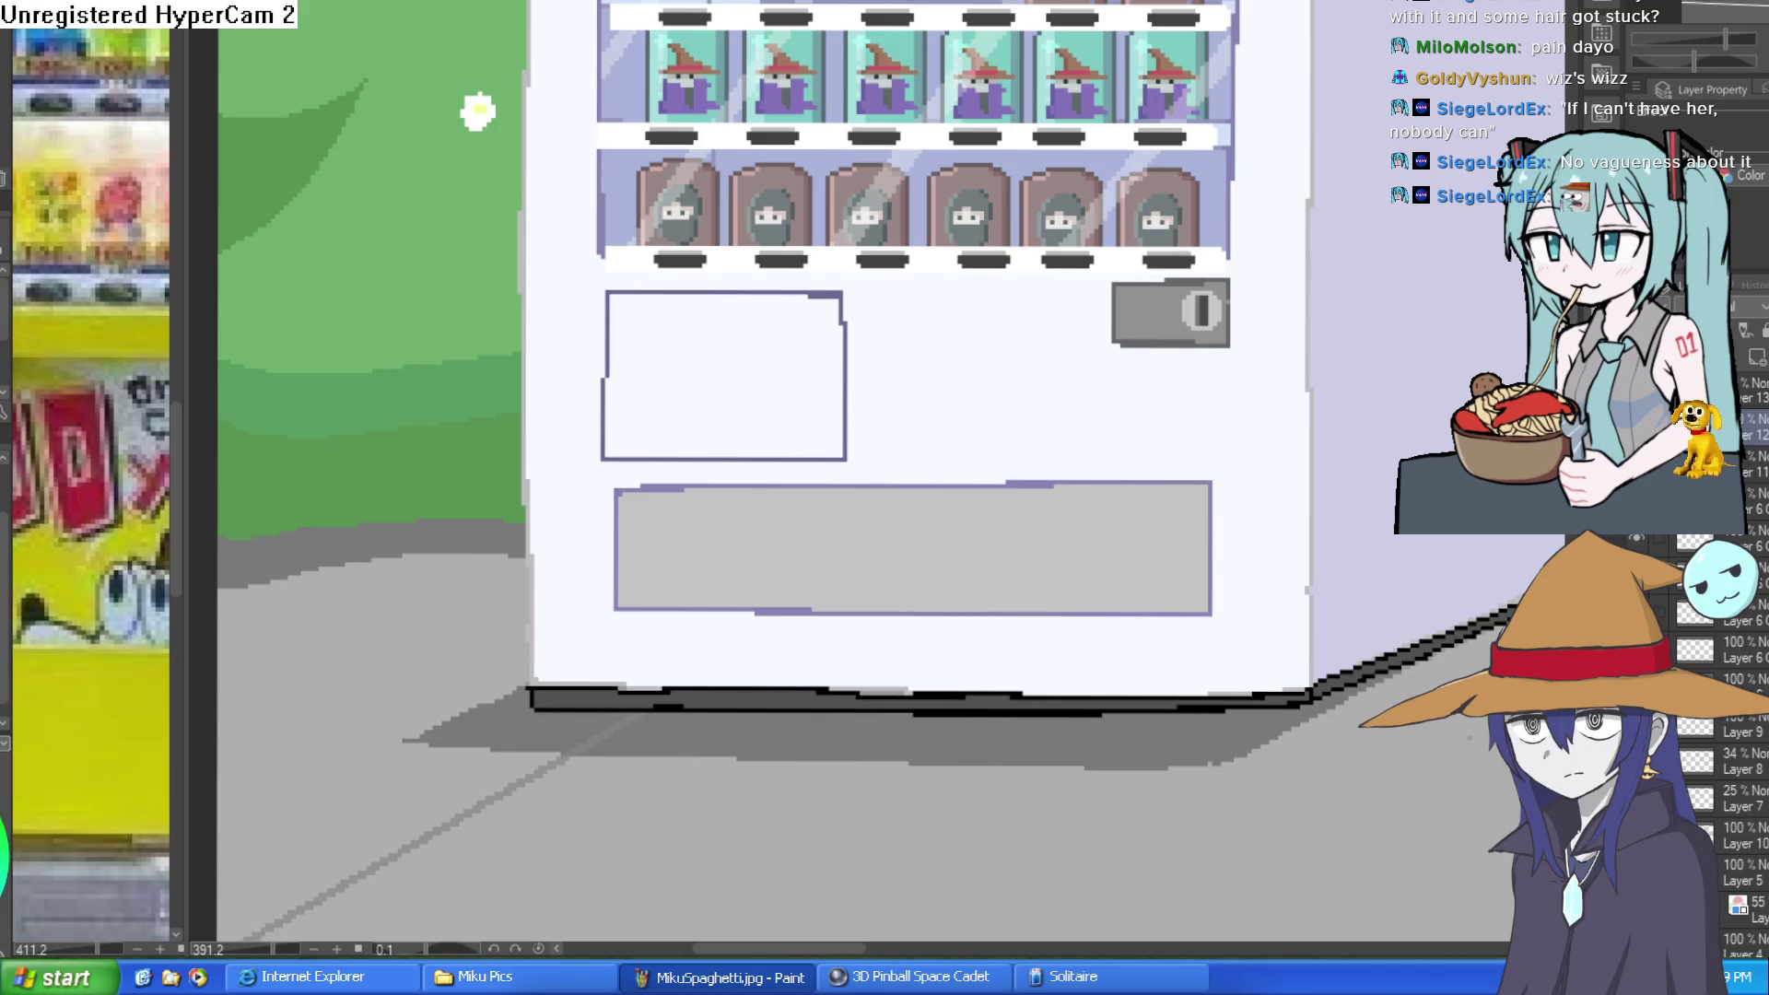
# Step: Cycle to the character lineup document with Ctrl+Tab
pyautogui.hotkey('ctrl', 'Tab')
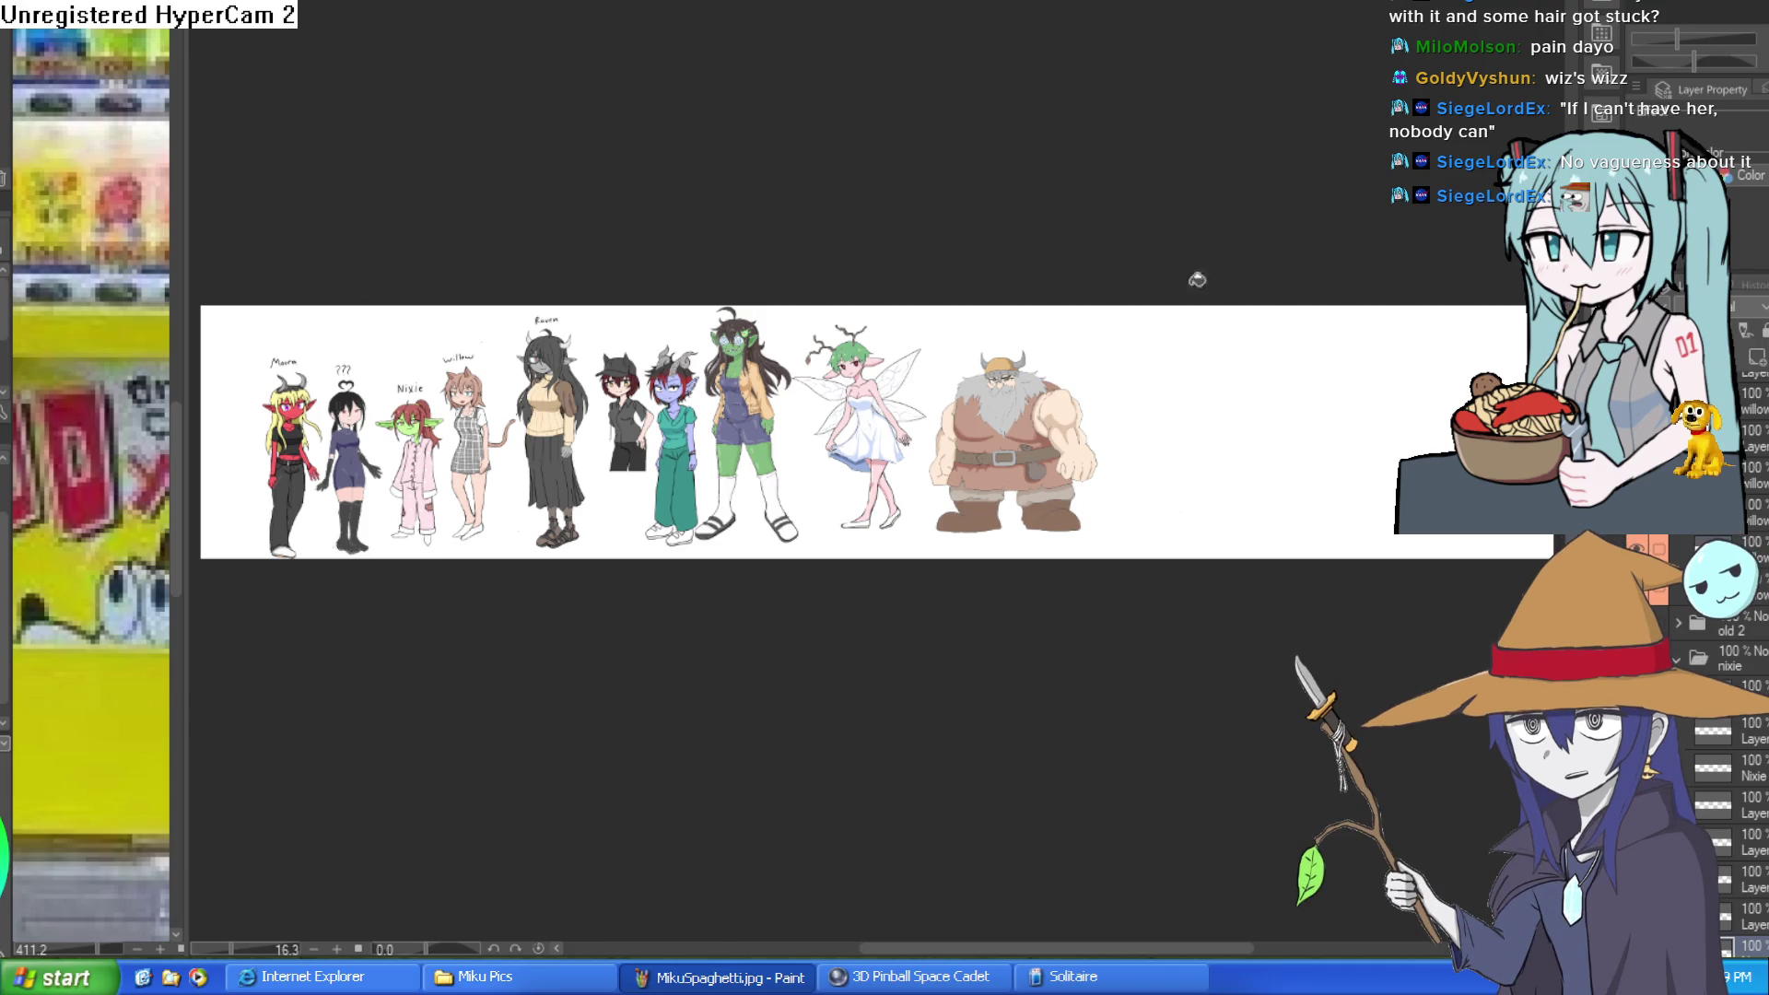
# Step: Switch to Construct 3 and bring up the nixiesroom1 bedroom layout
pyautogui.hotkey('alt', 'Tab')
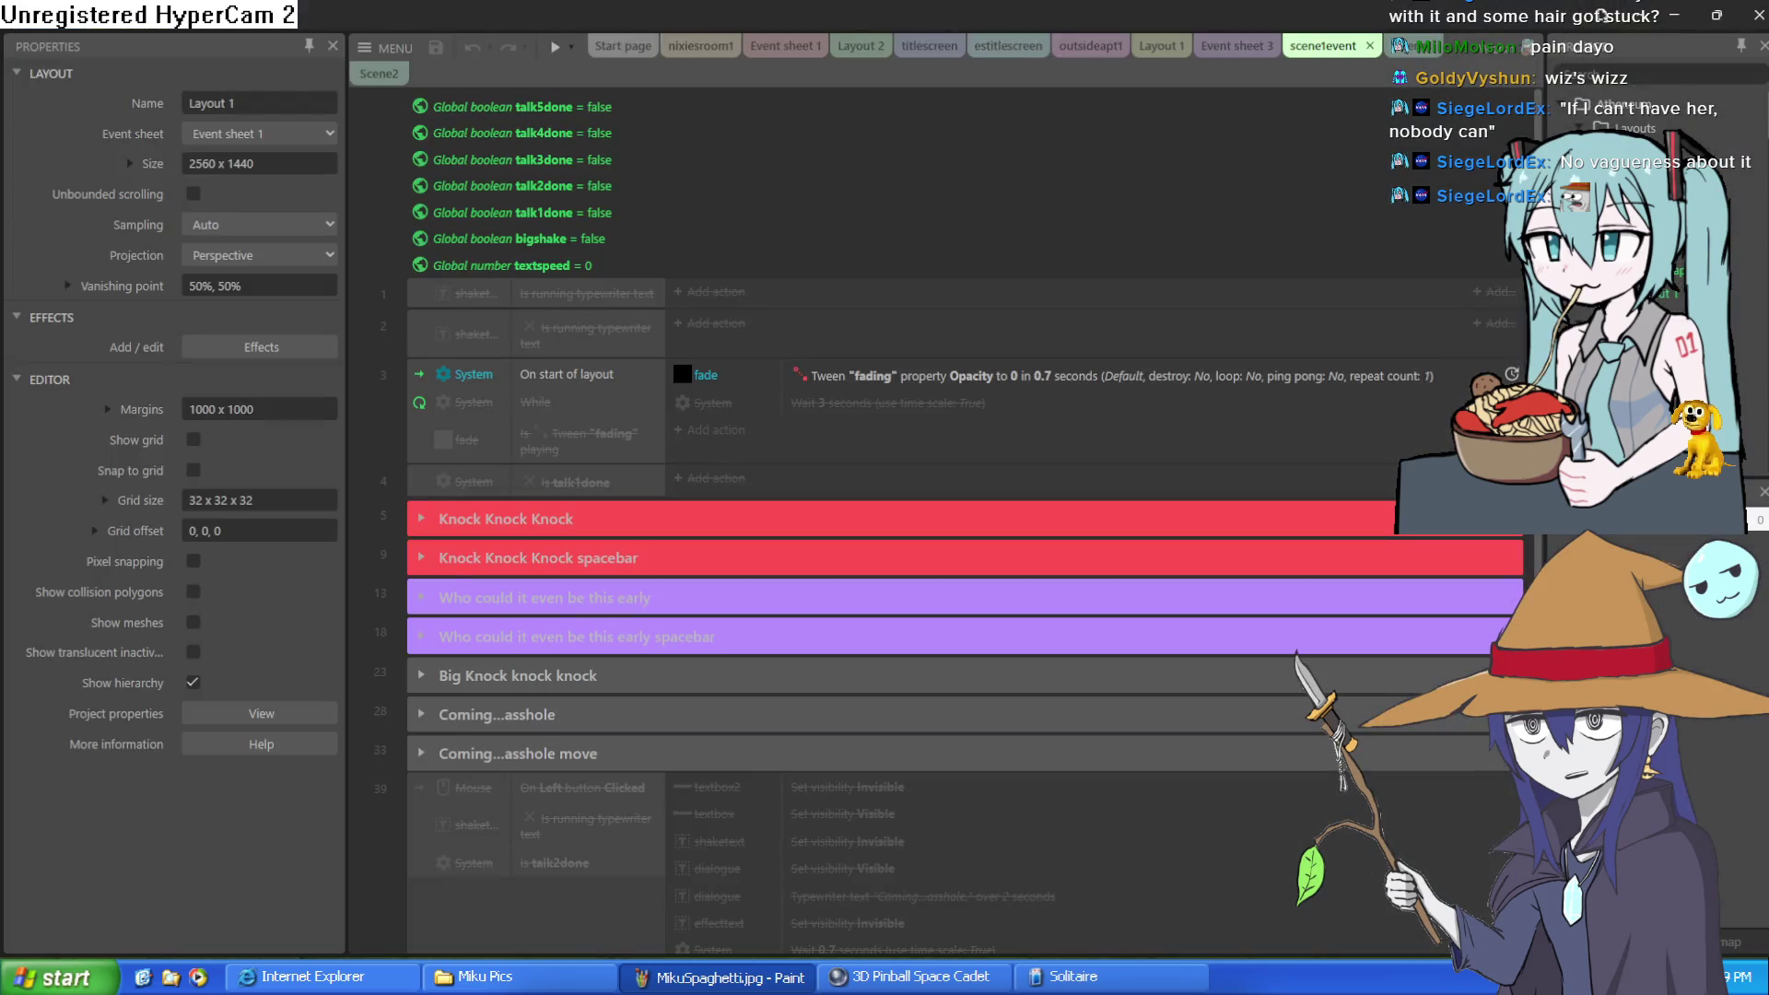
pyautogui.click(680, 51)
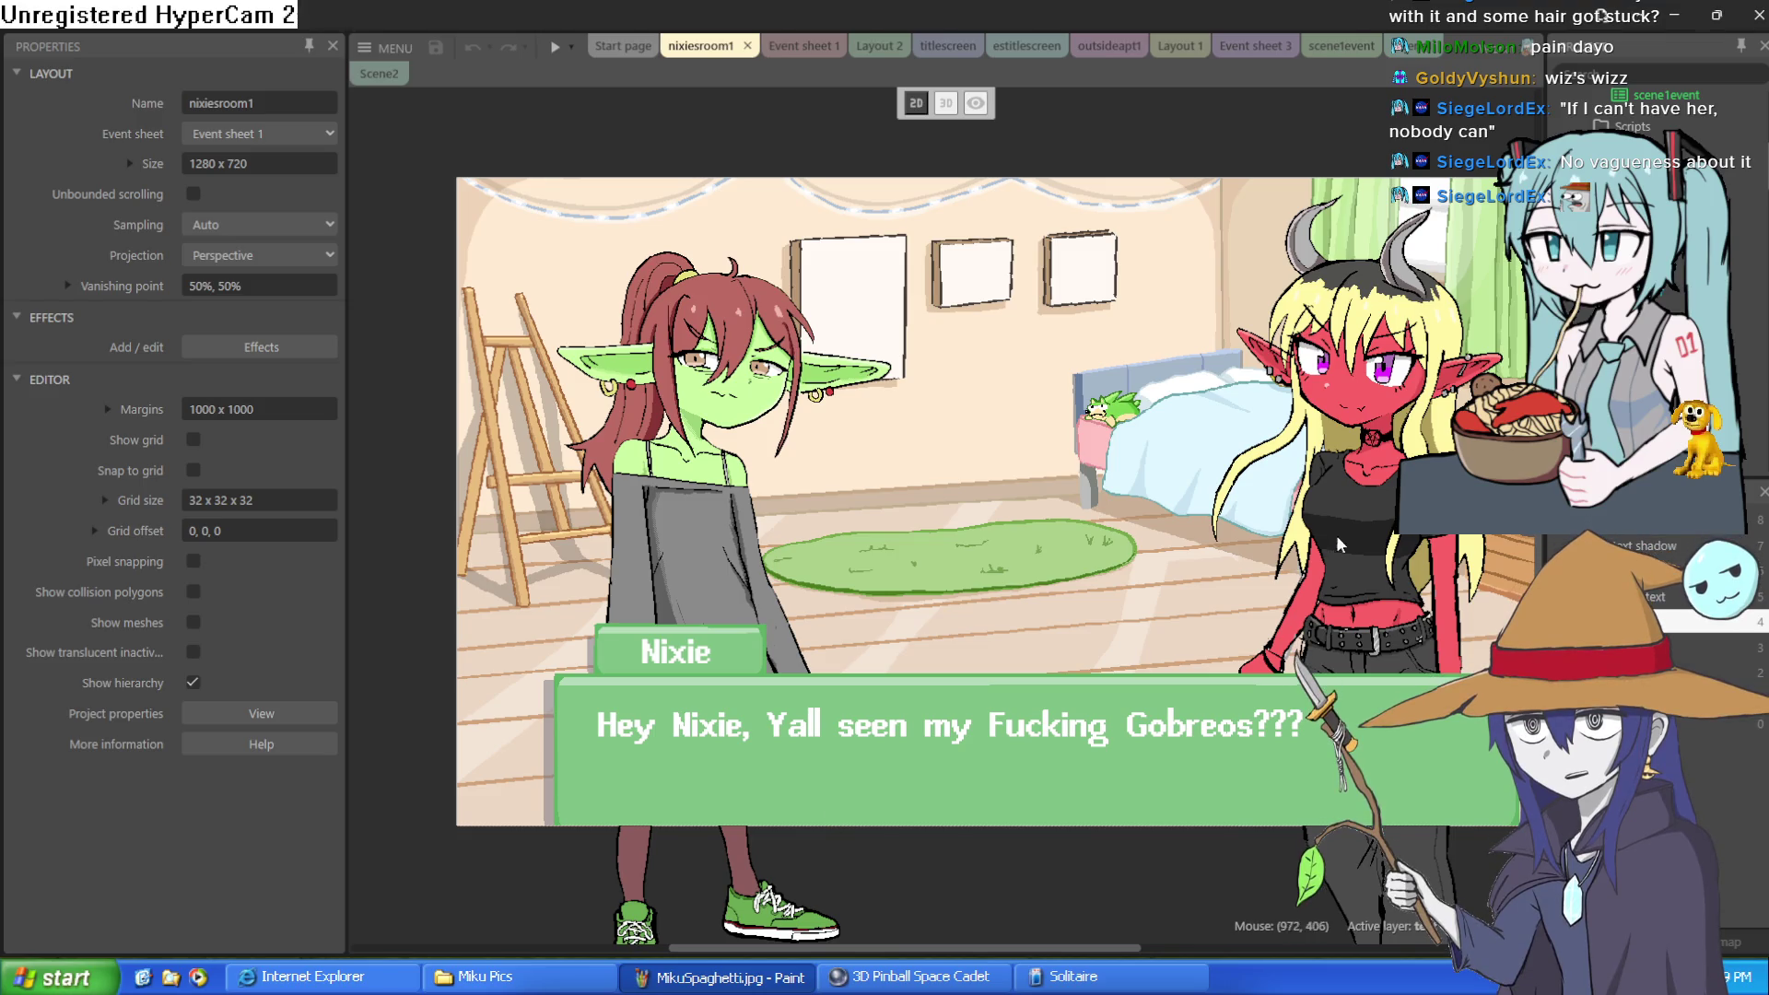
pyautogui.scroll(-5, 1677, 304)
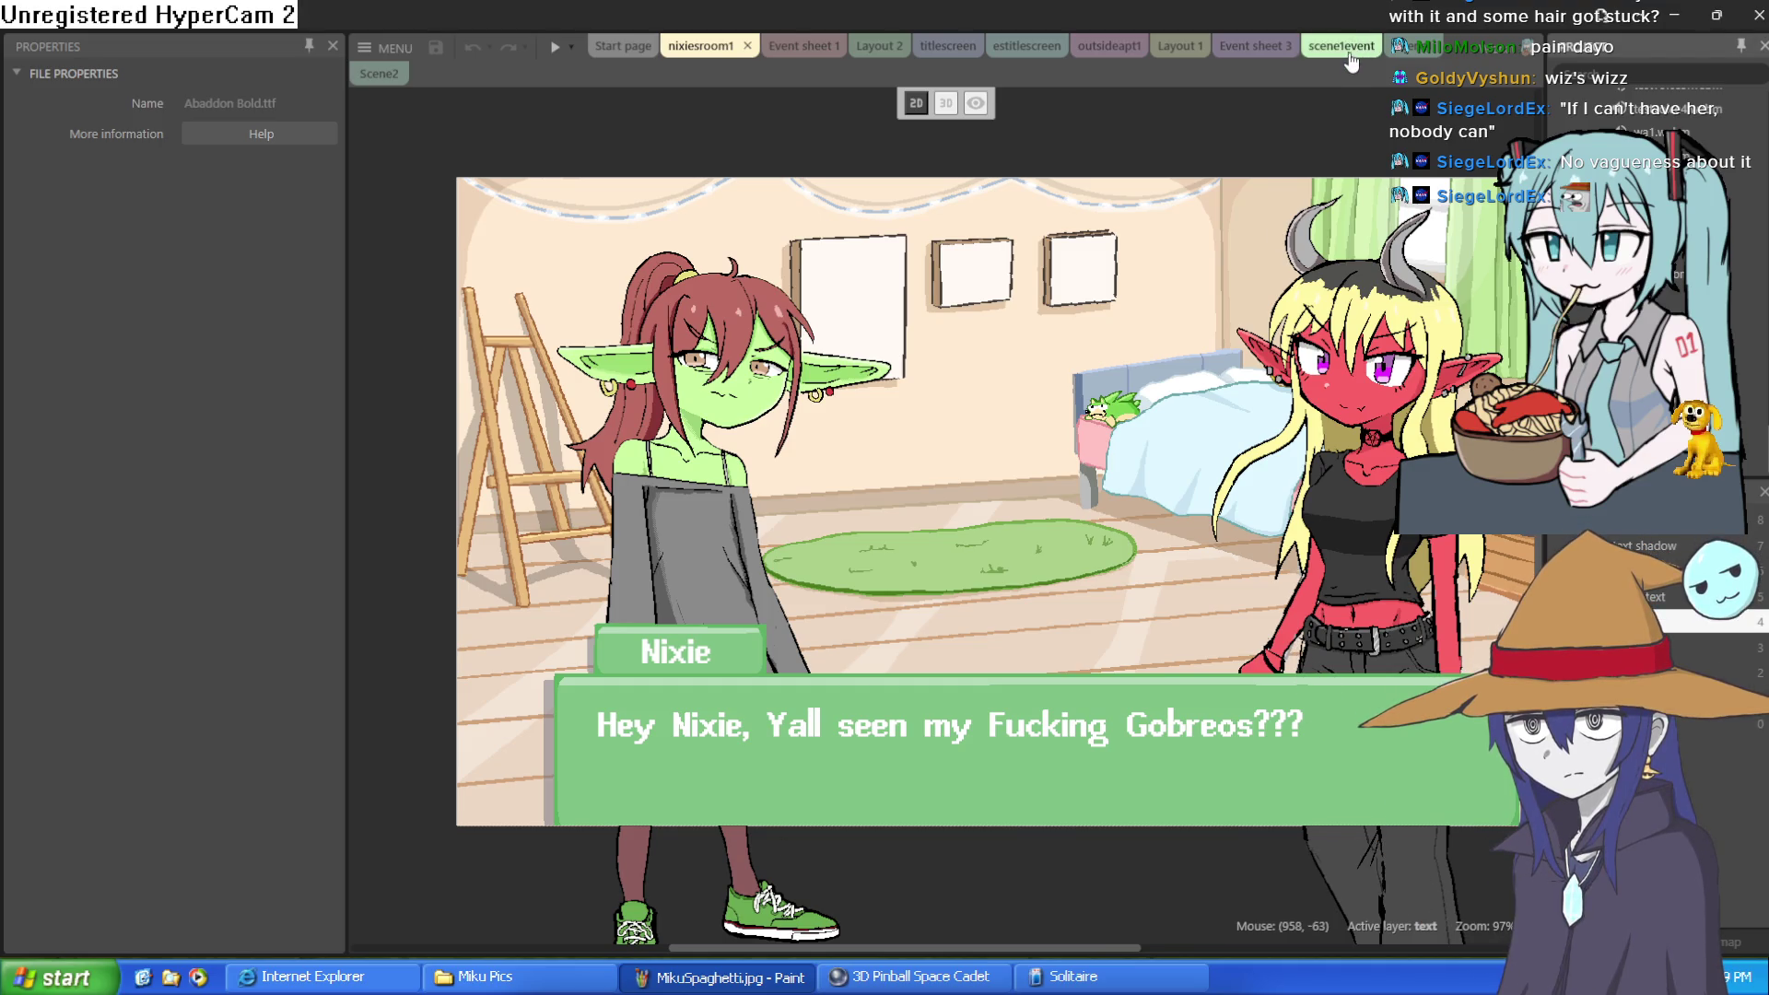
# Step: Browse the Event sheet 3, outsideapt1, titlescreen, Layout 2 and Layout 1 tabs
pyautogui.click(1244, 48)
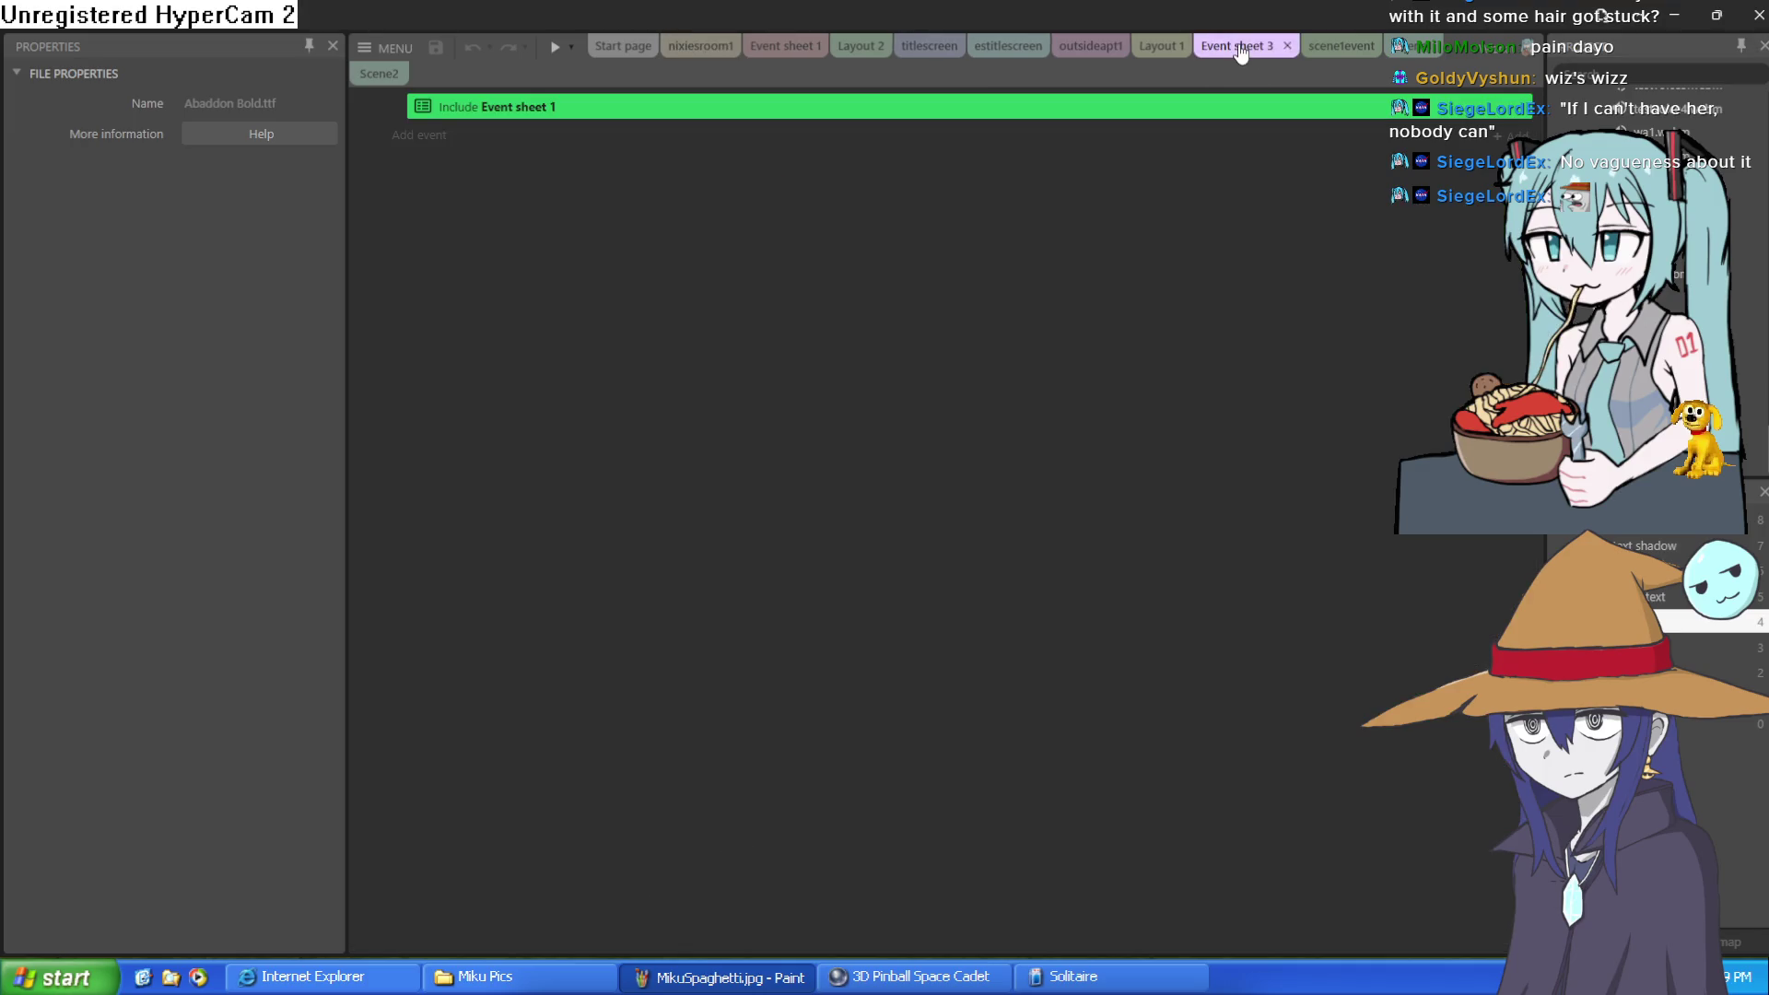
pyautogui.click(1091, 46)
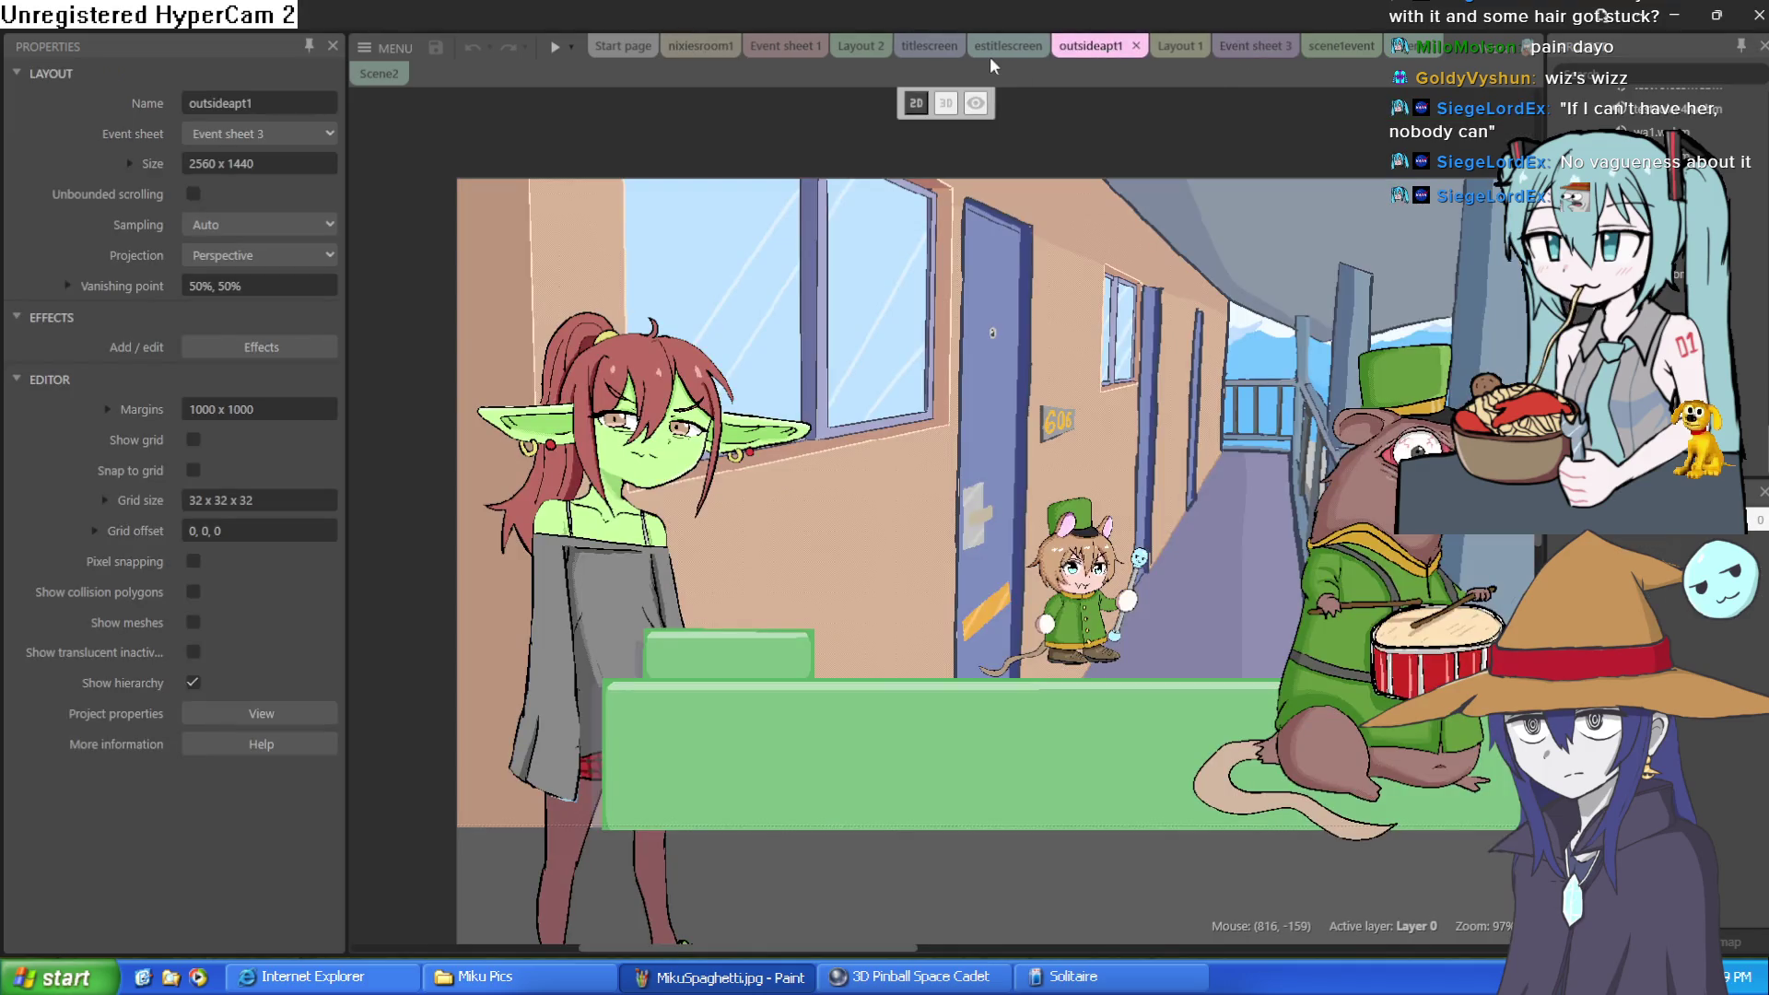
pyautogui.click(993, 52)
pyautogui.click(929, 48)
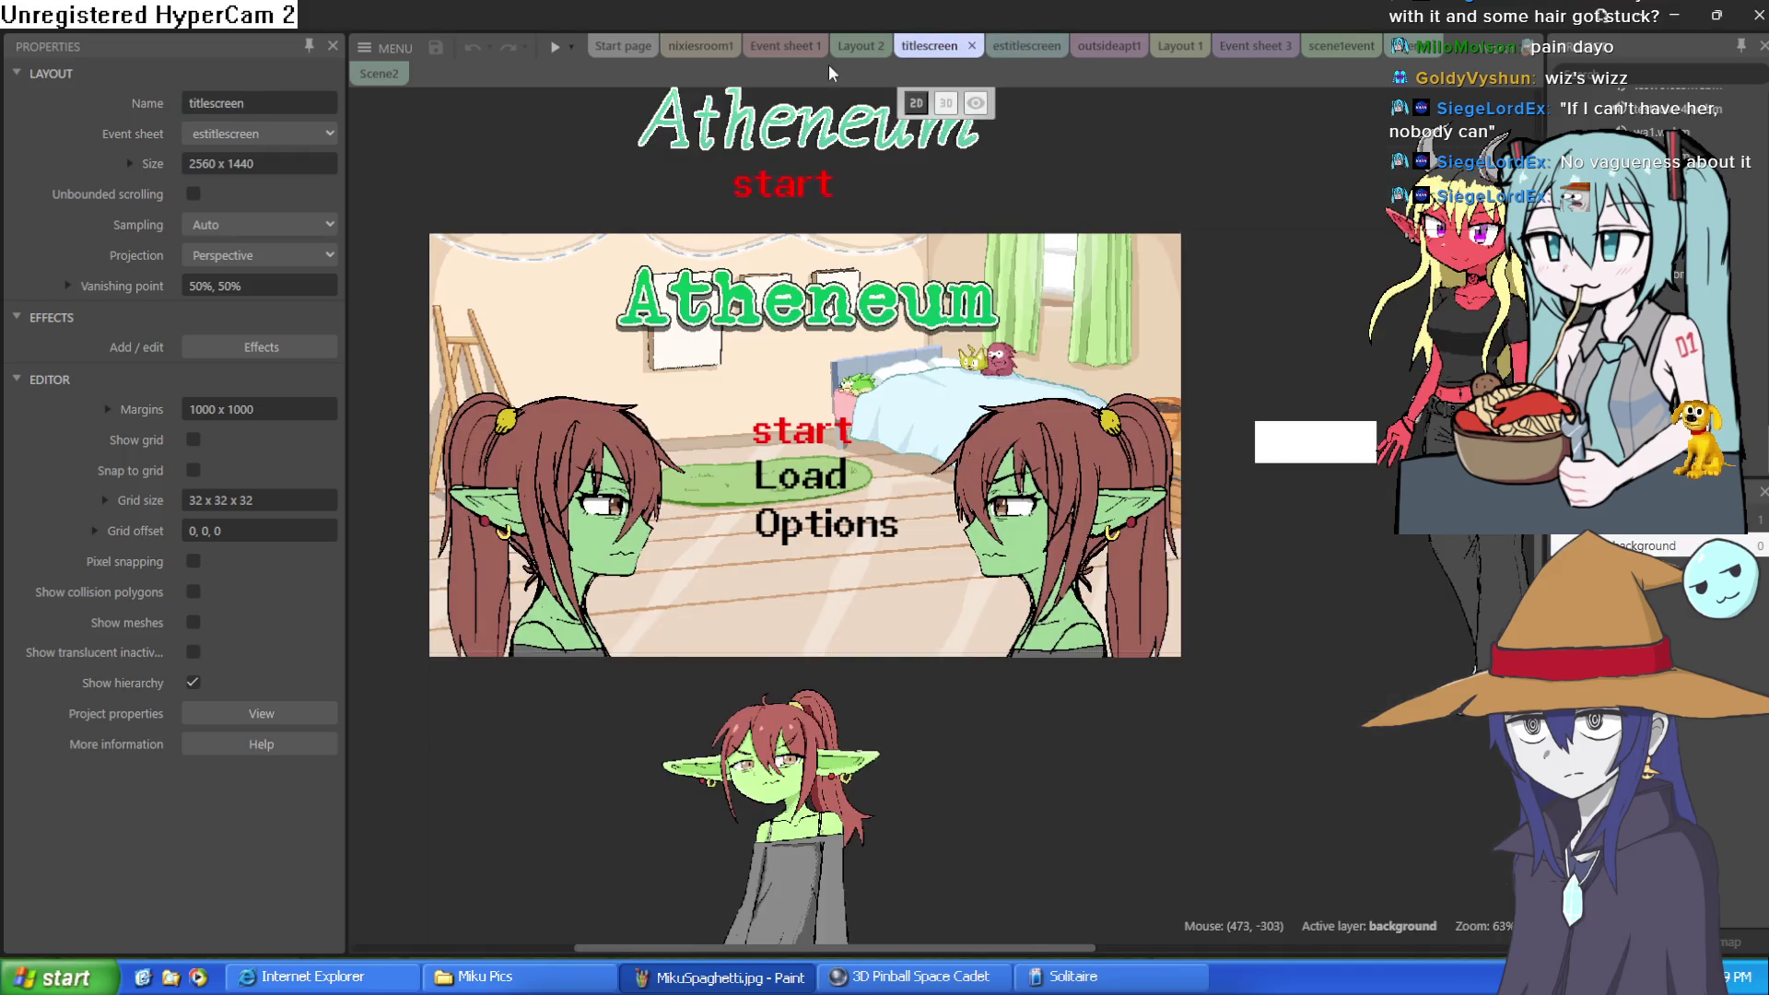
pyautogui.click(859, 46)
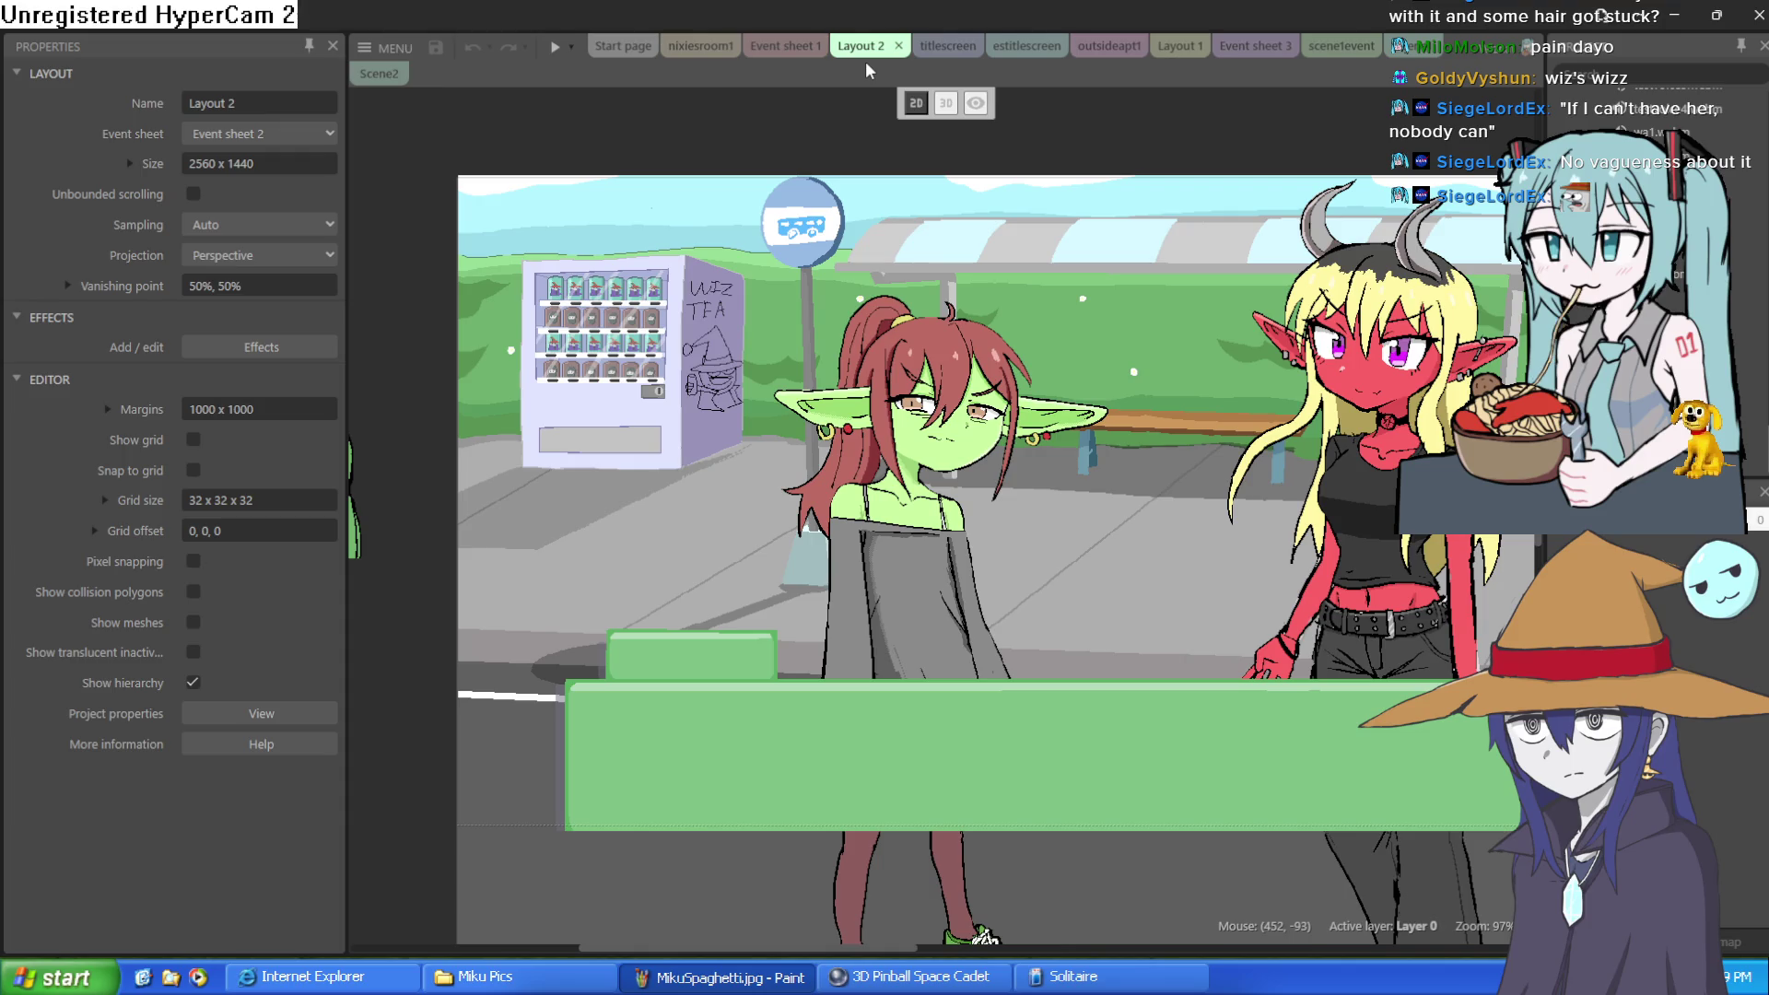
pyautogui.click(956, 48)
pyautogui.click(1028, 46)
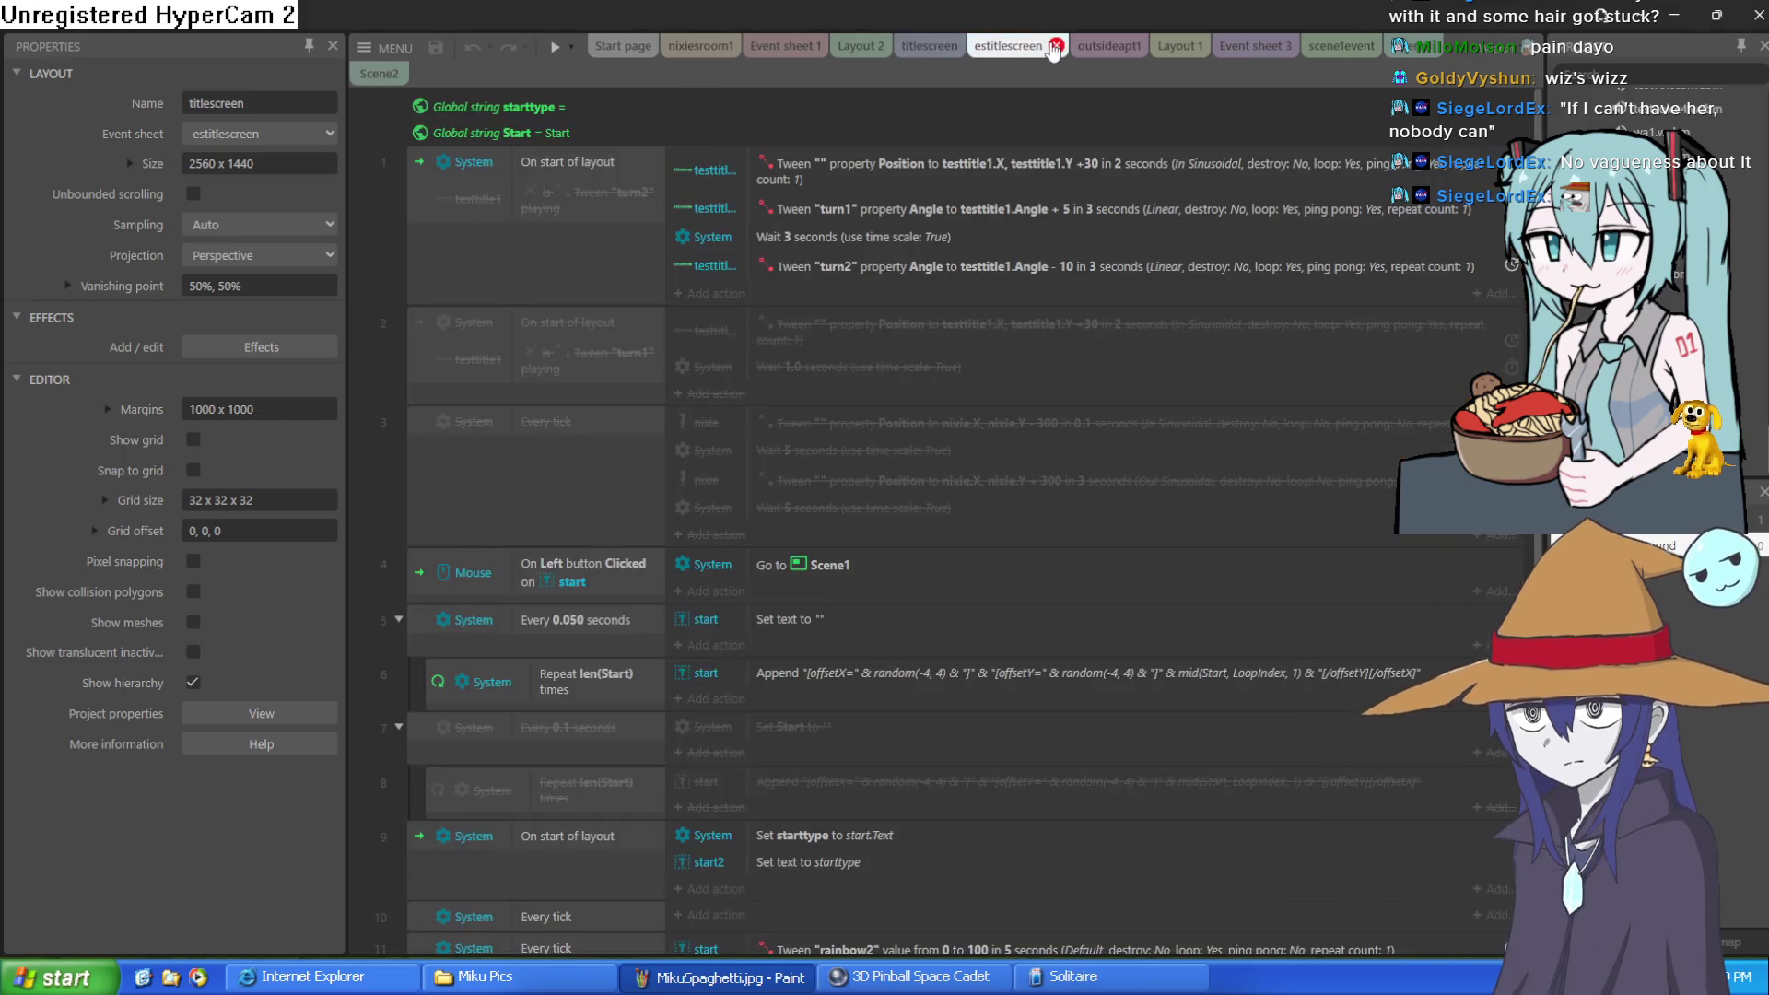
pyautogui.click(1114, 46)
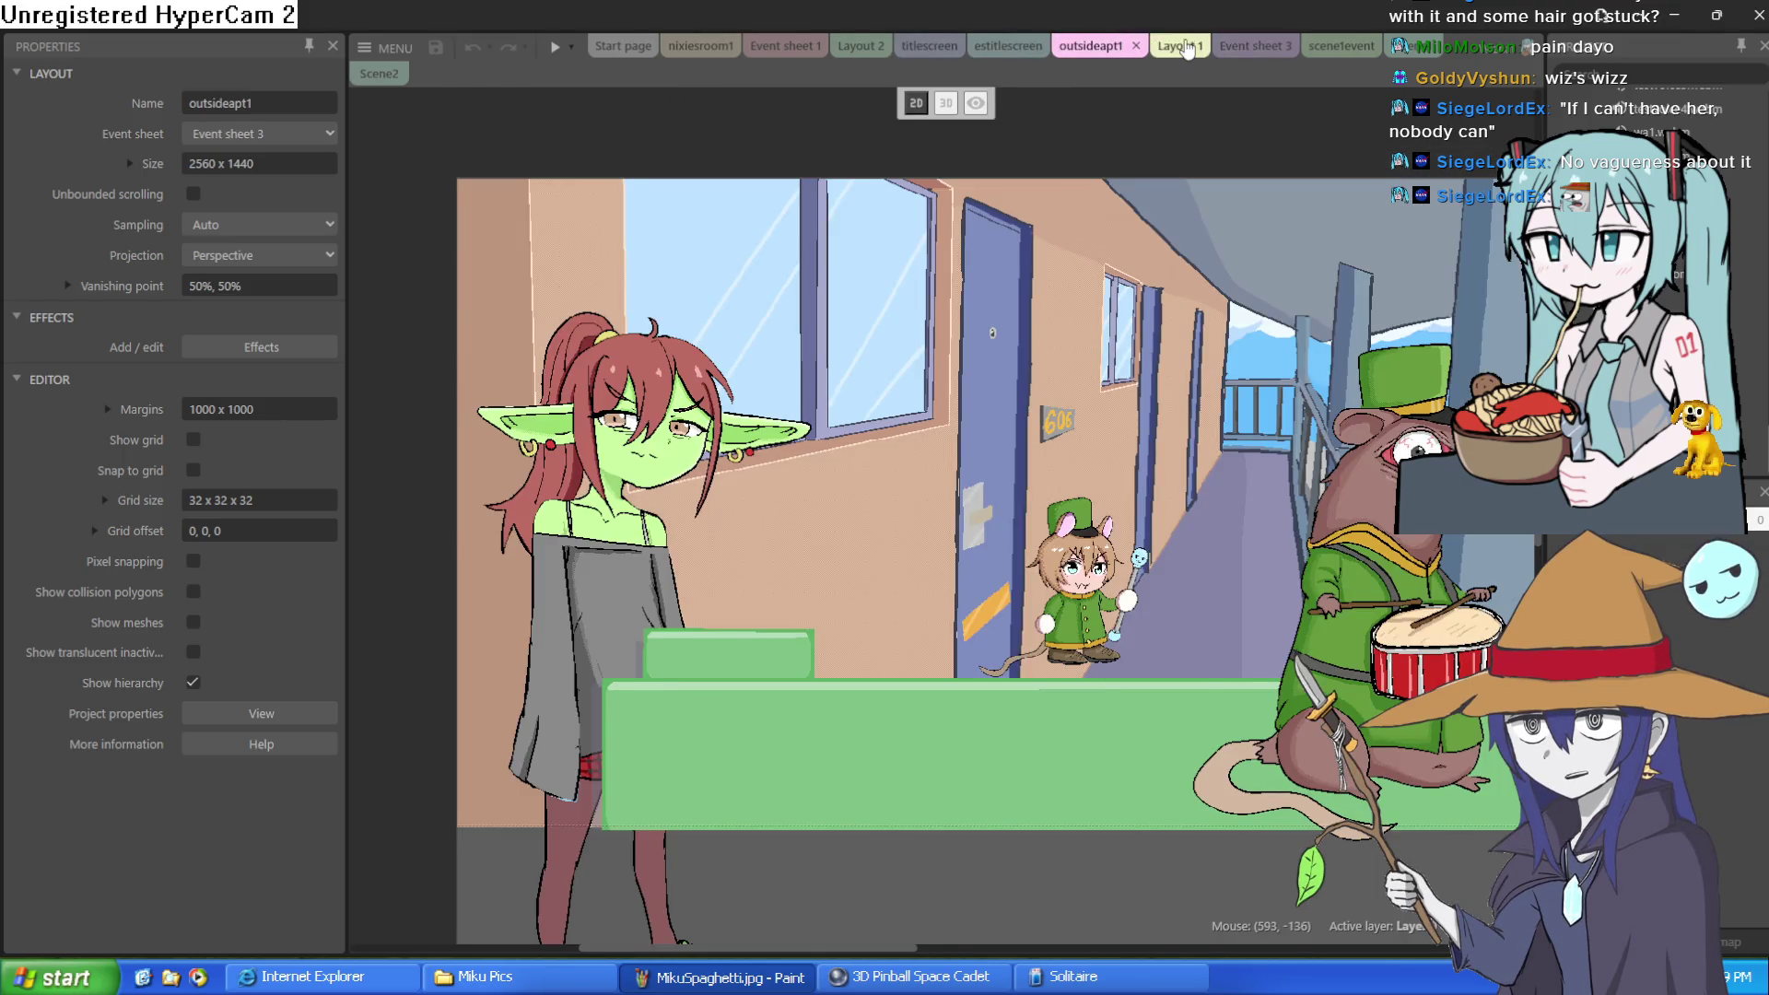
pyautogui.click(1180, 46)
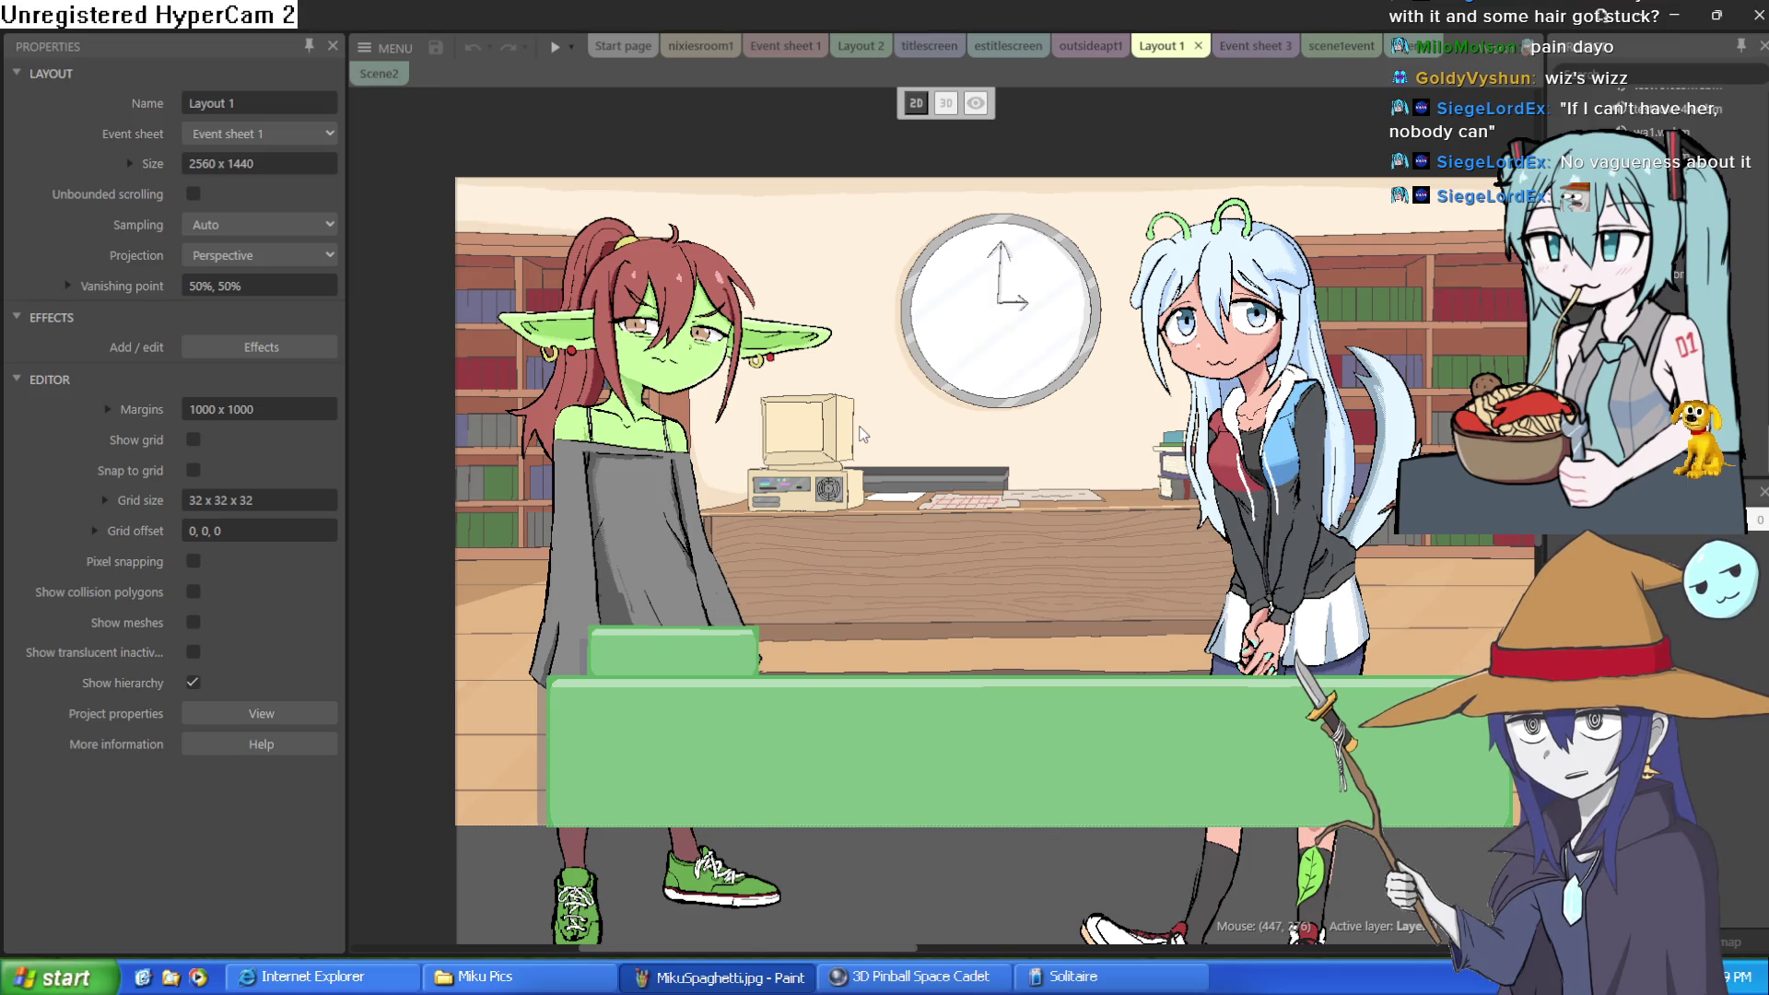
pyautogui.moveTo(862, 434)
pyautogui.mouseDown()
pyautogui.moveTo(1060, 446)
pyautogui.moveTo(1001, 429)
pyautogui.moveTo(800, 494)
pyautogui.mouseUp()
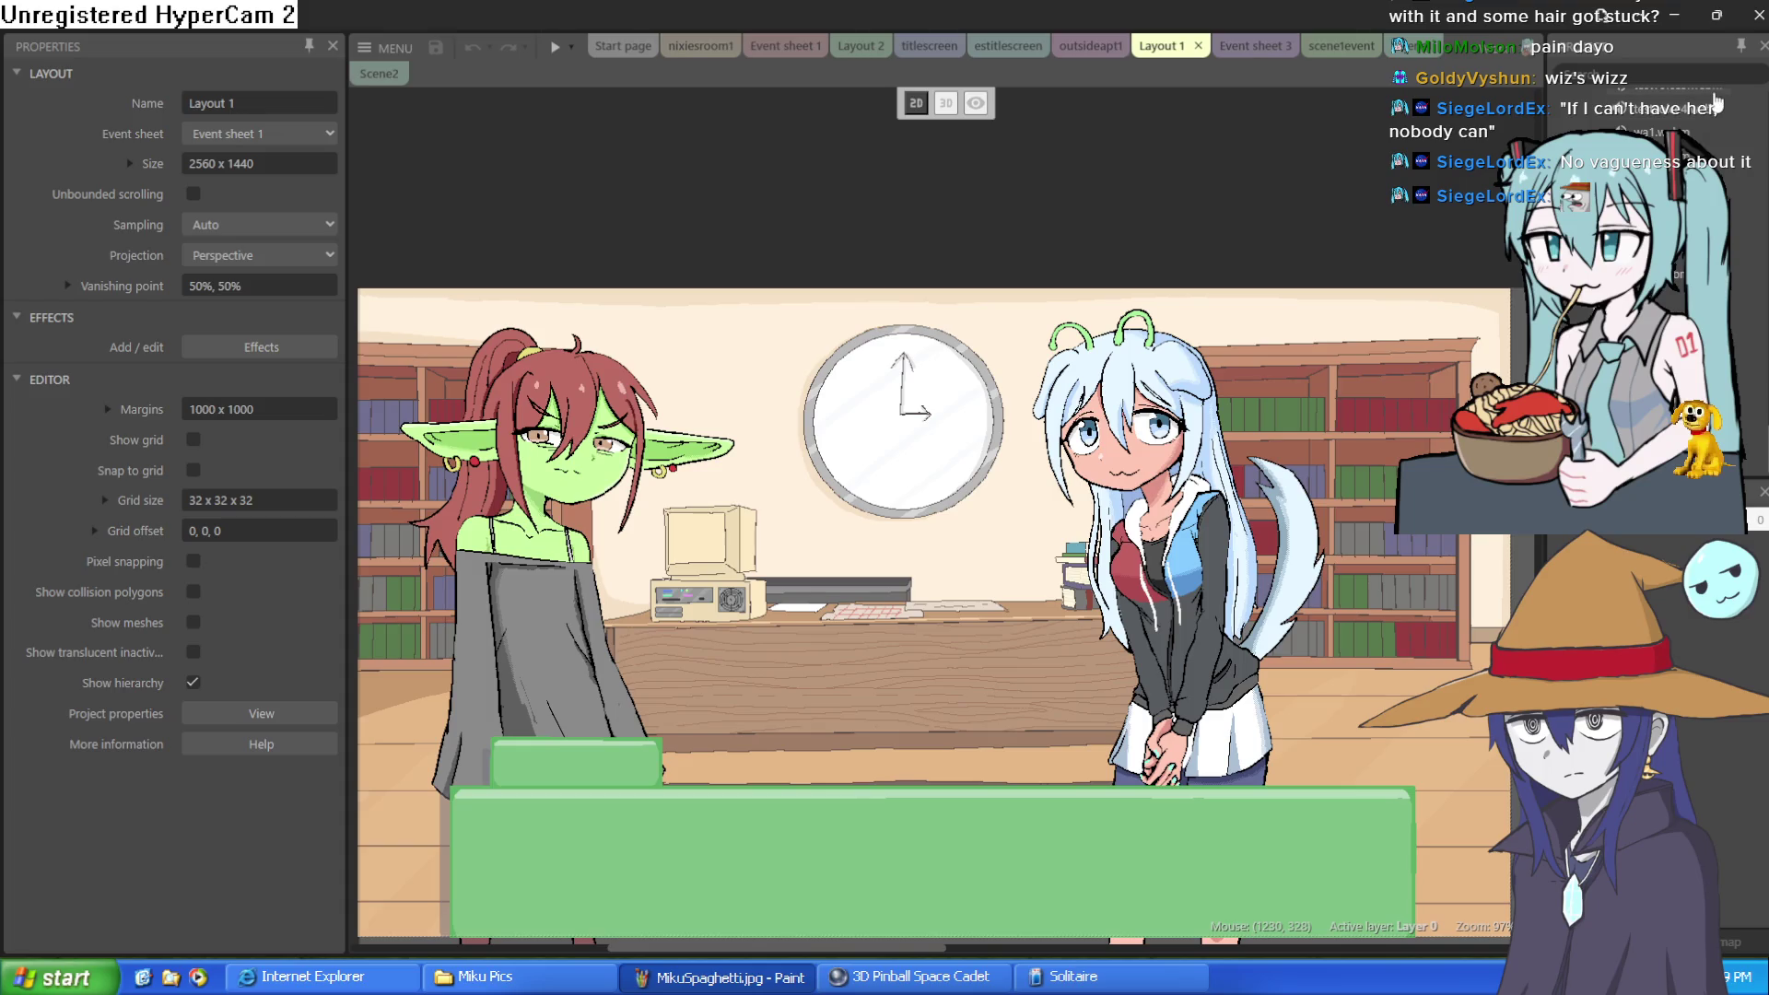
# Step: Minimize Construct 3, bring it back, and shift Layout 1 to show the characters' feet
pyautogui.click(1679, 16)
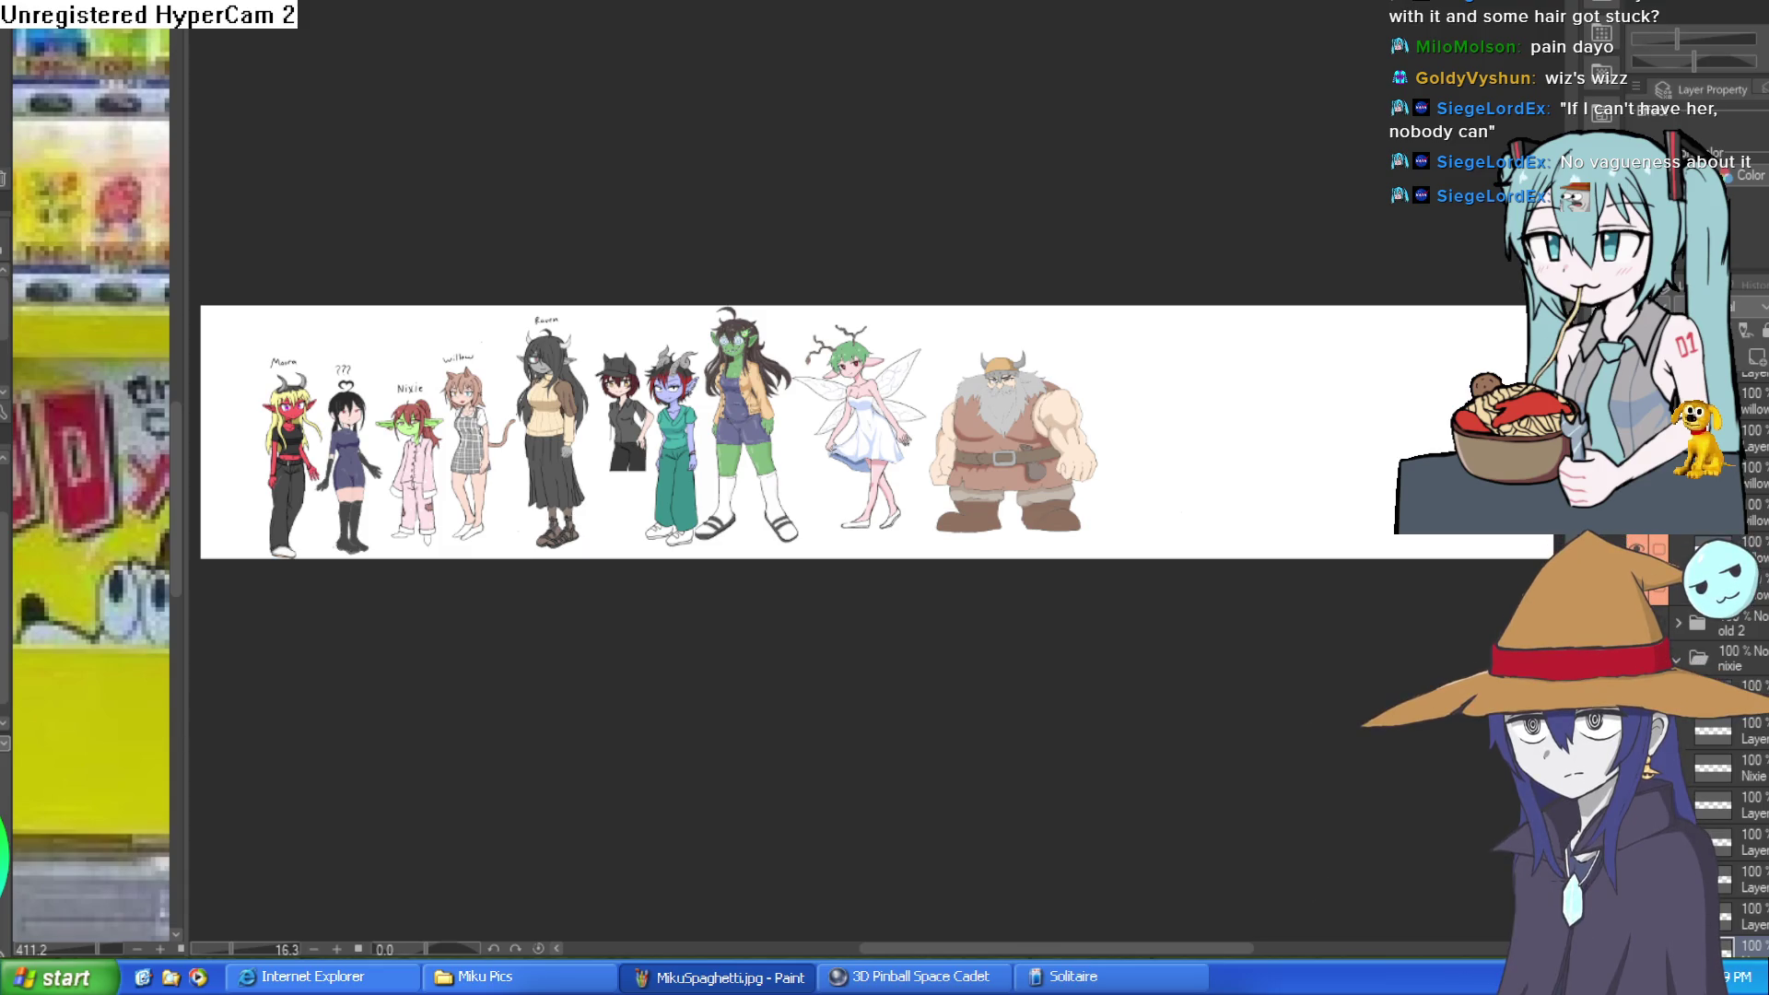
pyautogui.hotkey('alt', 'Tab')
pyautogui.moveTo(864, 543)
pyautogui.mouseDown()
pyautogui.moveTo(958, 398)
pyautogui.moveTo(905, 393)
pyautogui.mouseUp()
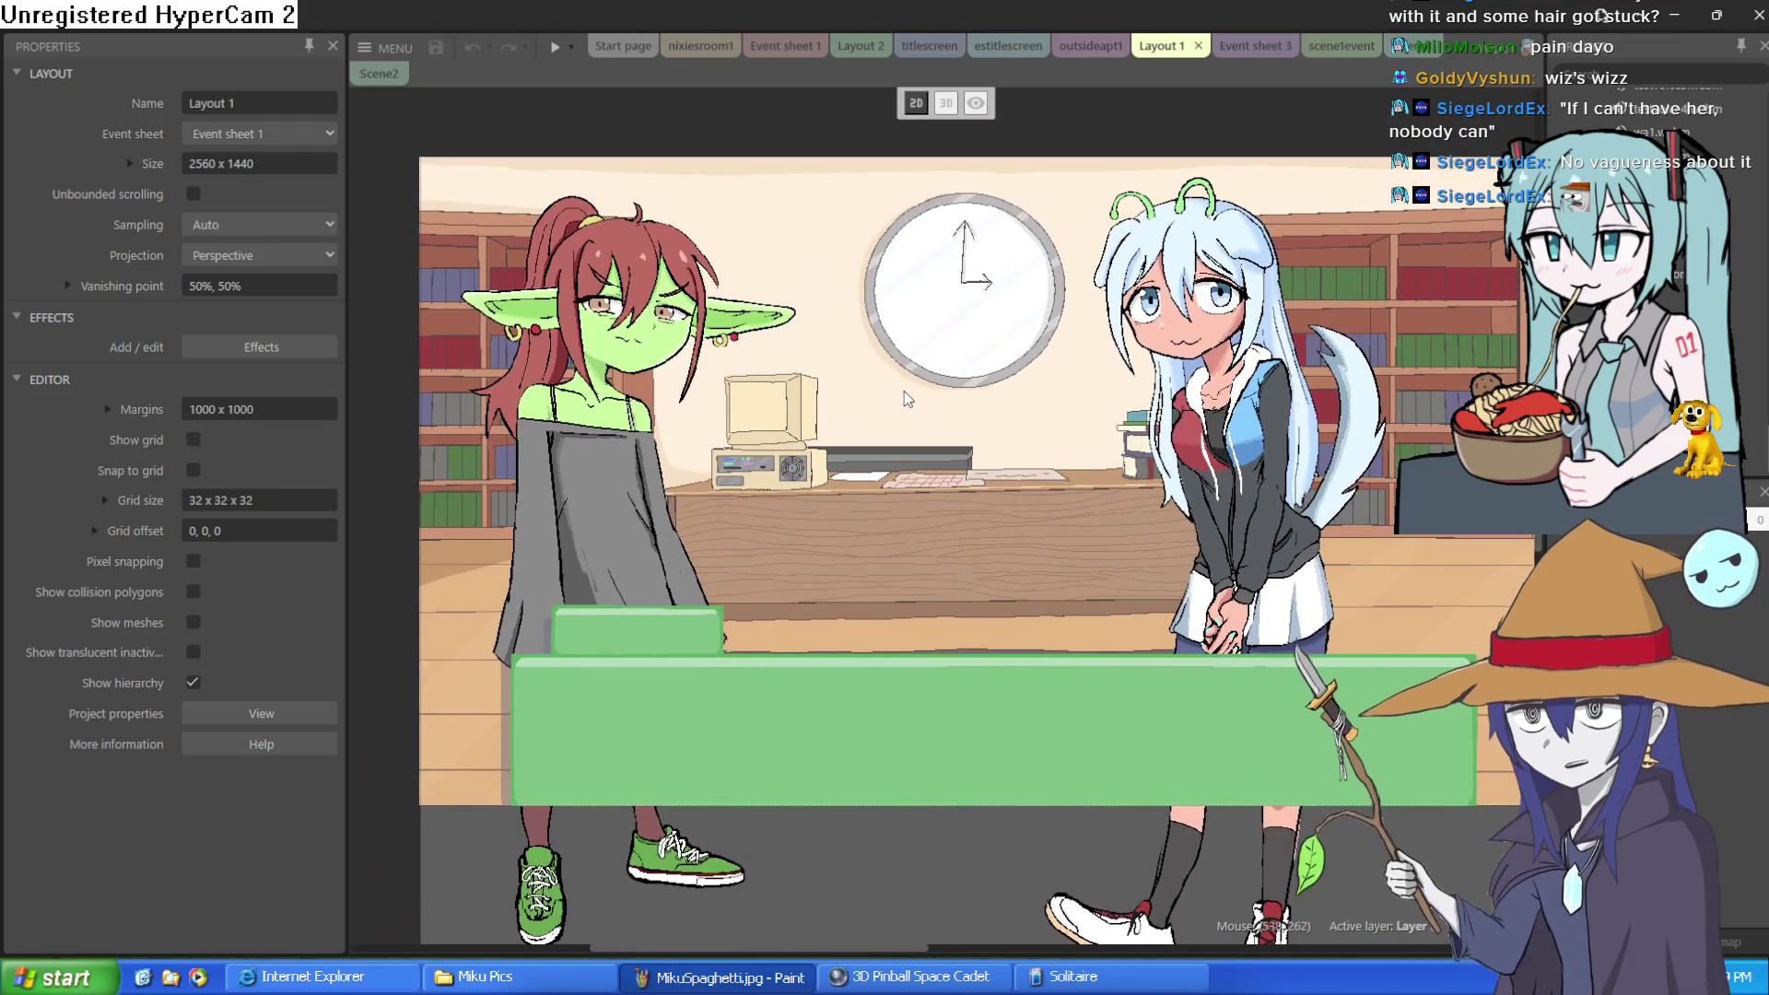
pyautogui.scroll(3, 780, 429)
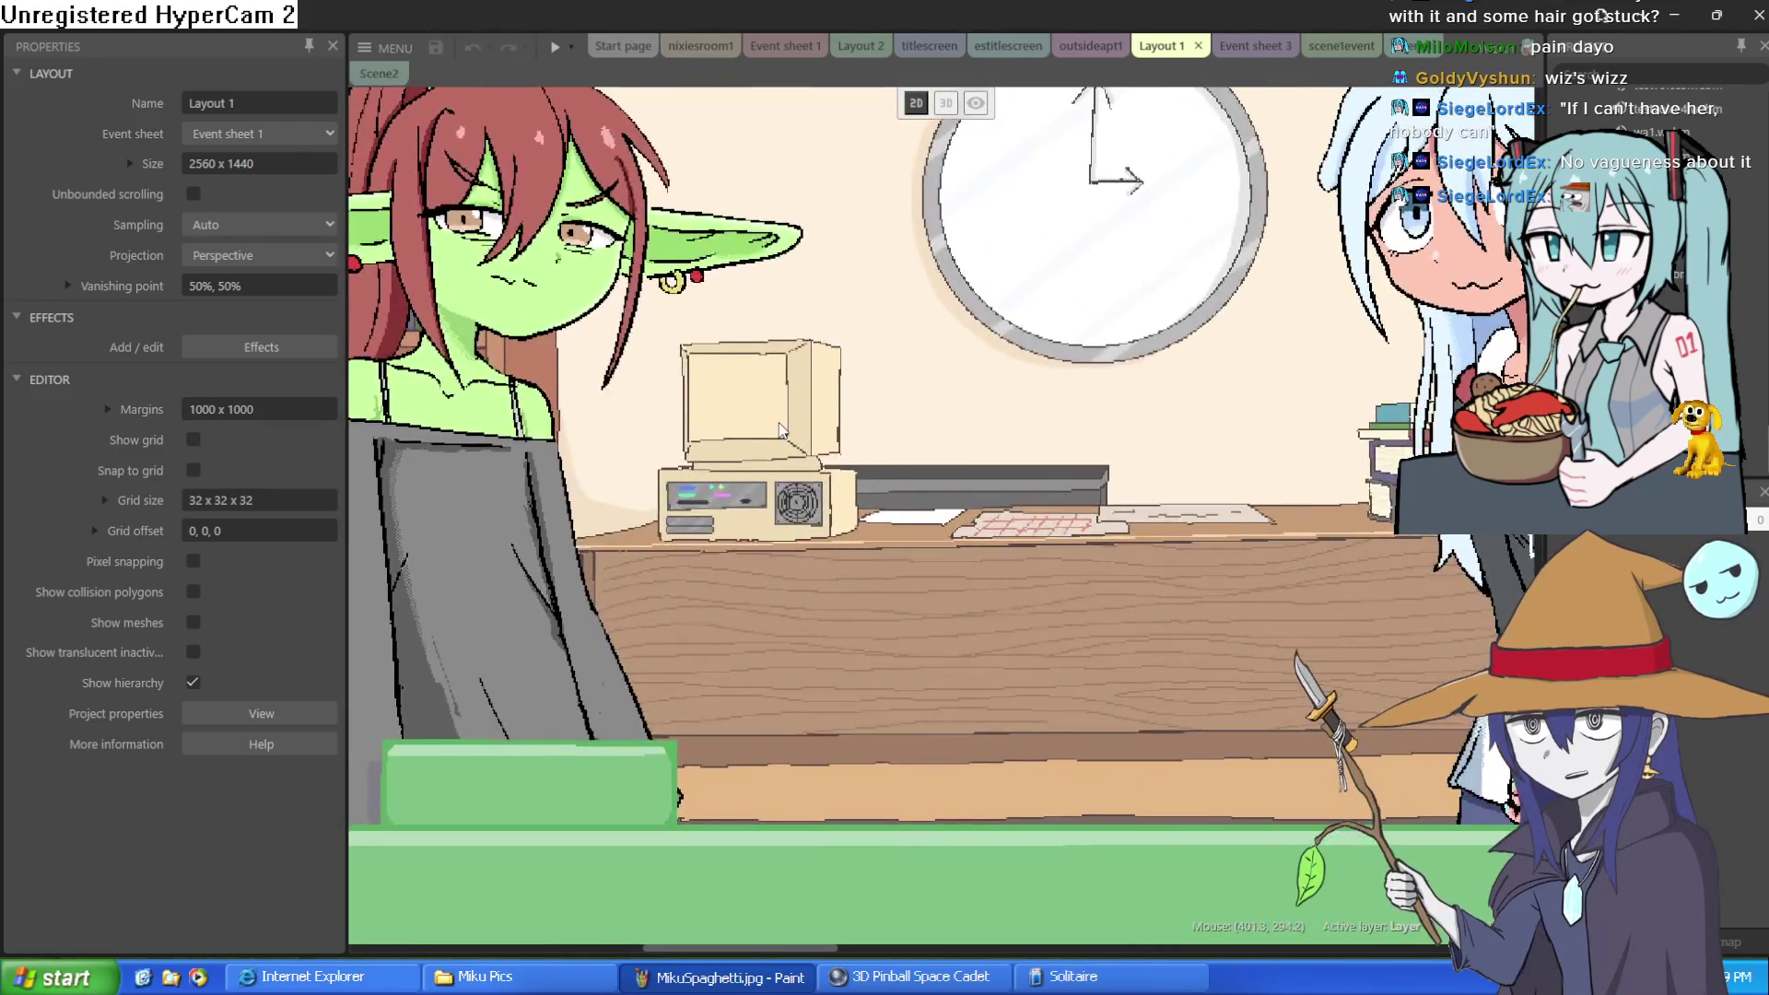
pyautogui.scroll(-3, 780, 428)
pyautogui.scroll(4, 779, 429)
pyautogui.scroll(-4, 776, 431)
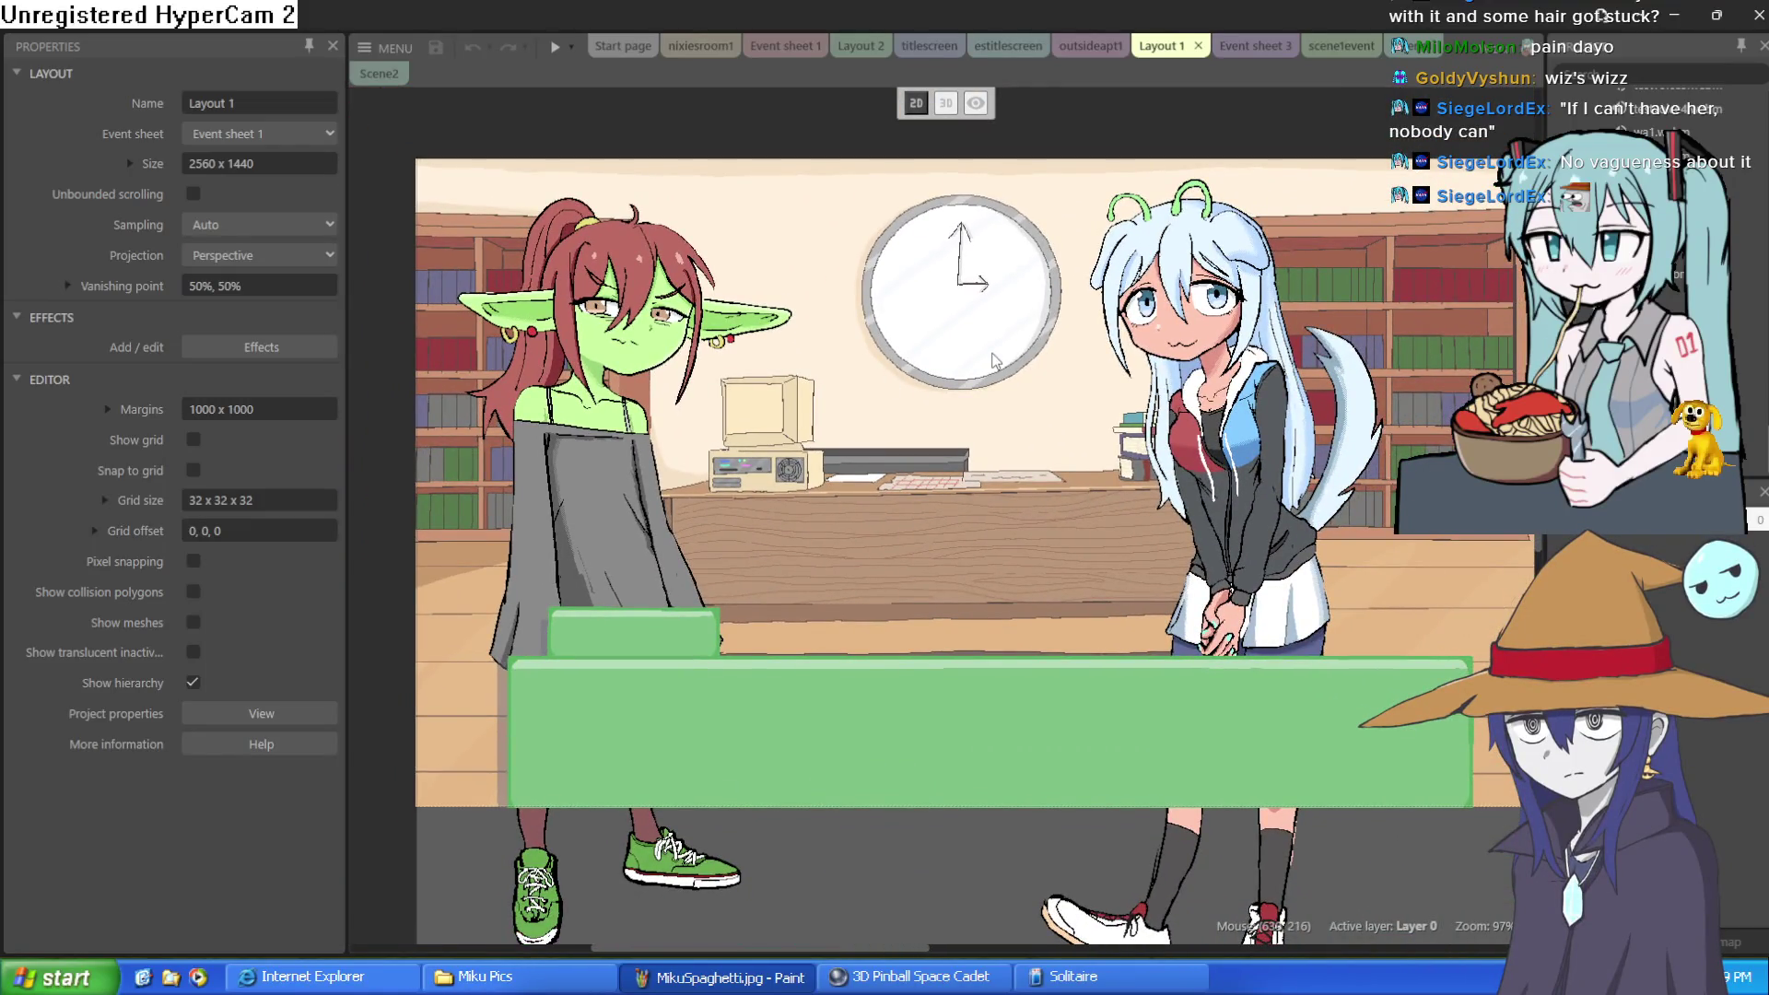
# Step: Peek at Event sheet 3 and outsideapt1, return to Layout 1, then minimize Construct 3
pyautogui.click(1251, 48)
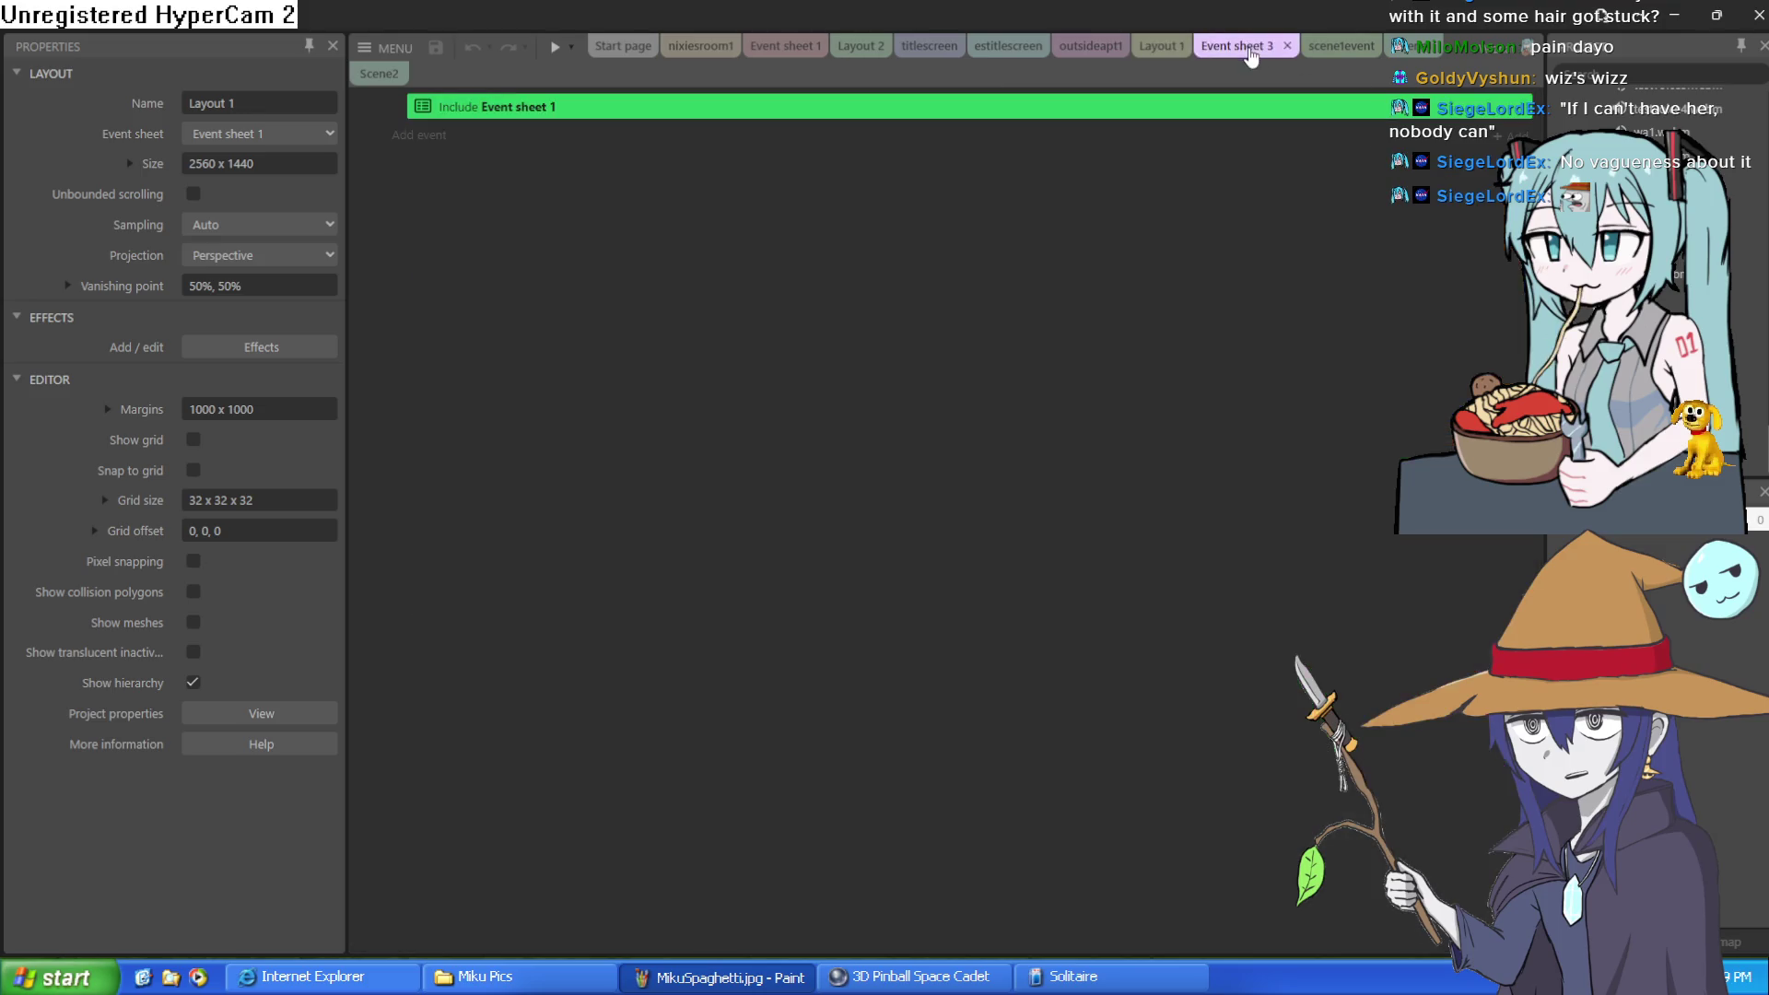
pyautogui.click(1163, 48)
pyautogui.click(1093, 46)
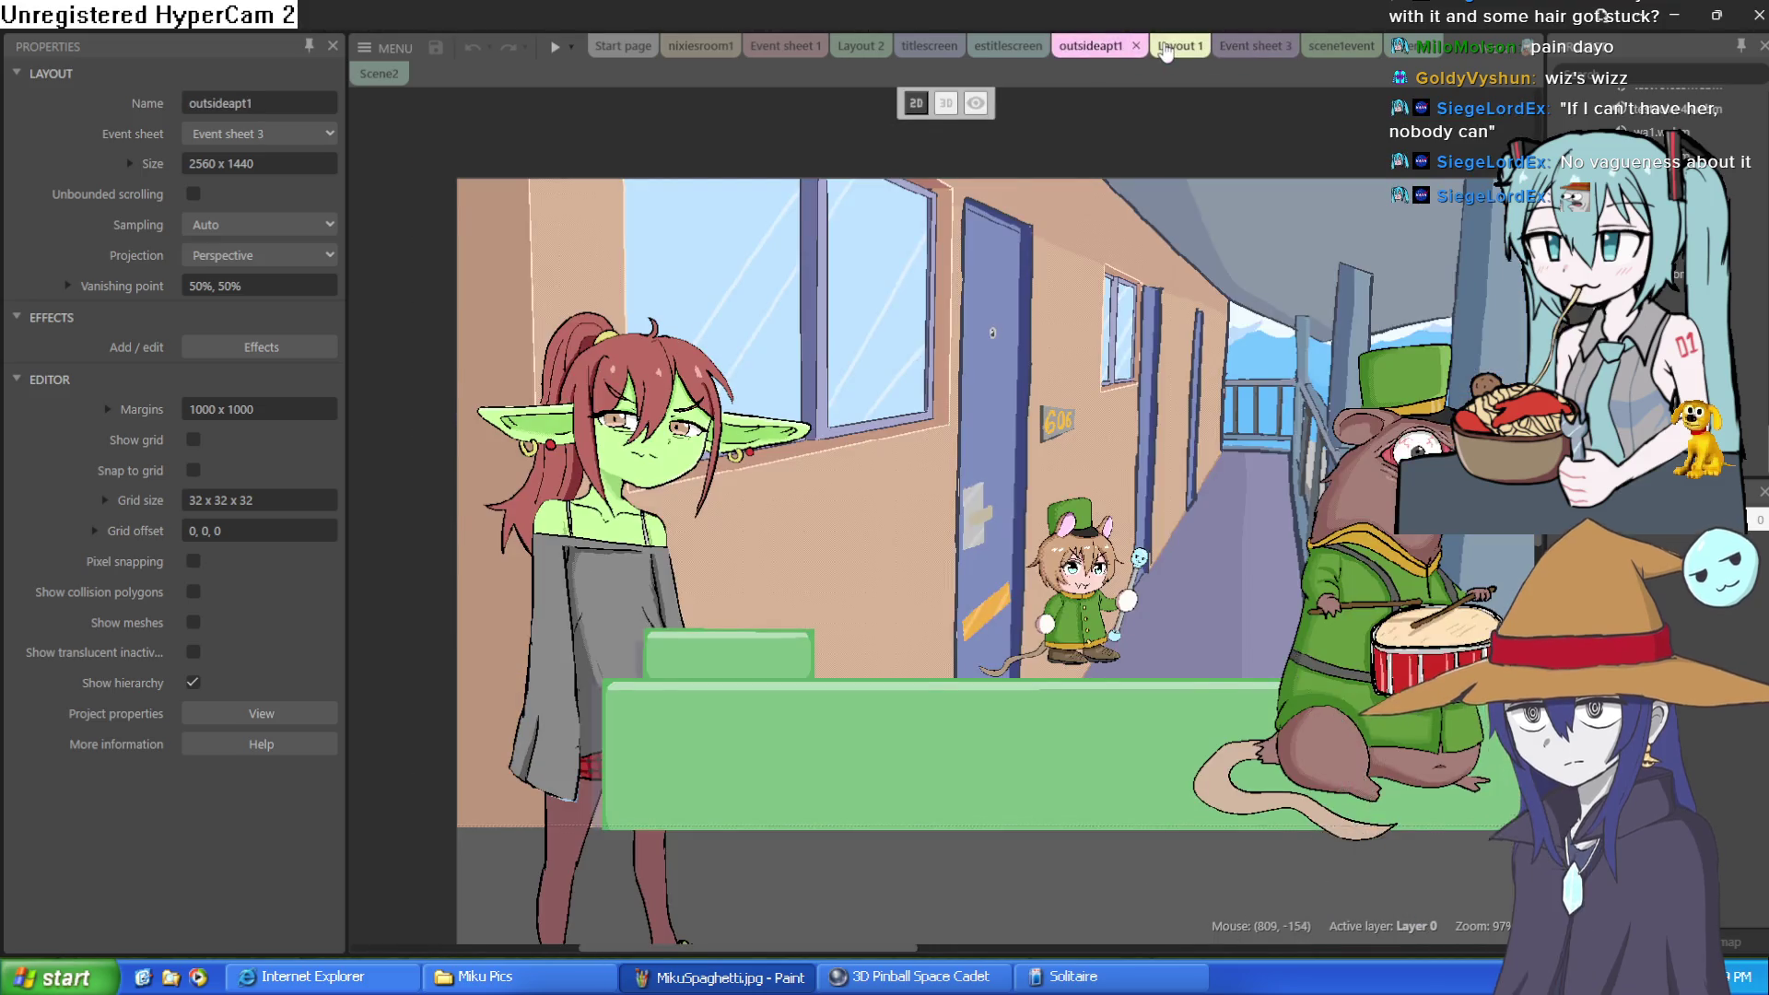
pyautogui.click(1163, 46)
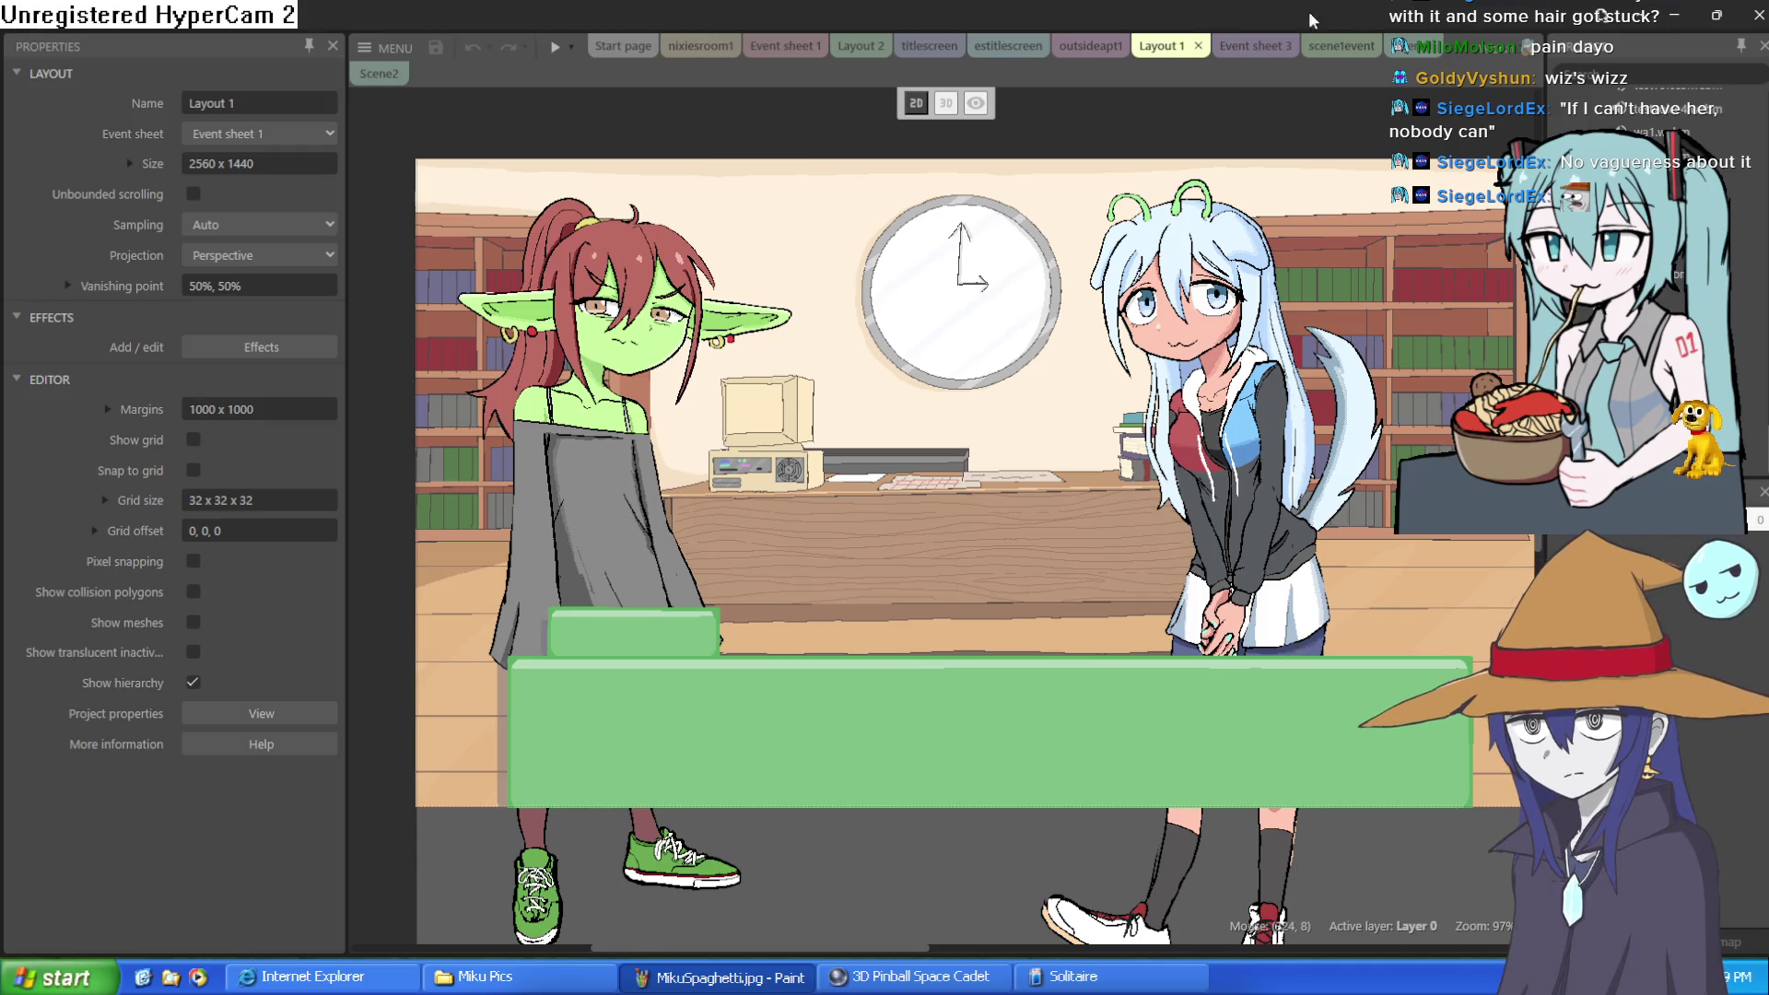
pyautogui.click(1674, 16)
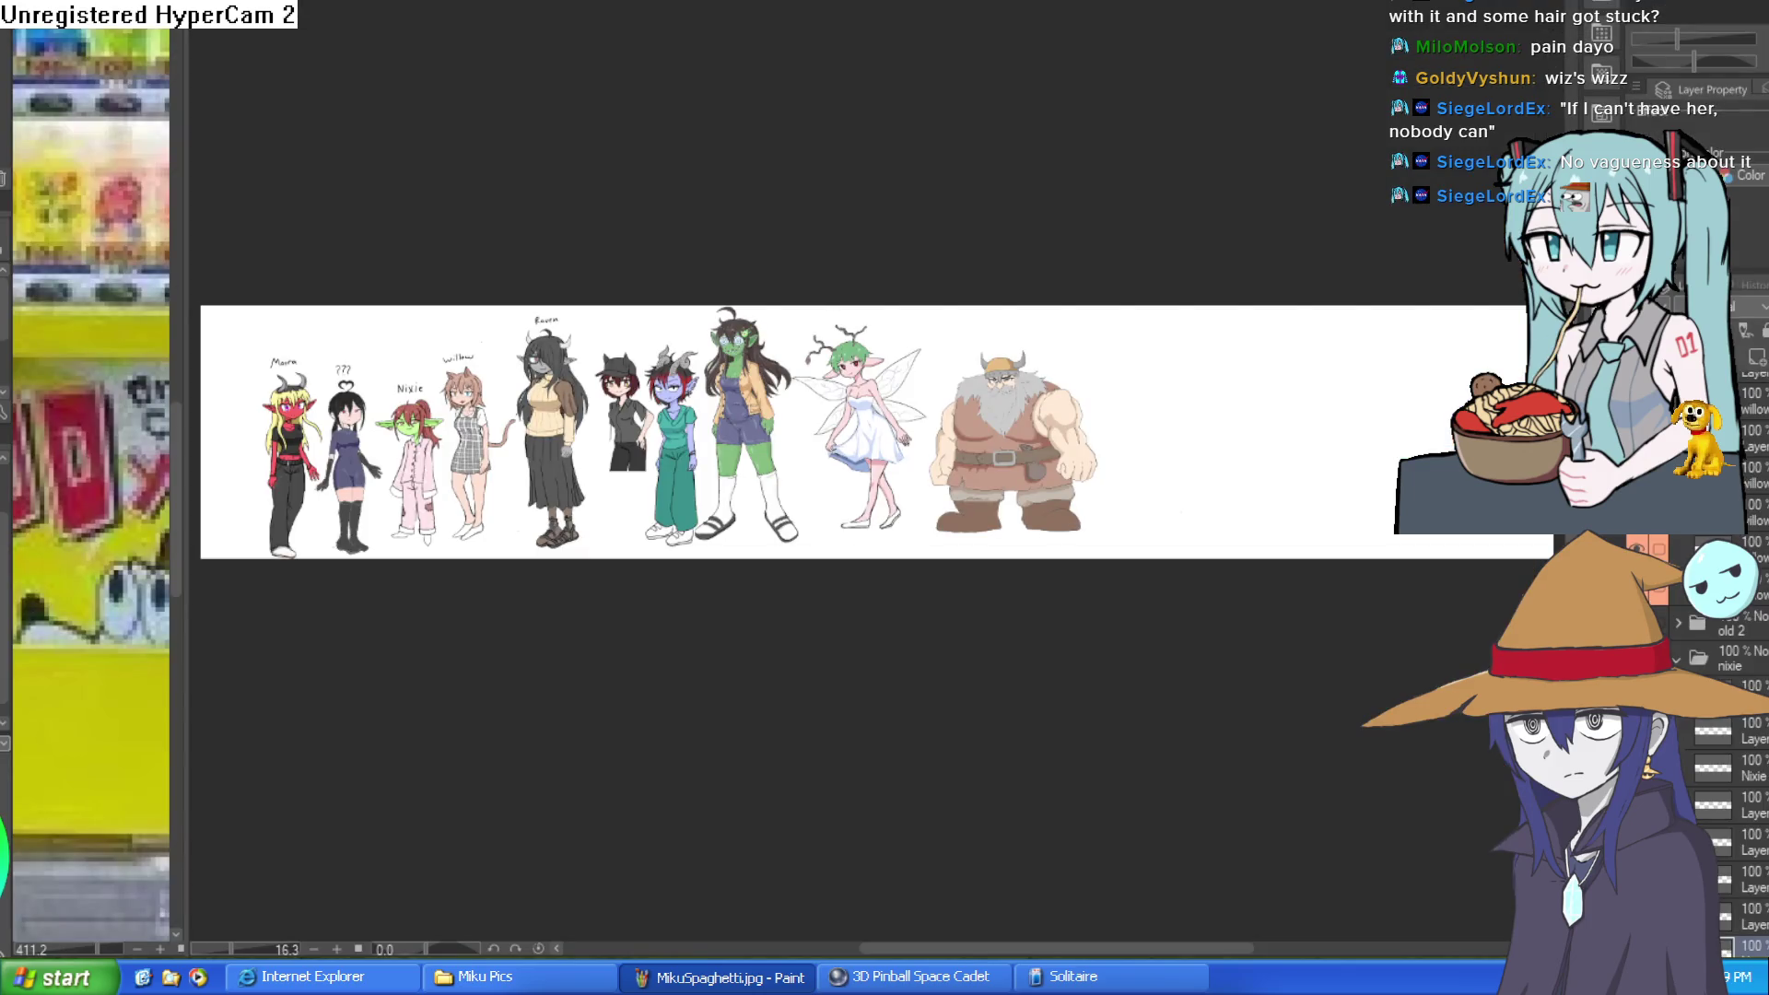
# Step: Cycle past the Miku-and-witch sketch to the Atheneum storefront sketch and pan it upward
pyautogui.hotkey('ctrl', 'Tab')
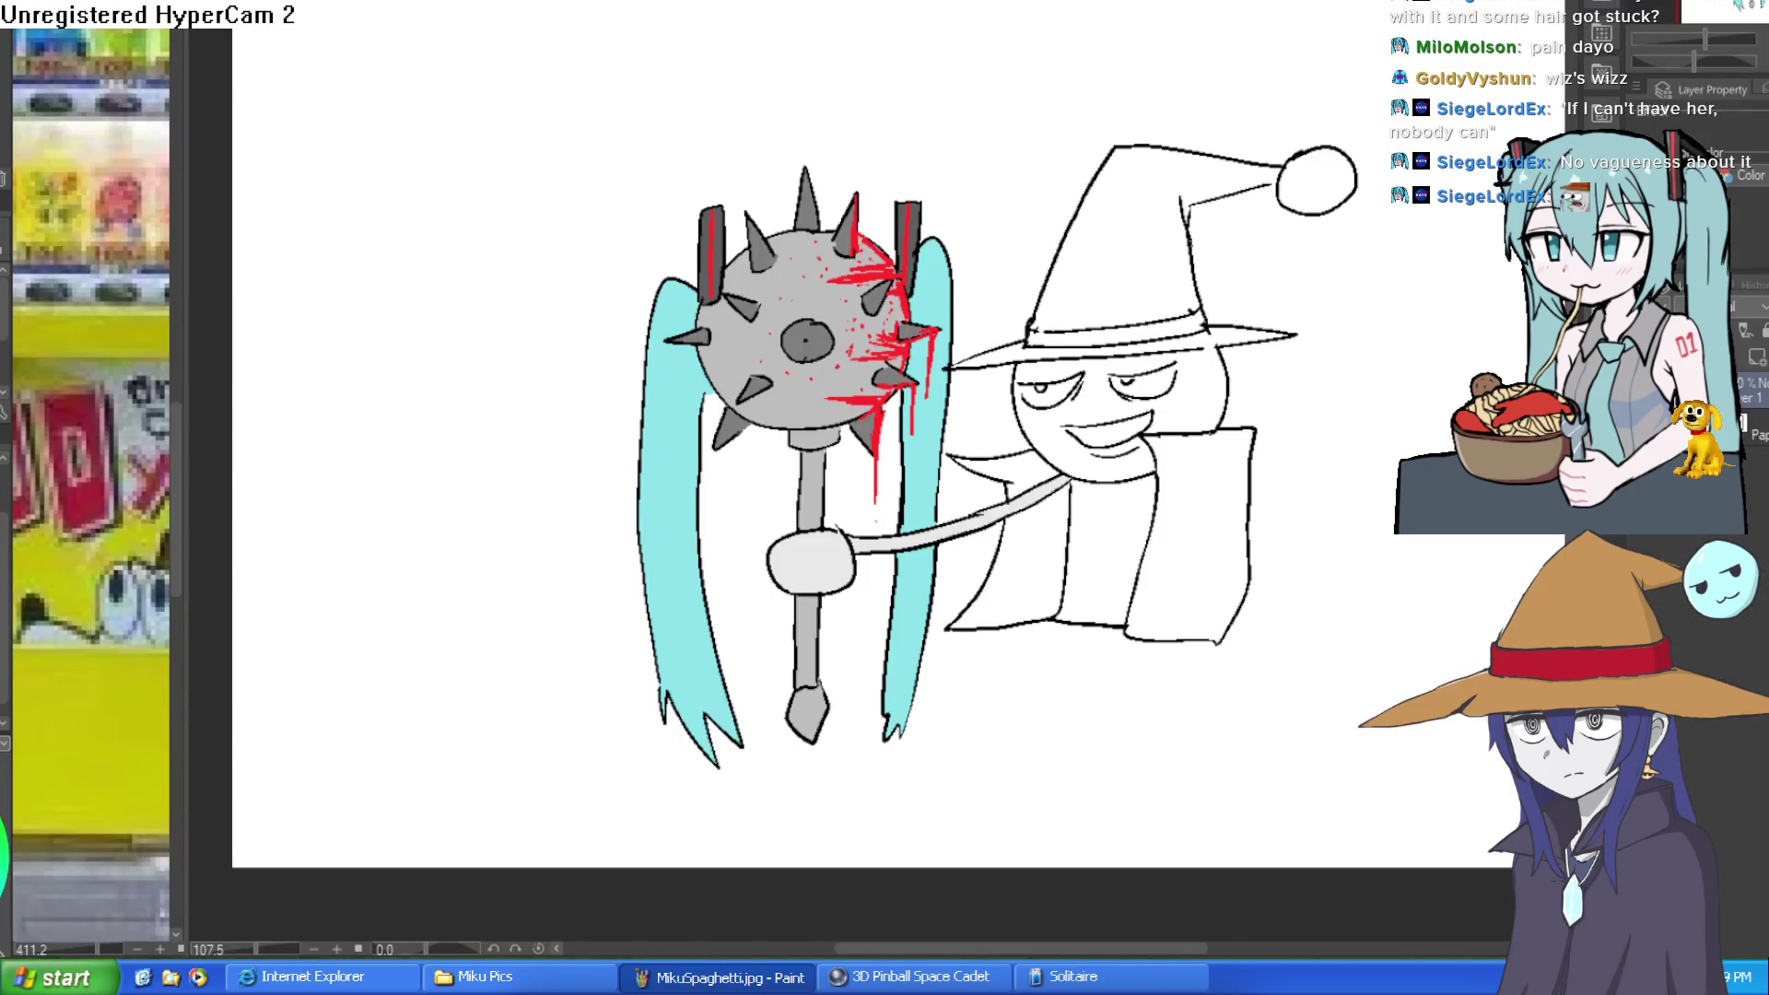
pyautogui.hotkey('ctrl', 'Tab')
pyautogui.hotkey('ctrl', 'Tab')
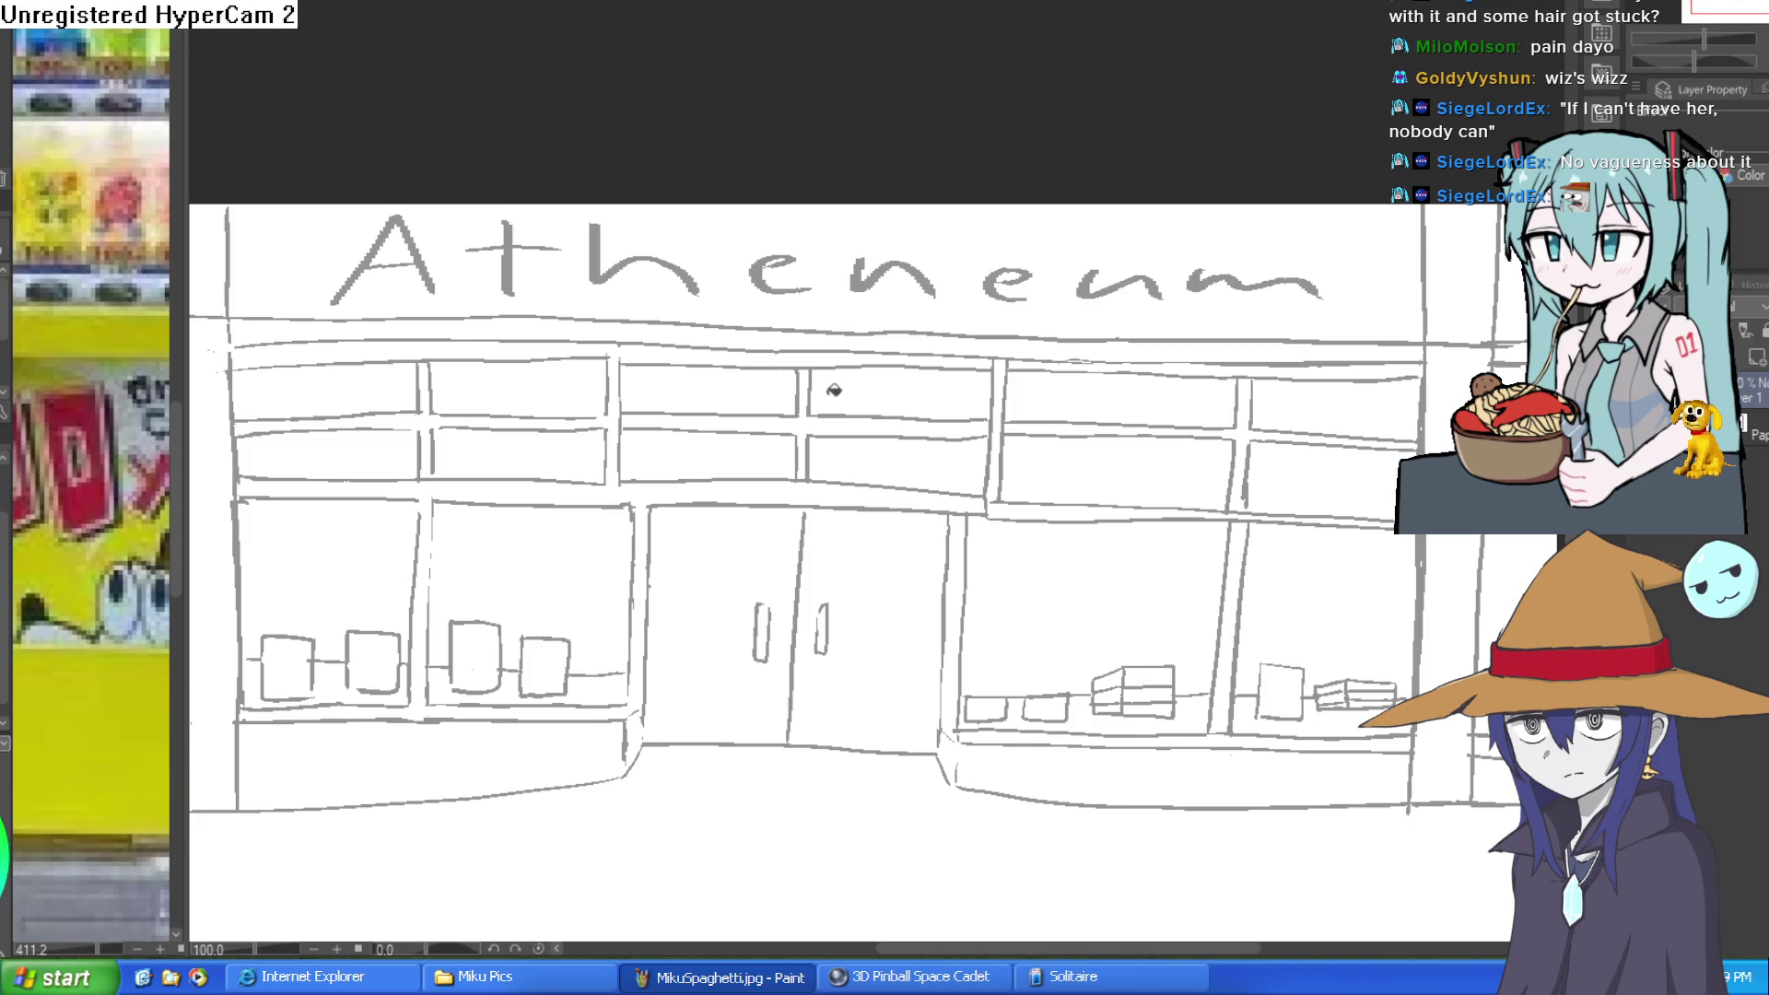
pyautogui.moveTo(831, 461)
pyautogui.mouseDown()
pyautogui.moveTo(838, 333)
pyautogui.moveTo(840, 362)
pyautogui.mouseUp()
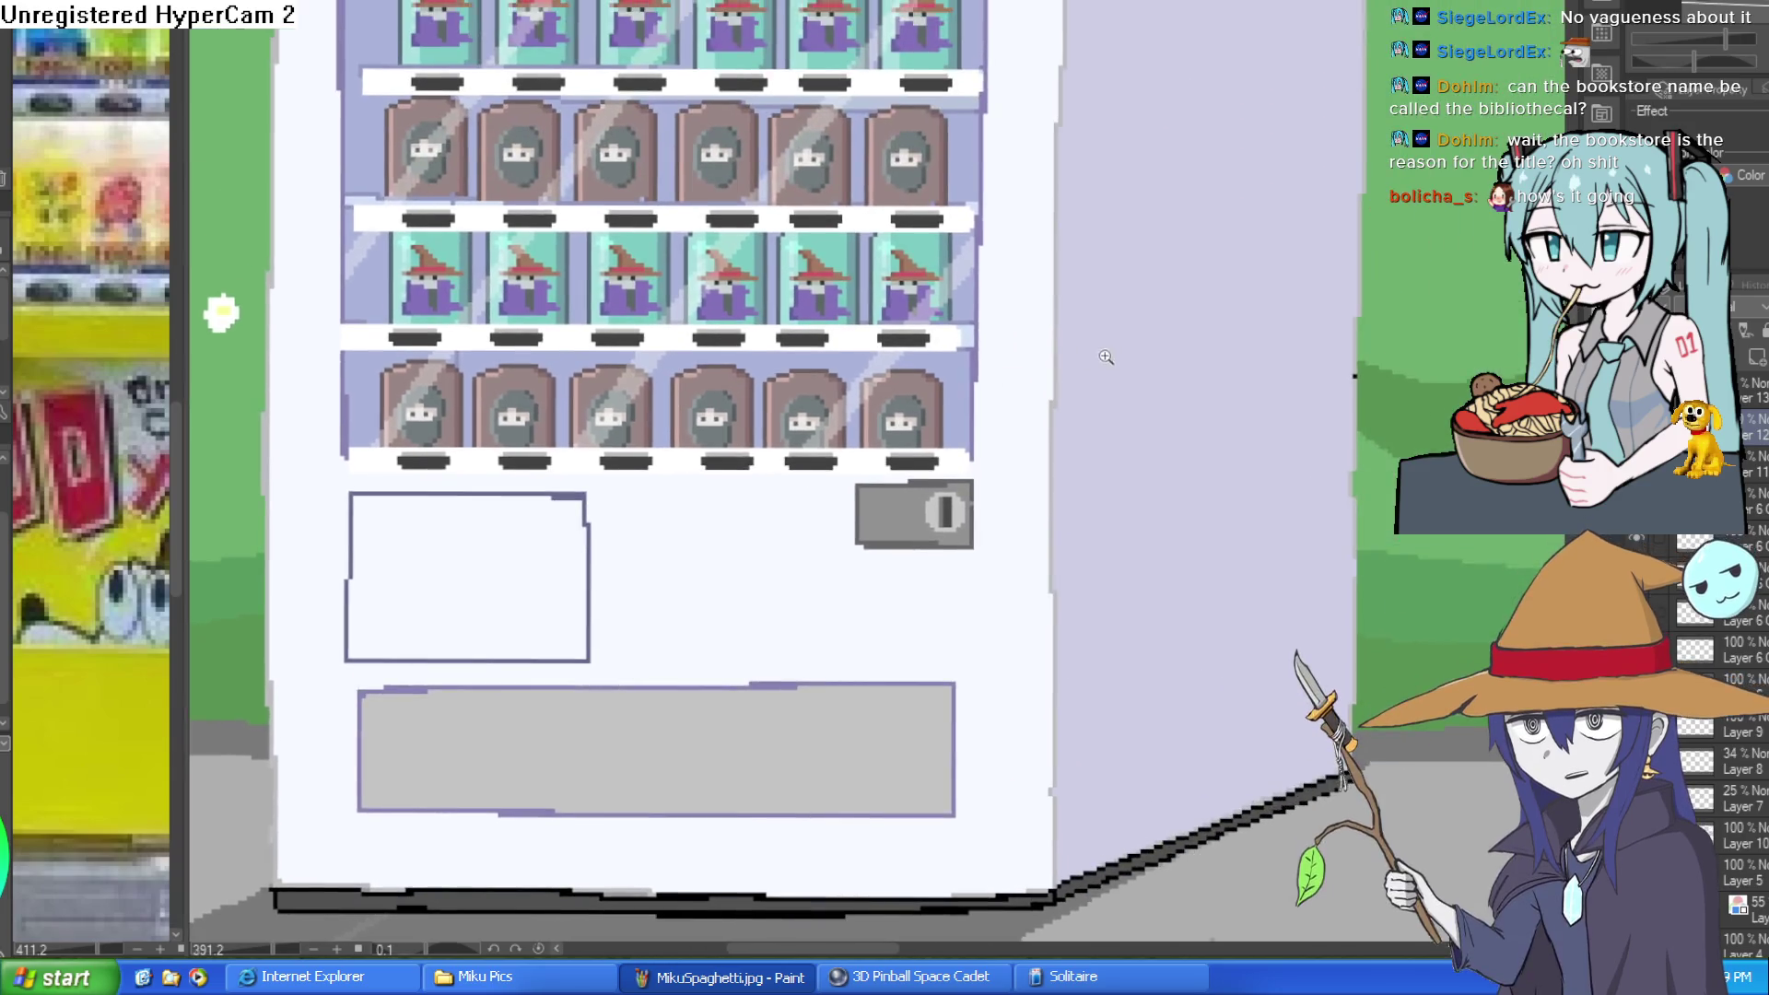
# Step: Reframe on the machine's top and draw a thin vertical line from its top-left edge
pyautogui.scroll(-3, 1106, 356)
pyautogui.moveTo(1143, 419); pyautogui.dragTo(1073, 440)
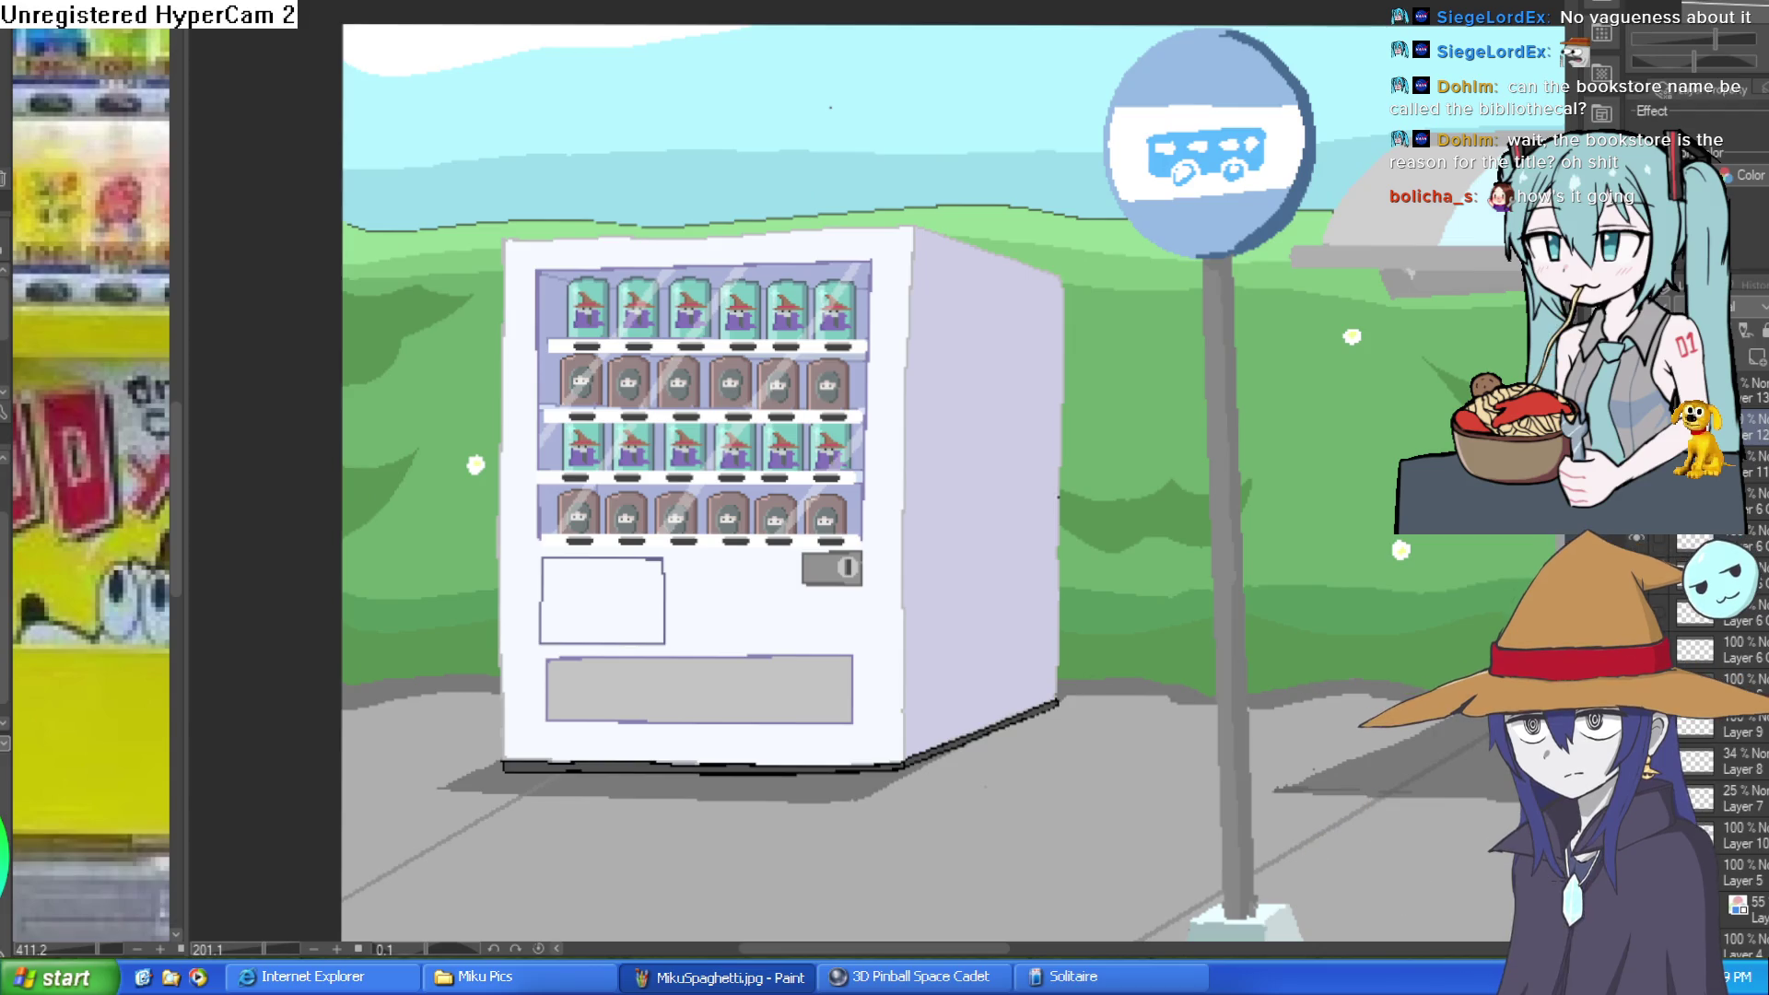
pyautogui.scroll(3, 443, 289)
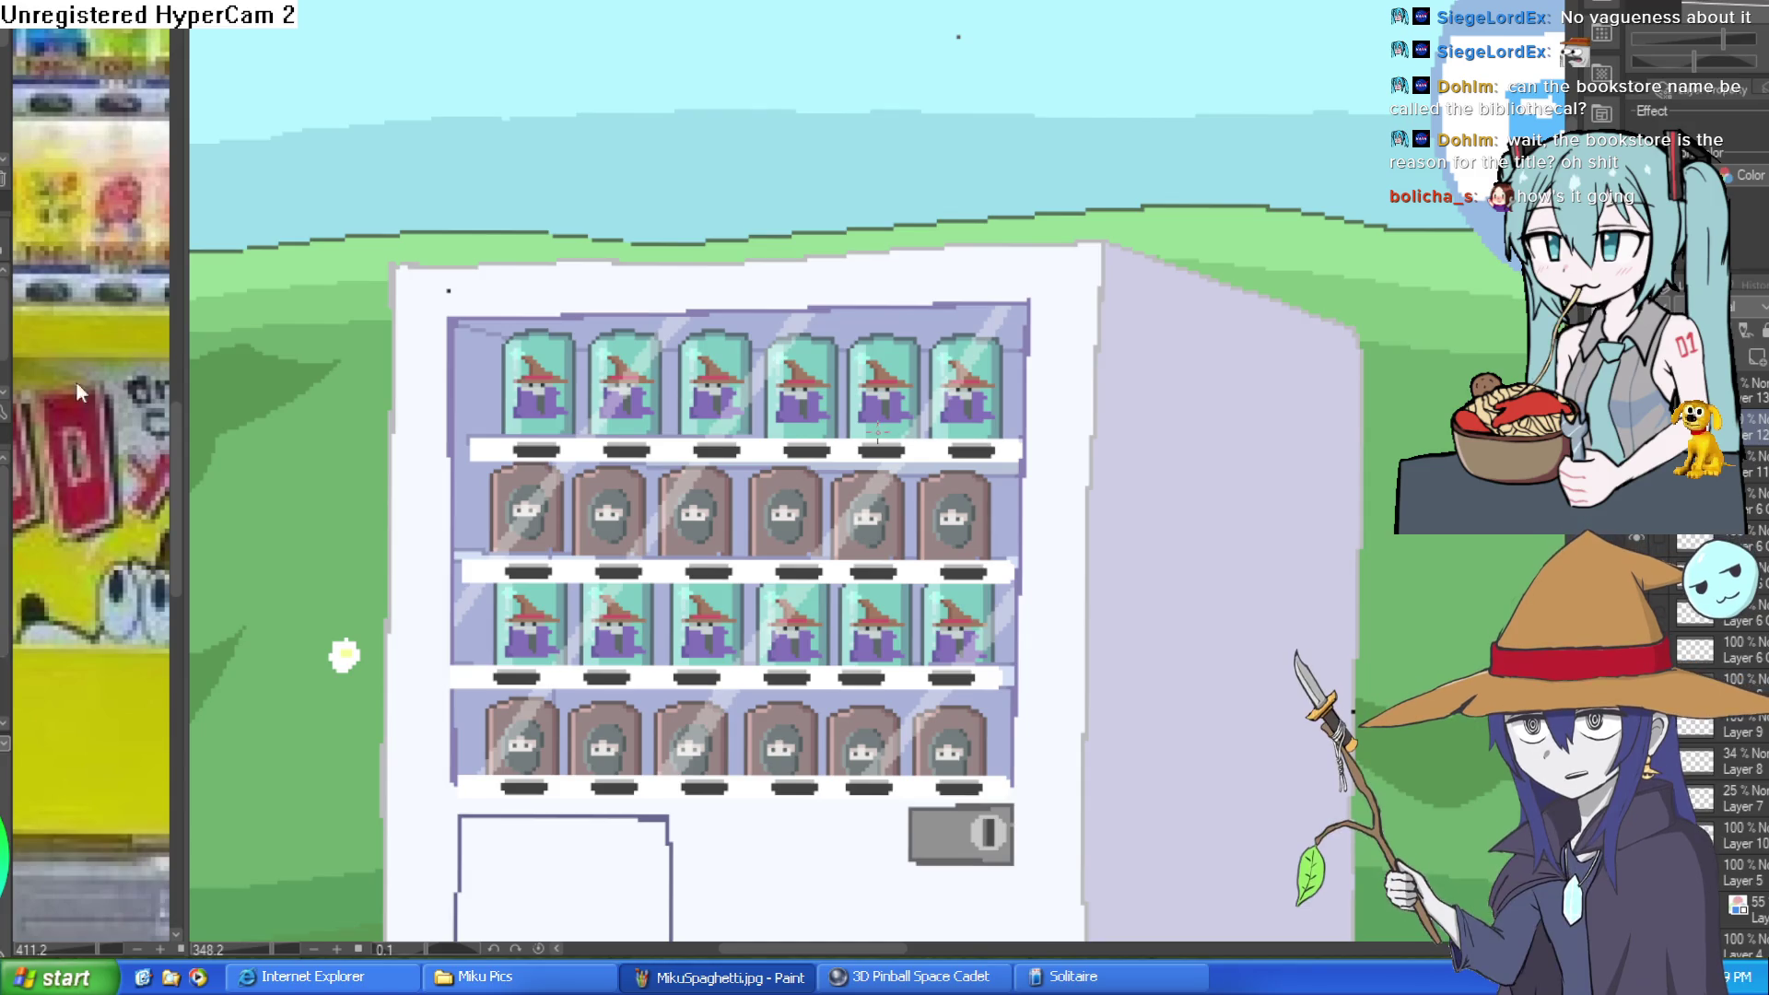
pyautogui.moveTo(592, 276); pyautogui.dragTo(575, 318)
pyautogui.moveTo(432, 329)
pyautogui.mouseDown()
pyautogui.moveTo(437, 238)
pyautogui.moveTo(1040, 233)
pyautogui.moveTo(1032, 324)
pyautogui.moveTo(456, 329)
pyautogui.mouseUp()
# Step: Close the sign's bottom line and draw its right edge, undoing stray strokes
pyautogui.doubleClick(456, 329)
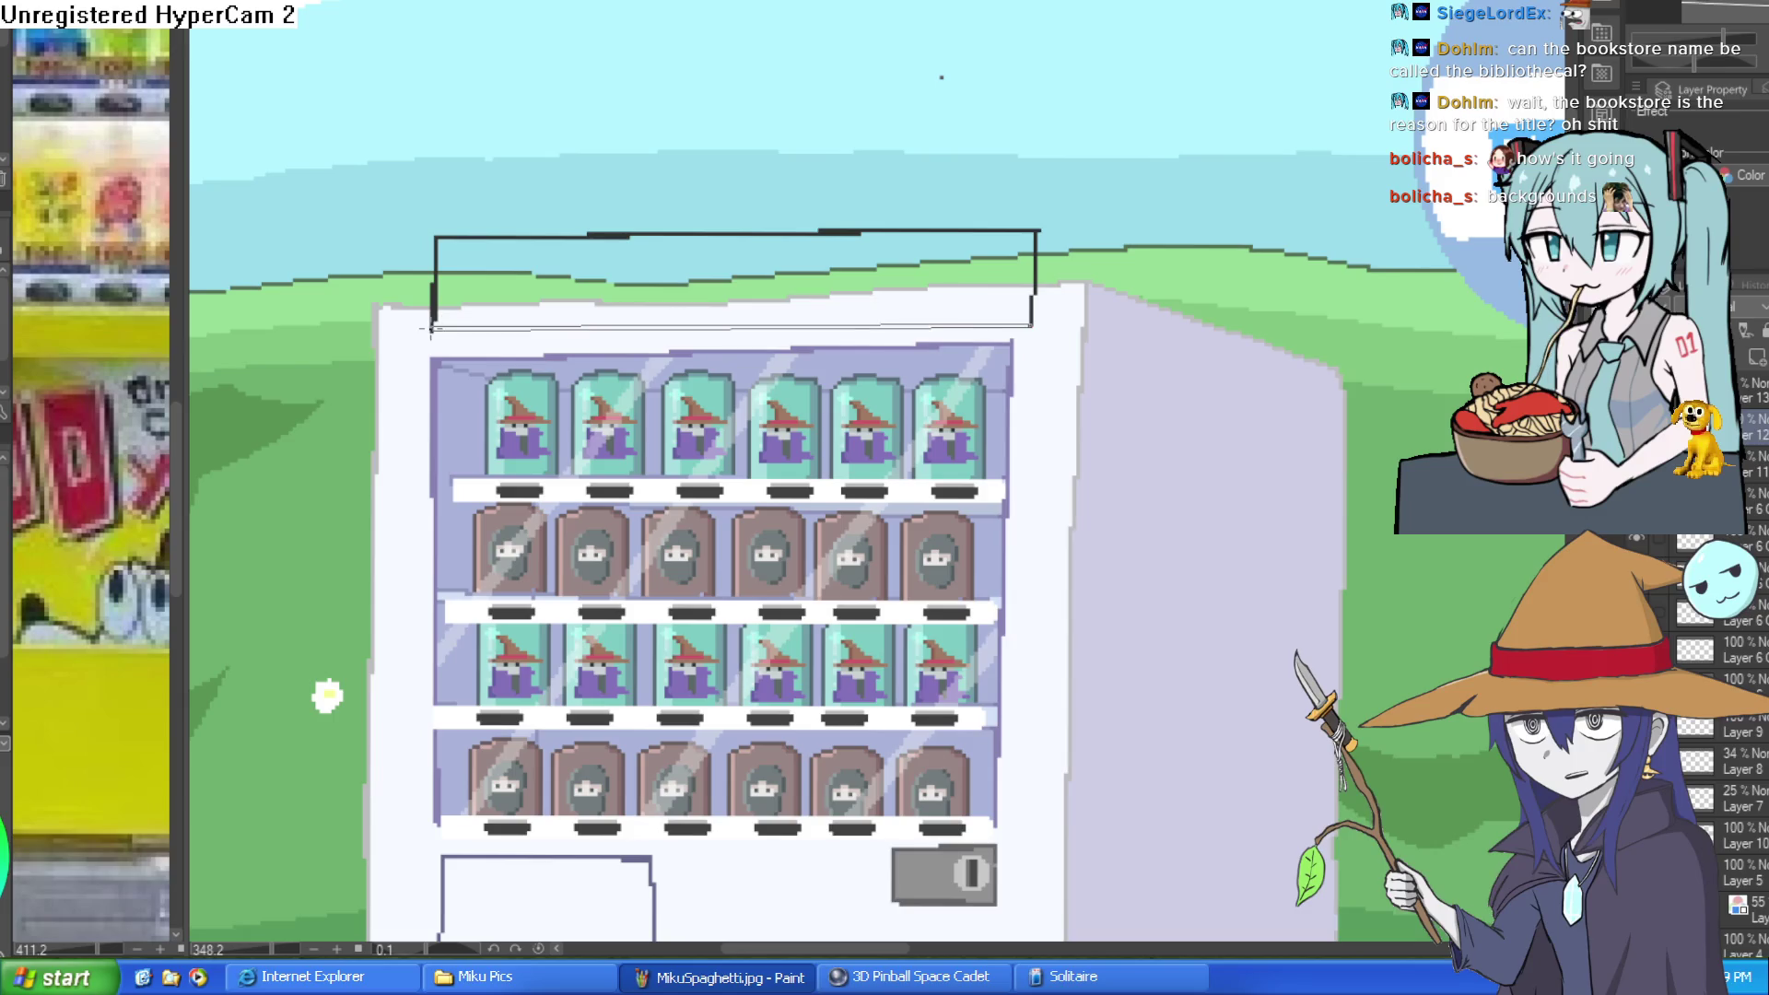
pyautogui.scroll(-3, 1154, 300)
pyautogui.scroll(4, 1109, 287)
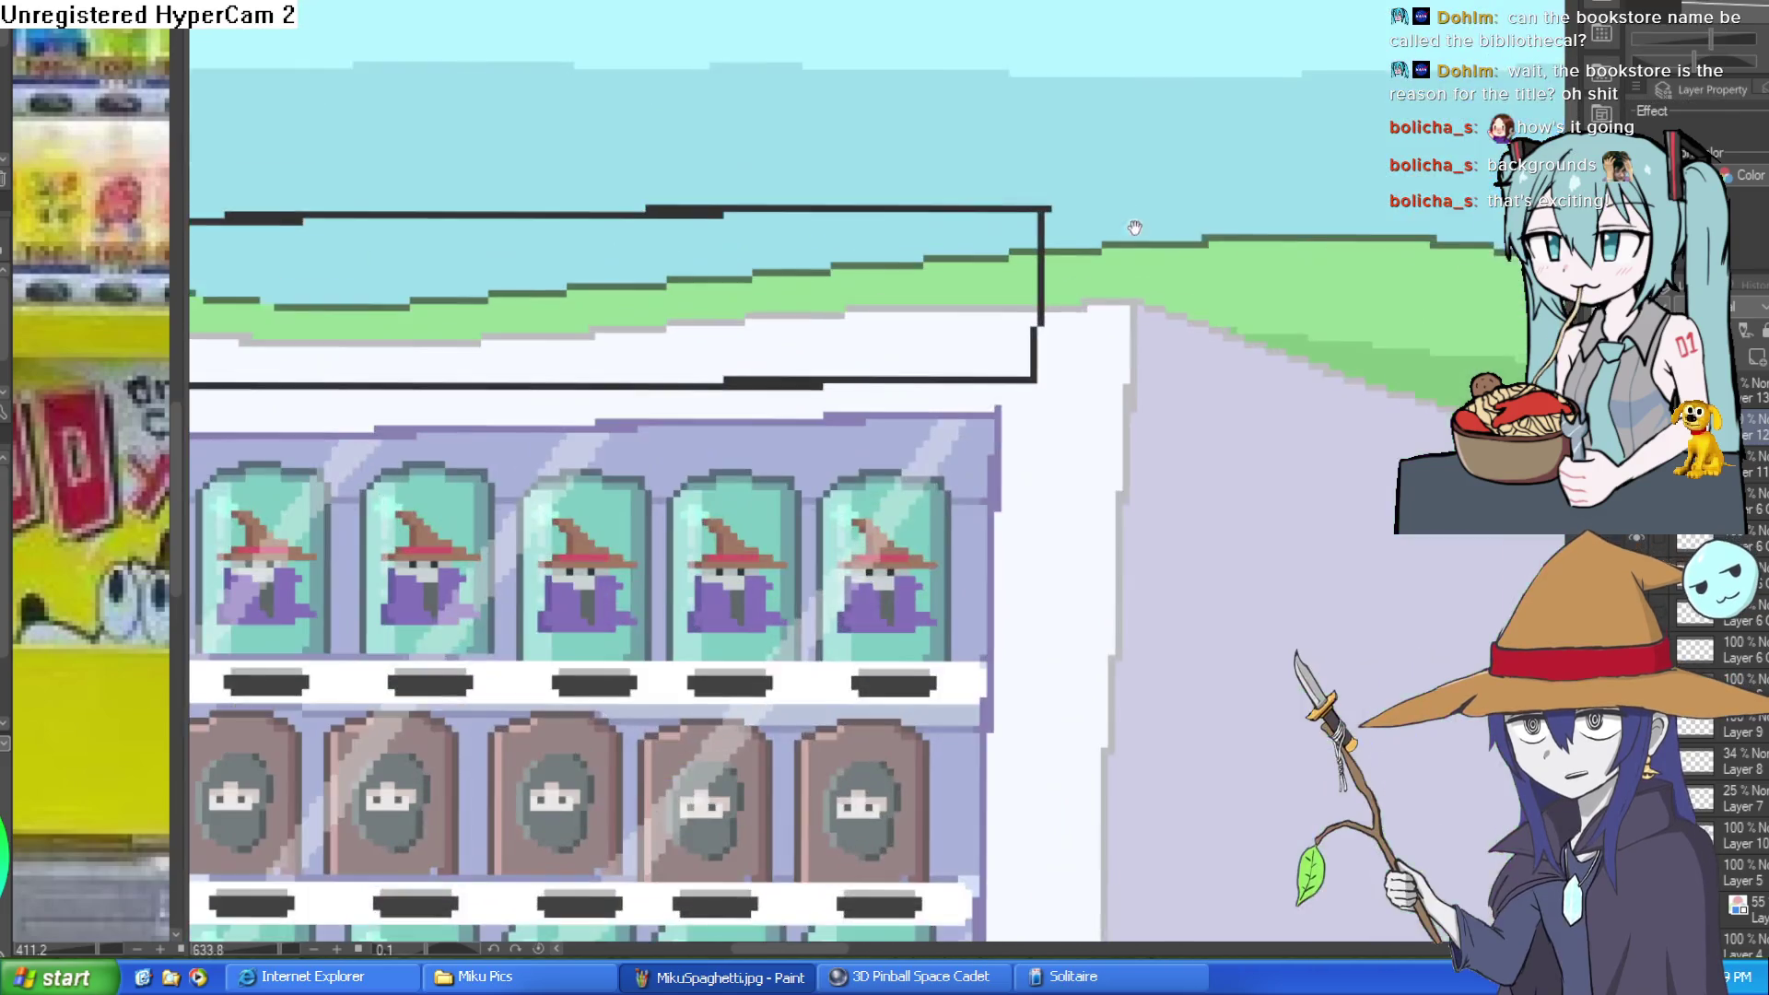
pyautogui.click(946, 192)
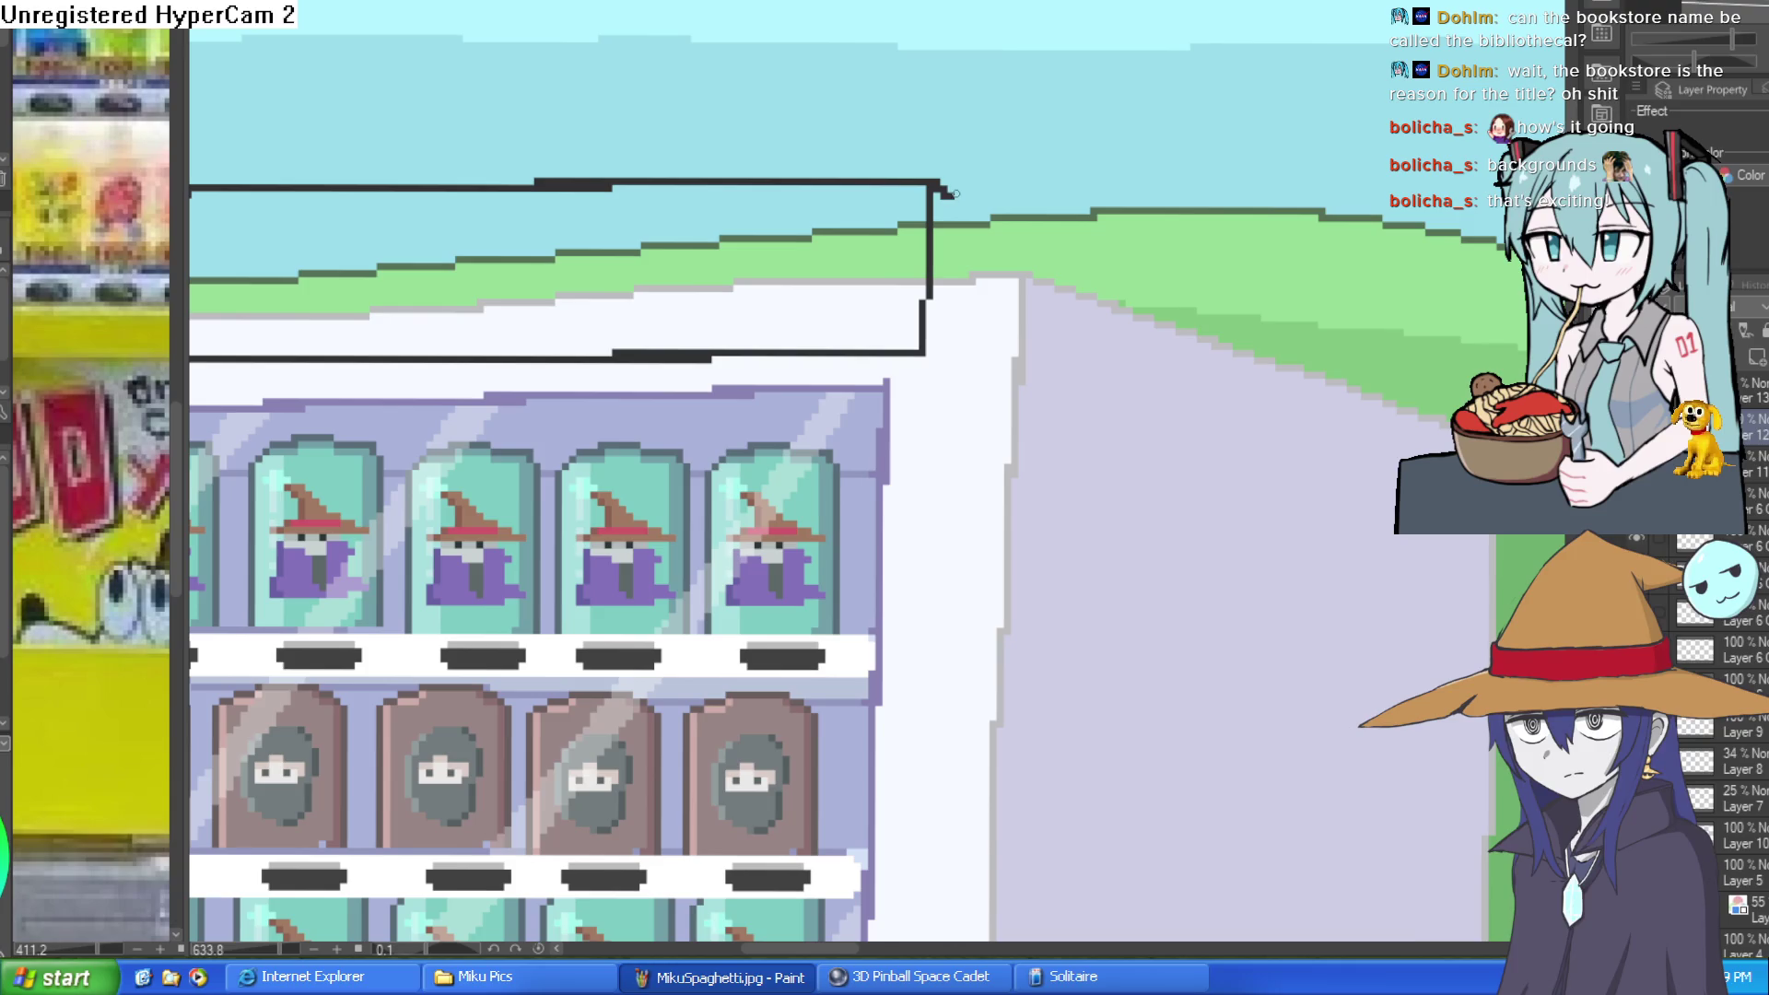
pyautogui.doubleClick(938, 339)
pyautogui.moveTo(925, 354); pyautogui.dragTo(944, 331)
pyautogui.hotkey('ctrl', 'z')
pyautogui.hotkey('ctrl', 'z')
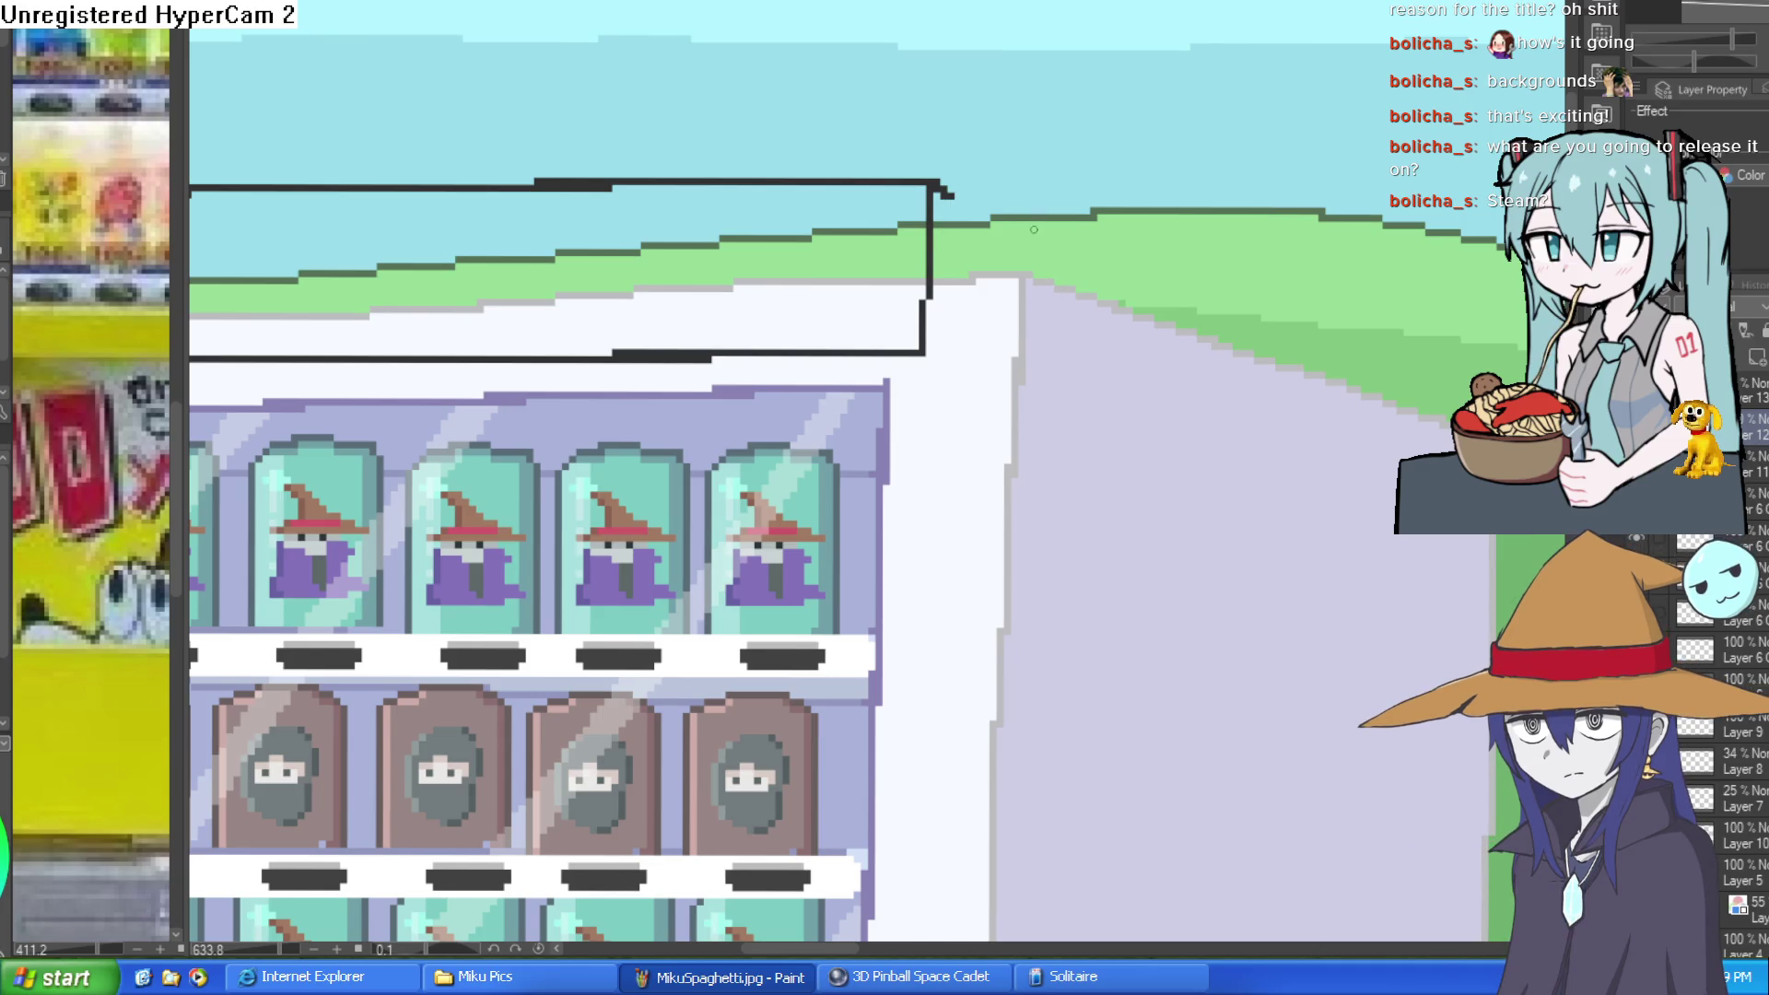
pyautogui.click(938, 196)
pyautogui.doubleClick(928, 357)
# Step: Zoom out and pan to show the whole machine with all six item columns
pyautogui.press('e')
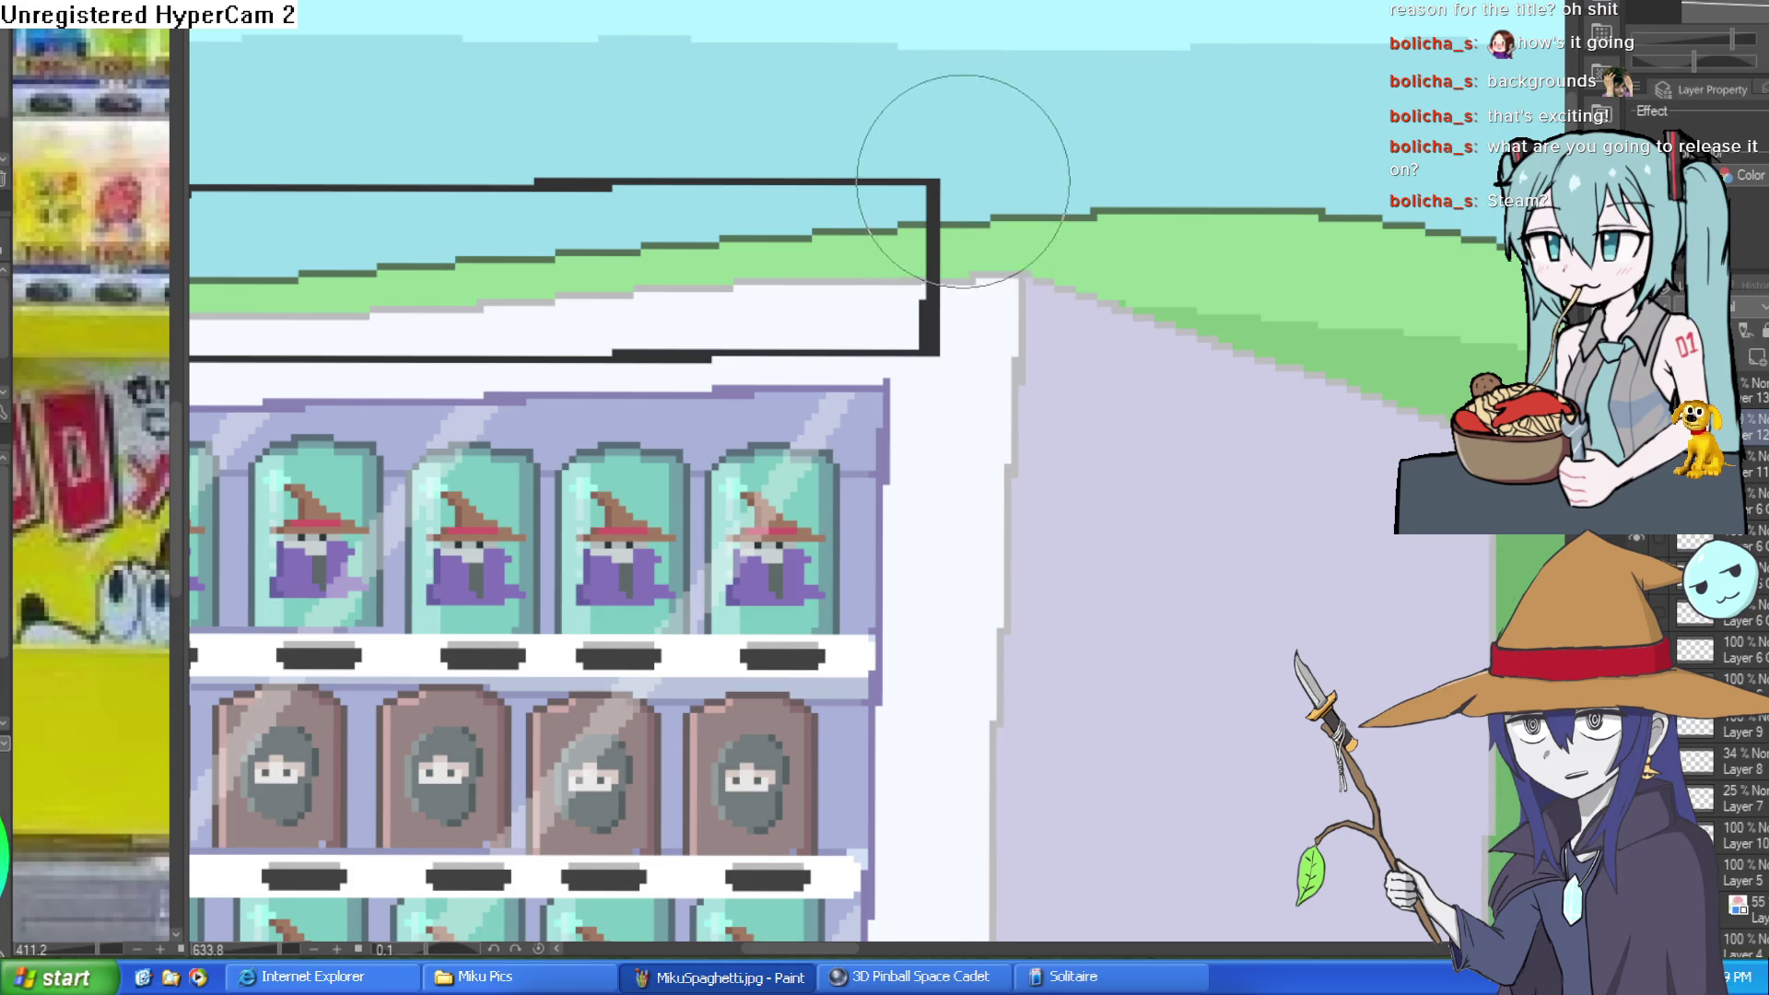
pyautogui.hotkey('ctrl', '0')
pyautogui.scroll(5, 1021, 294)
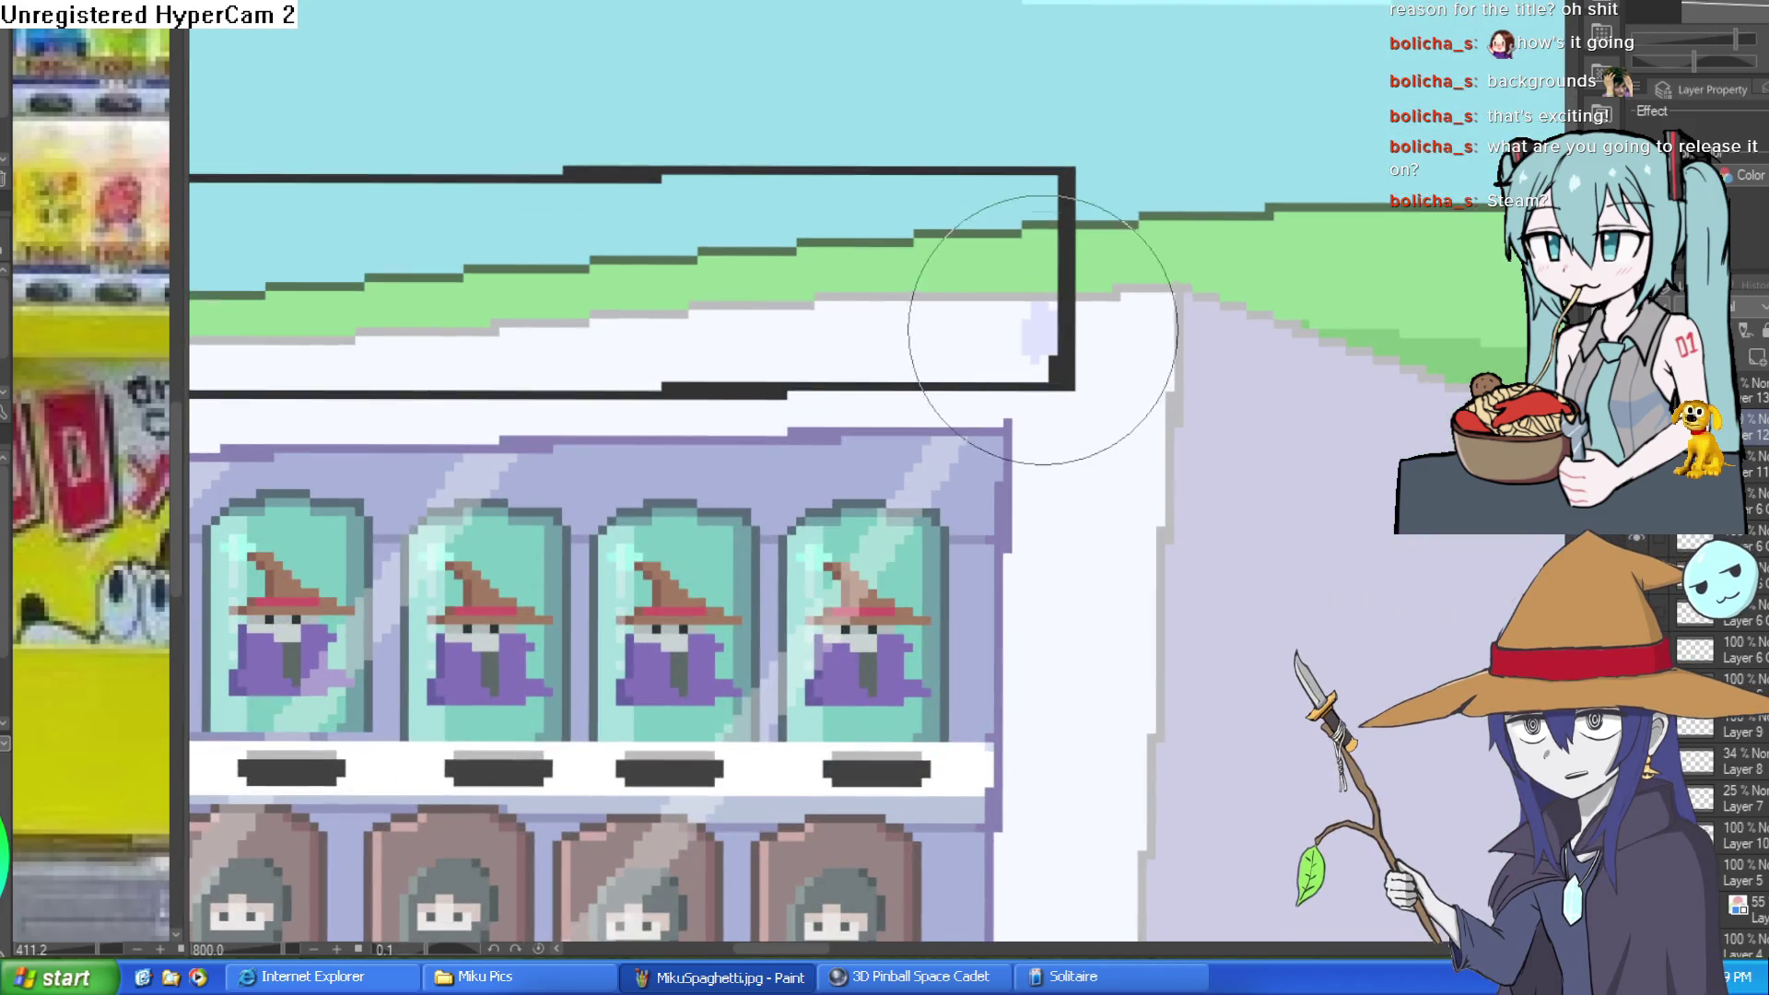
pyautogui.press('p')
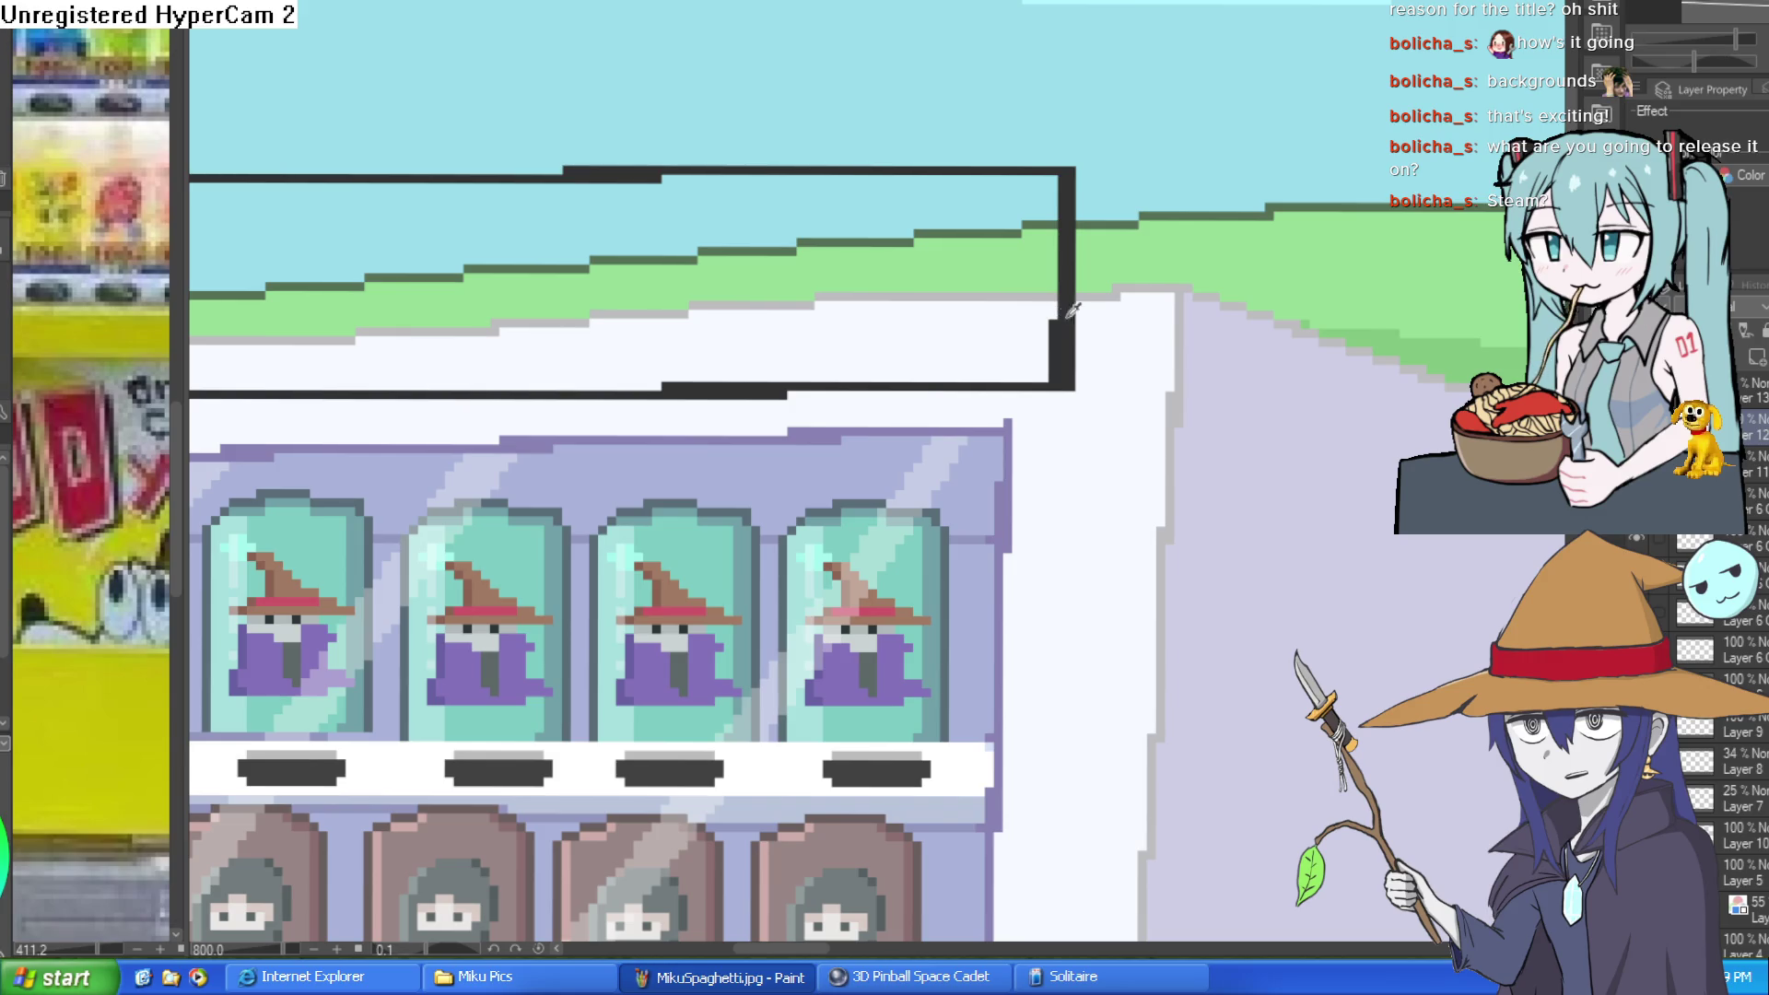
pyautogui.moveTo(1124, 409); pyautogui.dragTo(1155, 350)
pyautogui.scroll(-2, 1155, 349)
pyautogui.moveTo(1140, 439); pyautogui.dragTo(1164, 366)
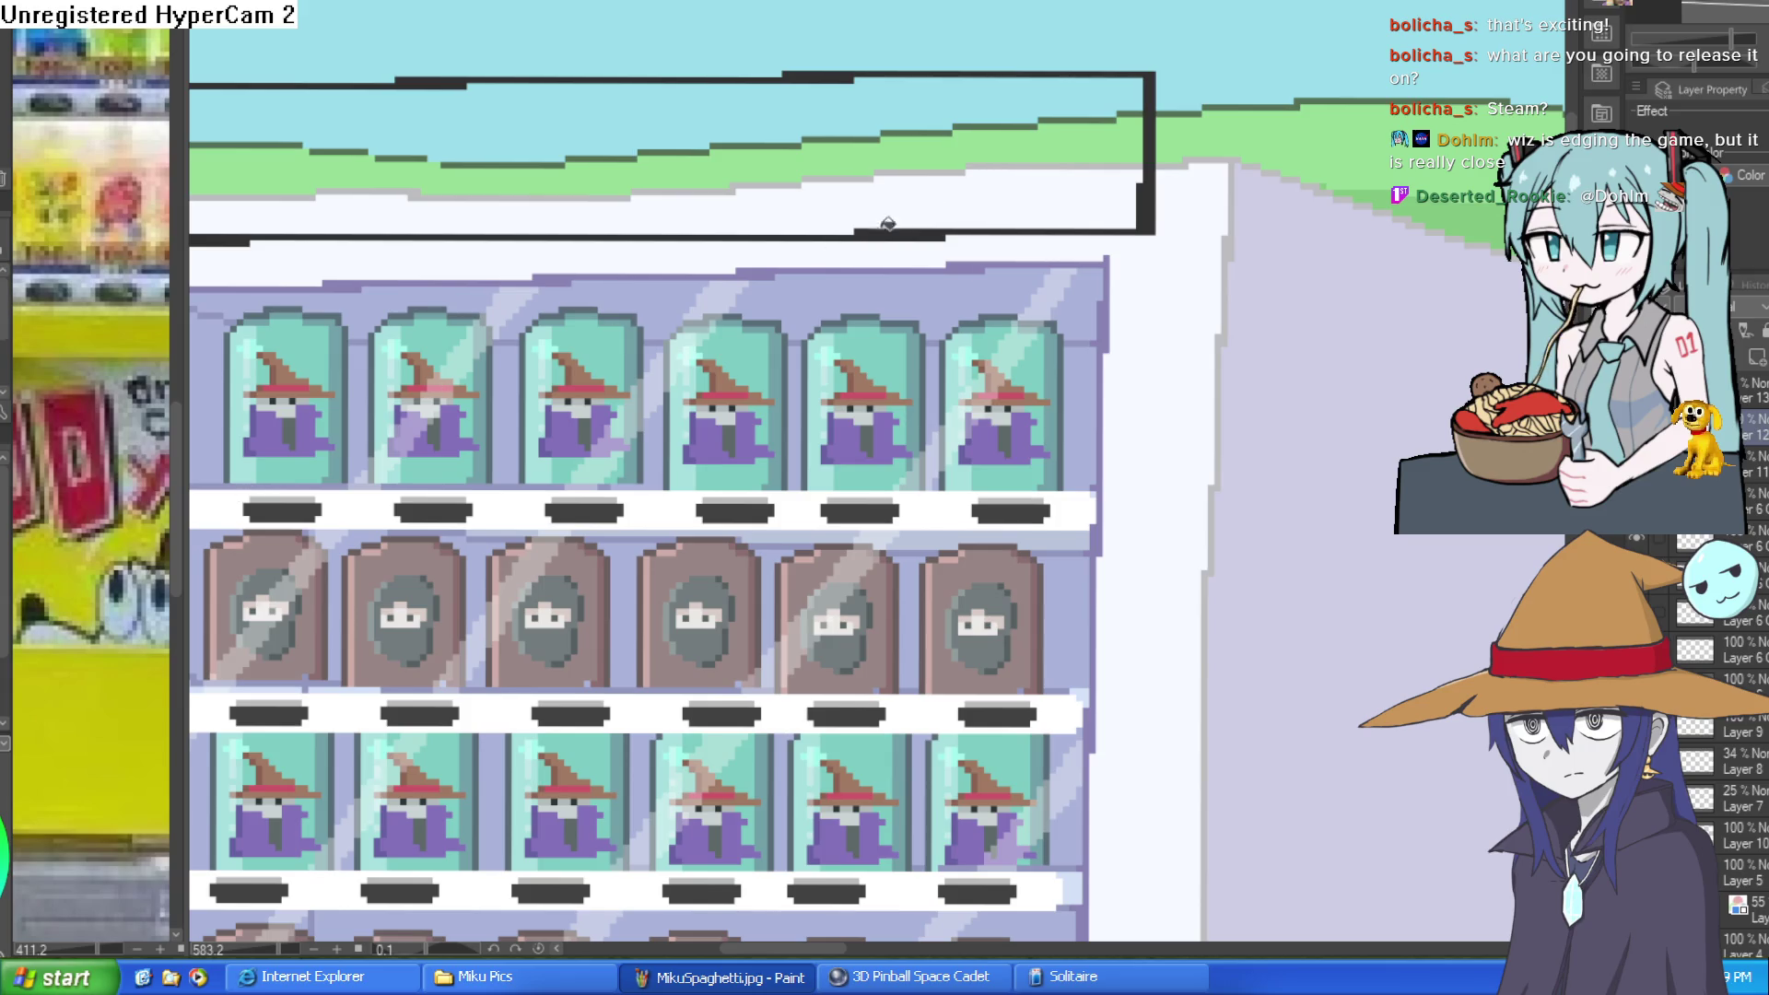
pyautogui.click(1046, 143)
# Step: Fill the sign's bands and leftover grey and green line fragments with white
pyautogui.click(1070, 112)
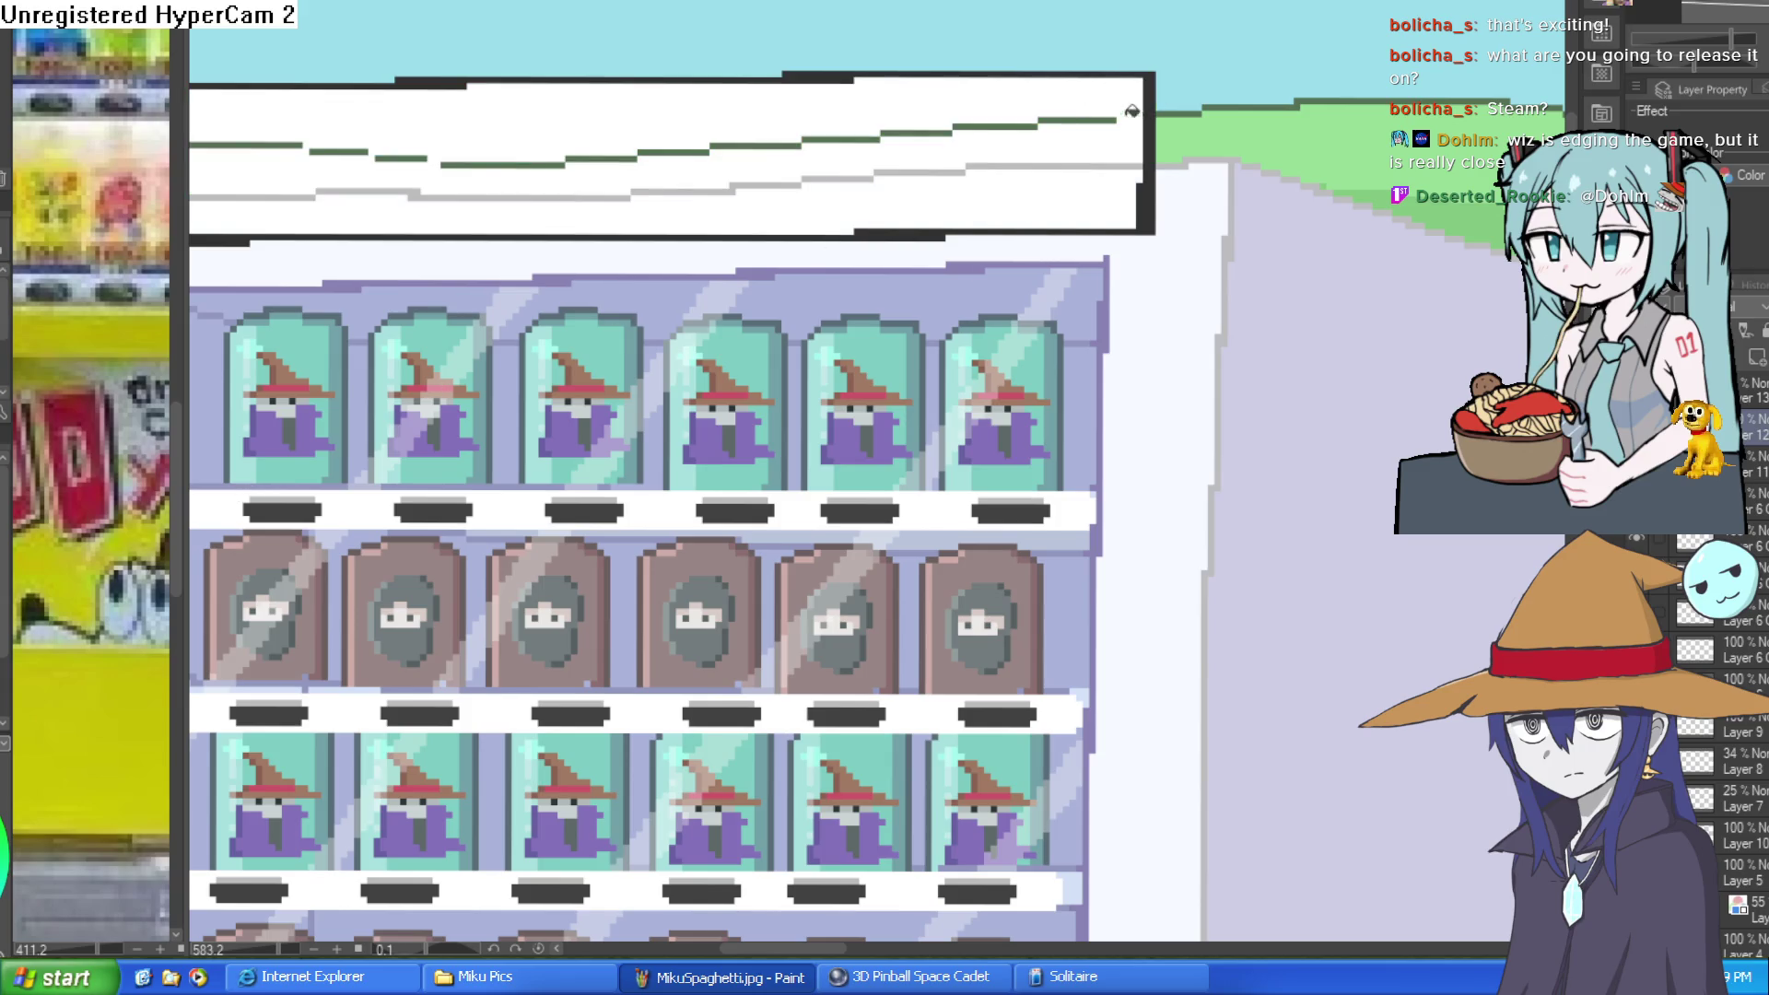
pyautogui.moveTo(1069, 112); pyautogui.dragTo(645, 153)
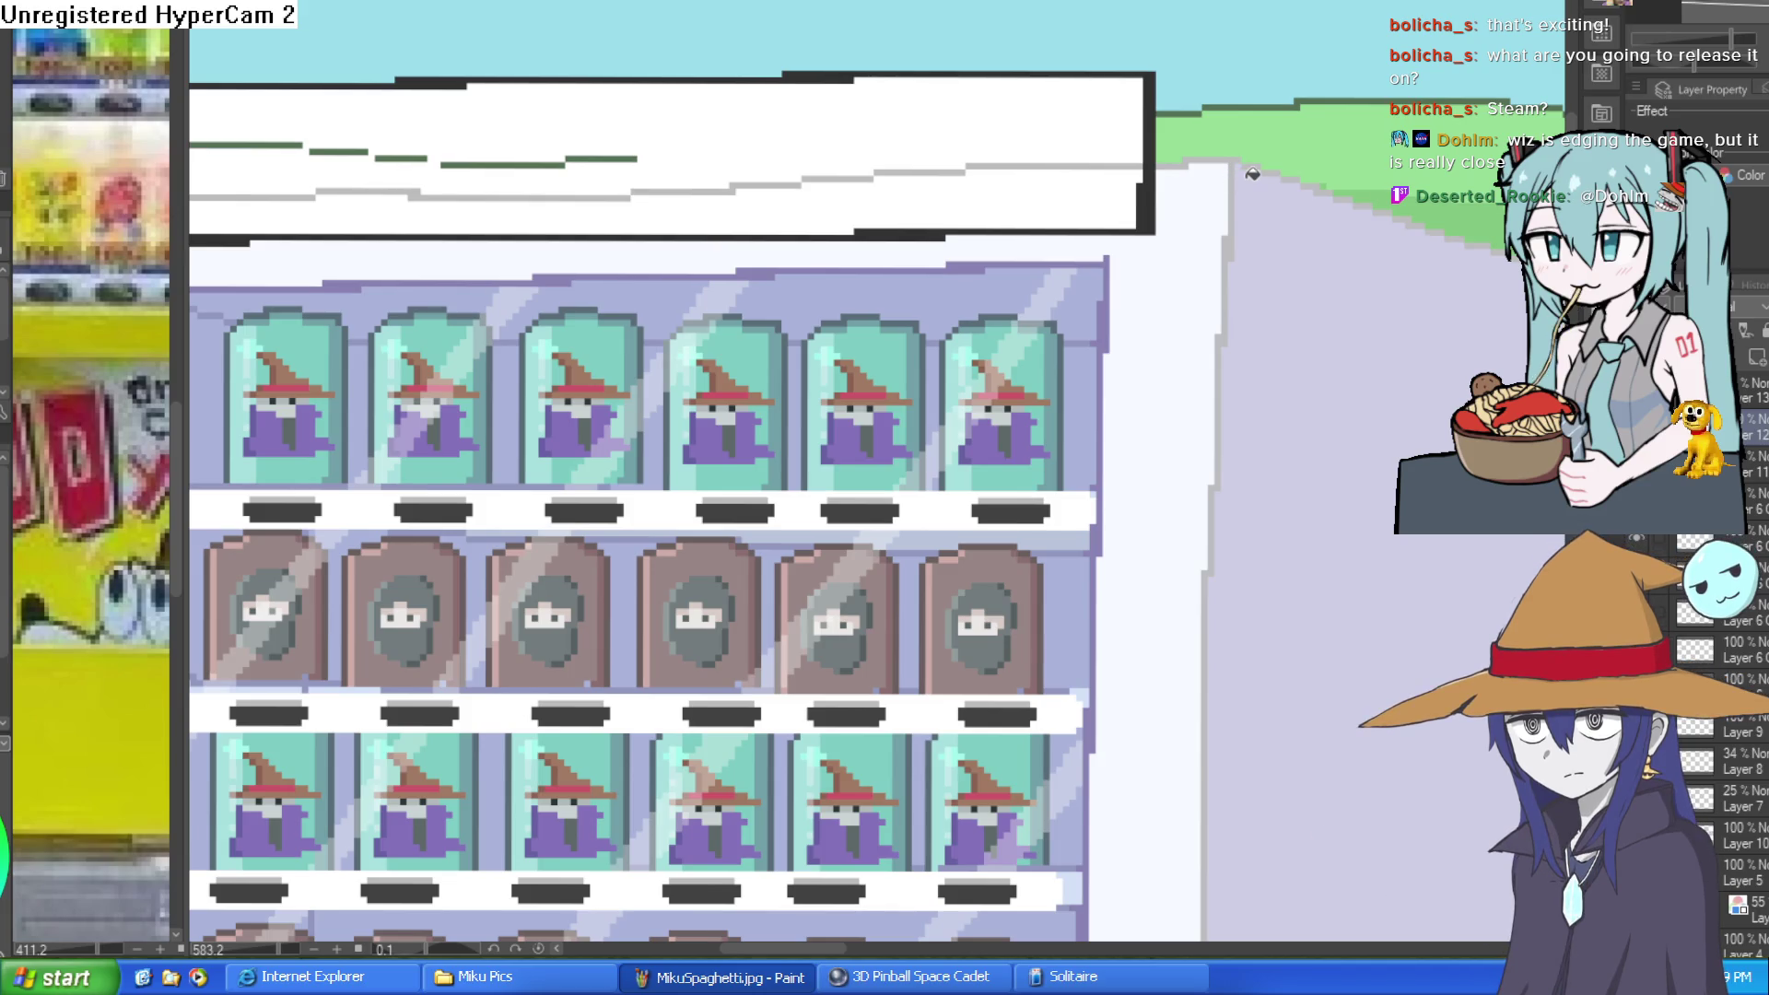
pyautogui.hscroll(-3, 728, 161)
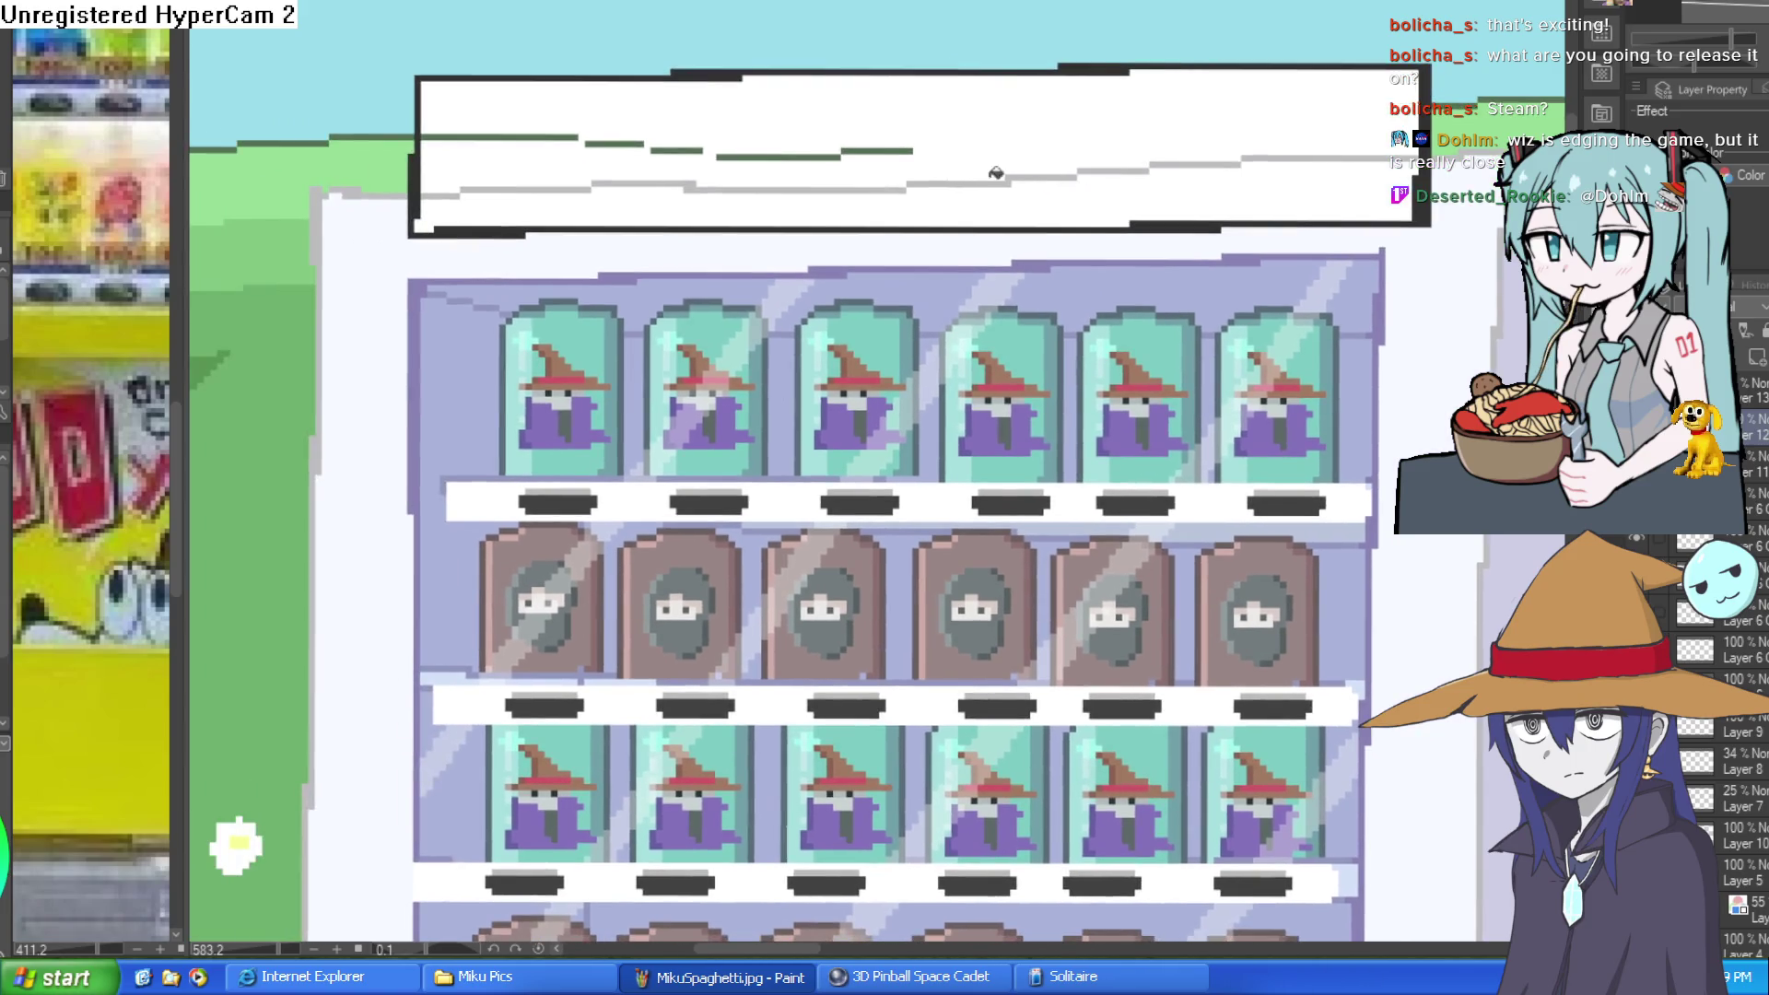
pyautogui.click(475, 188)
pyautogui.click(635, 144)
pyautogui.click(686, 149)
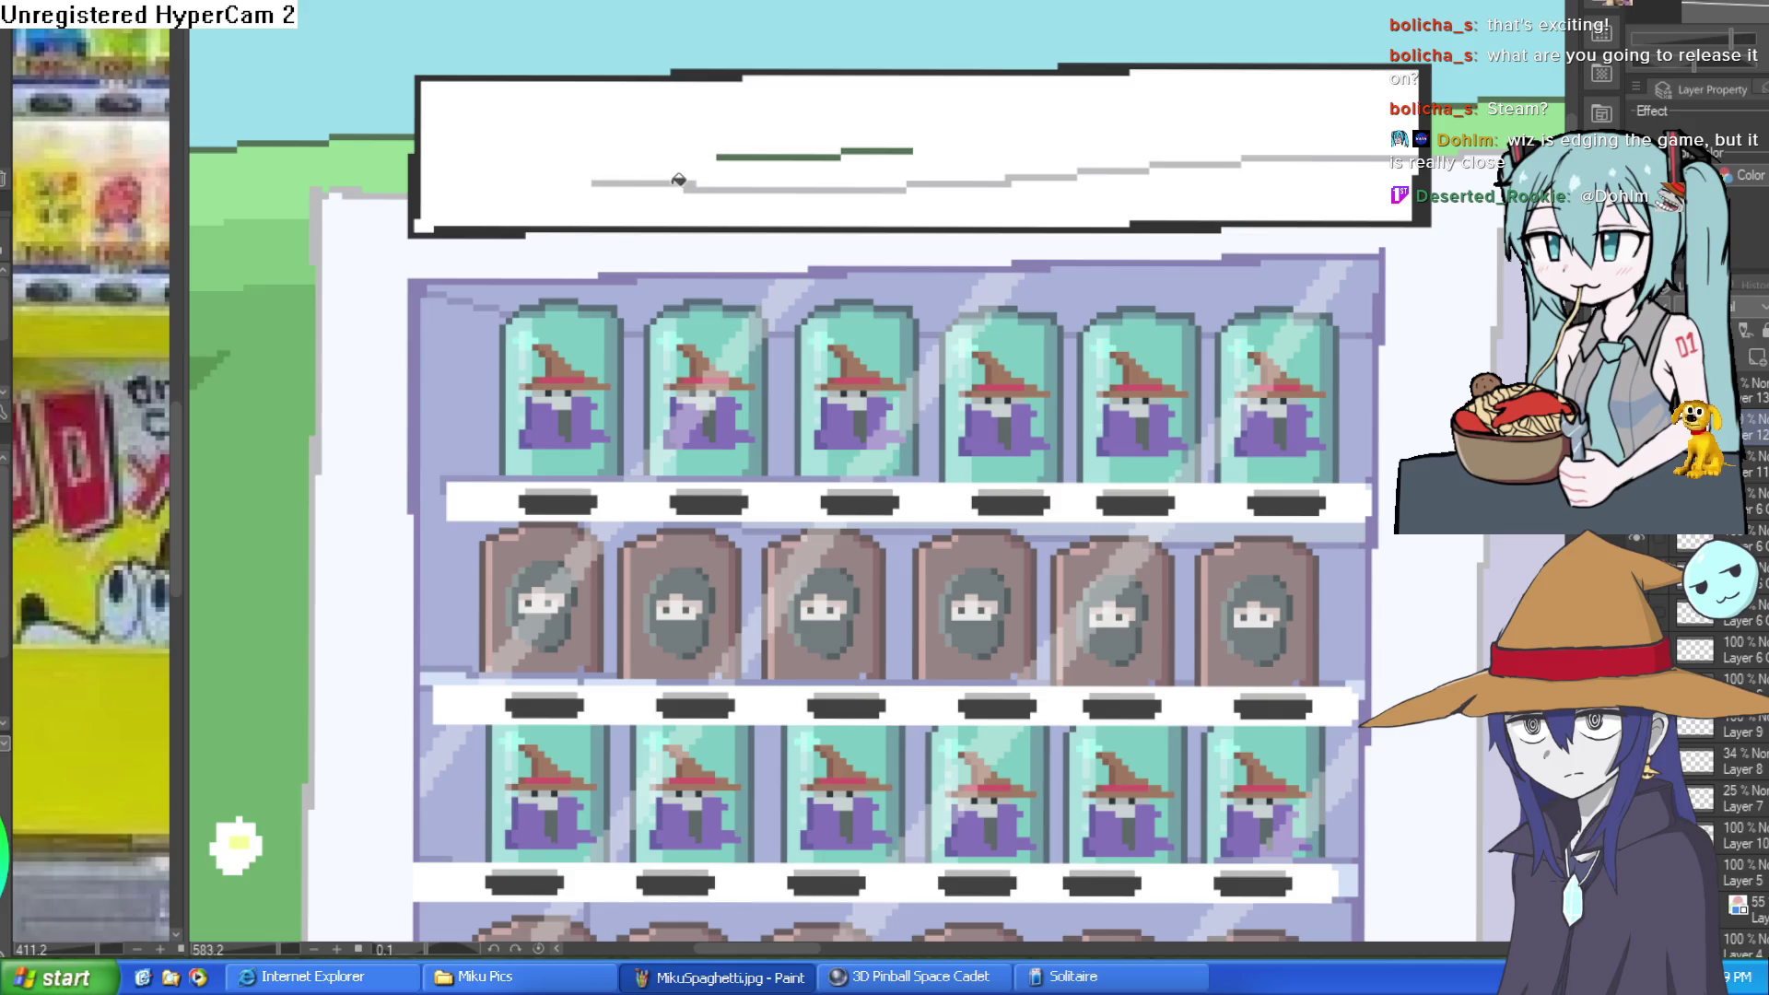